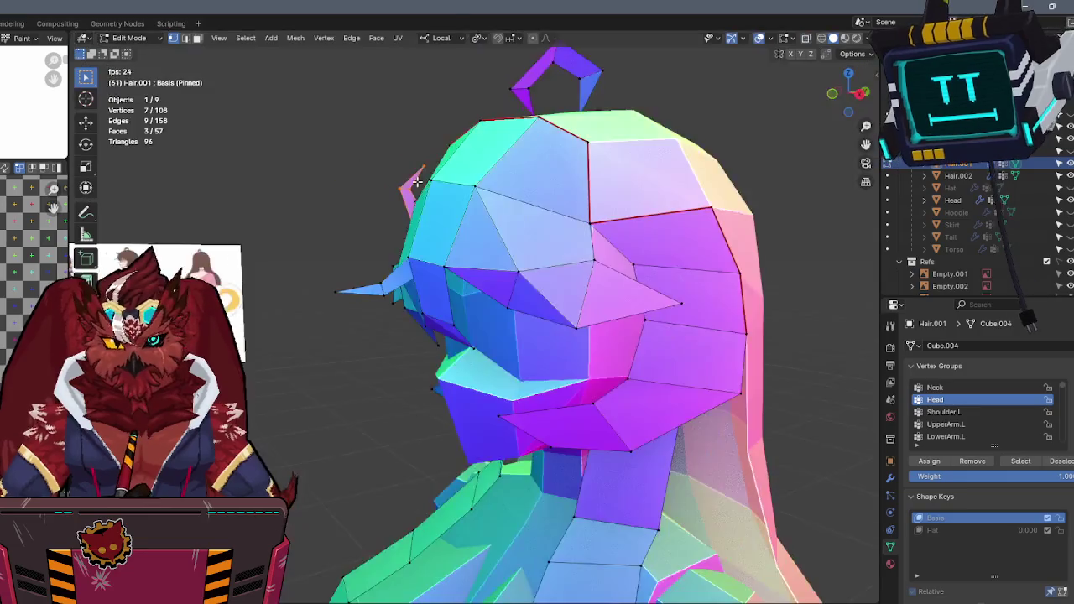
# Move the single hair vertex on top of the head, then return Hair.001 to Object Mode.
pyautogui.press('r')
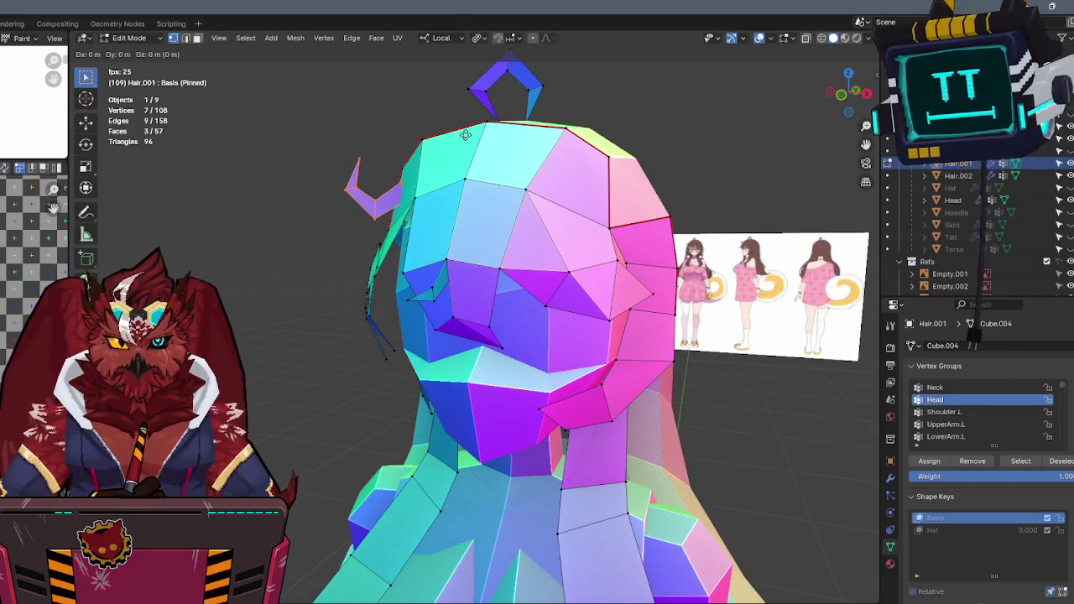
pyautogui.click(470, 138)
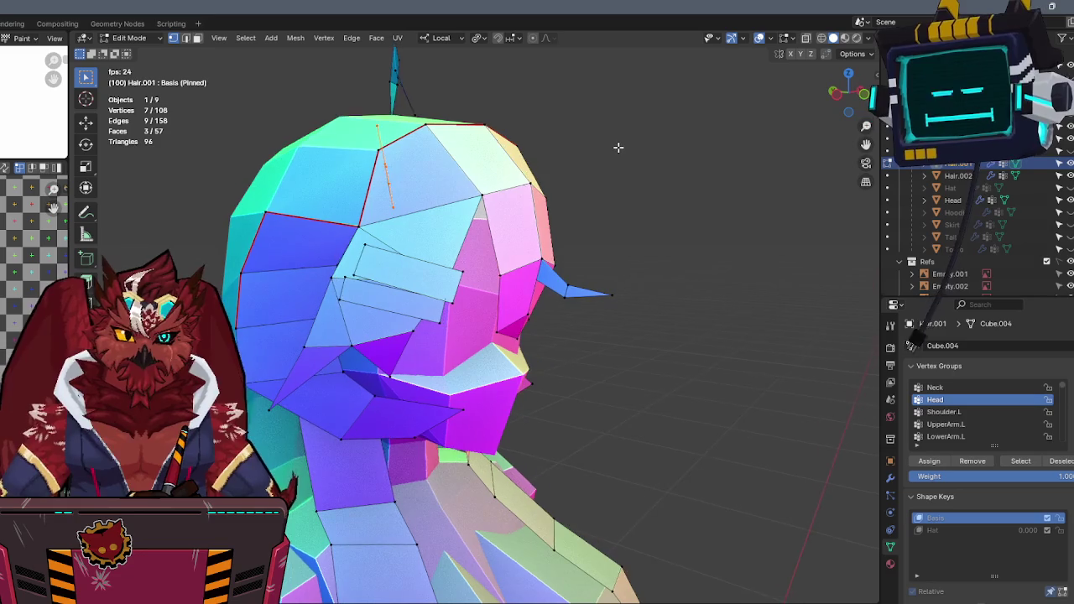
pyautogui.click(370, 123)
pyautogui.hotkey('alt', 'z')
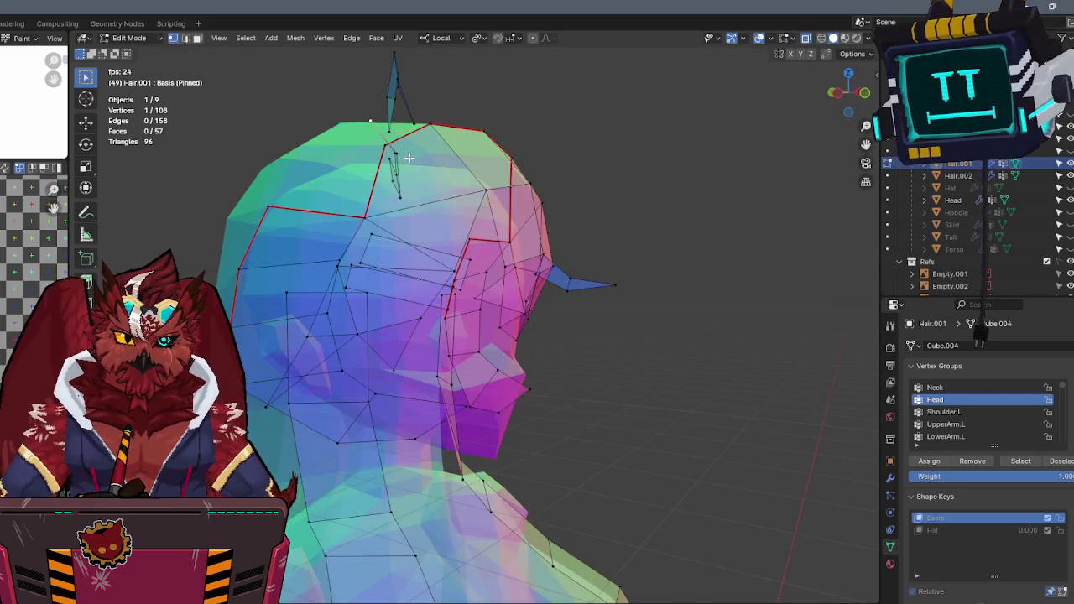
pyautogui.moveTo(396, 172)
pyautogui.mouseDown(button='middle')
pyautogui.moveTo(468, 127)
pyautogui.moveTo(420, 143)
pyautogui.moveTo(431, 153)
pyautogui.mouseUp(button='middle')
pyautogui.press('g')
pyautogui.click(467, 128)
pyautogui.press('Tab')
pyautogui.hotkey('alt', 'z')
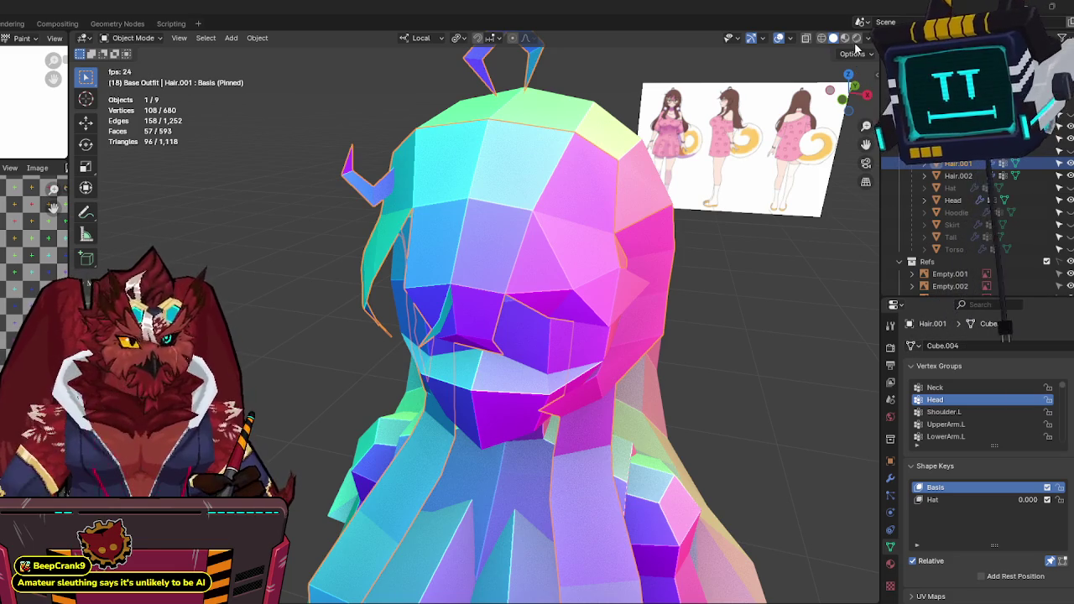
pyautogui.moveTo(616, 315); pyautogui.dragTo(765, 279, button='middle')
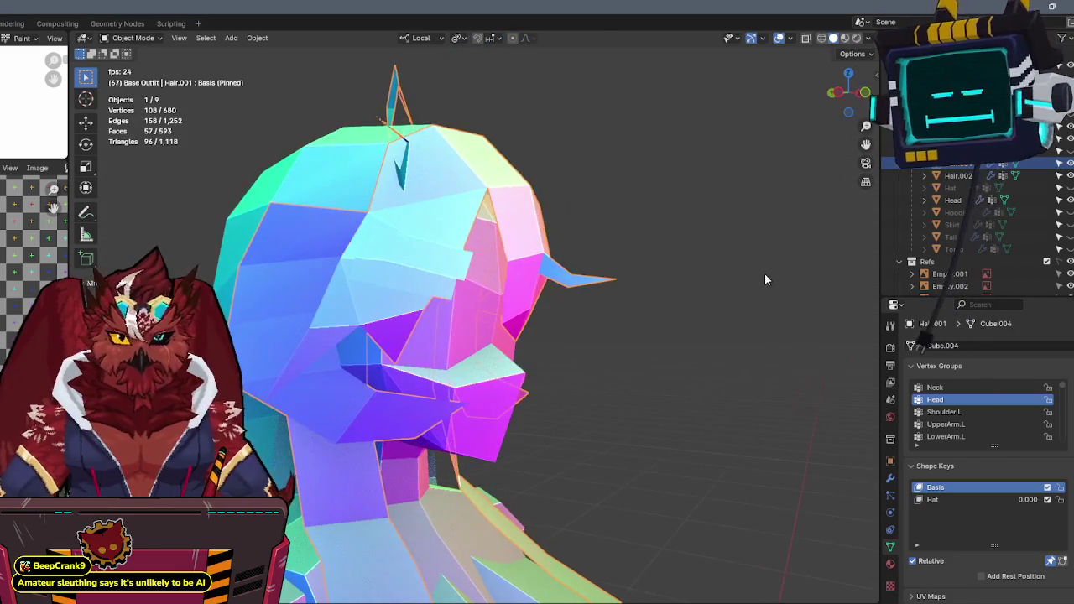
pyautogui.click(688, 324)
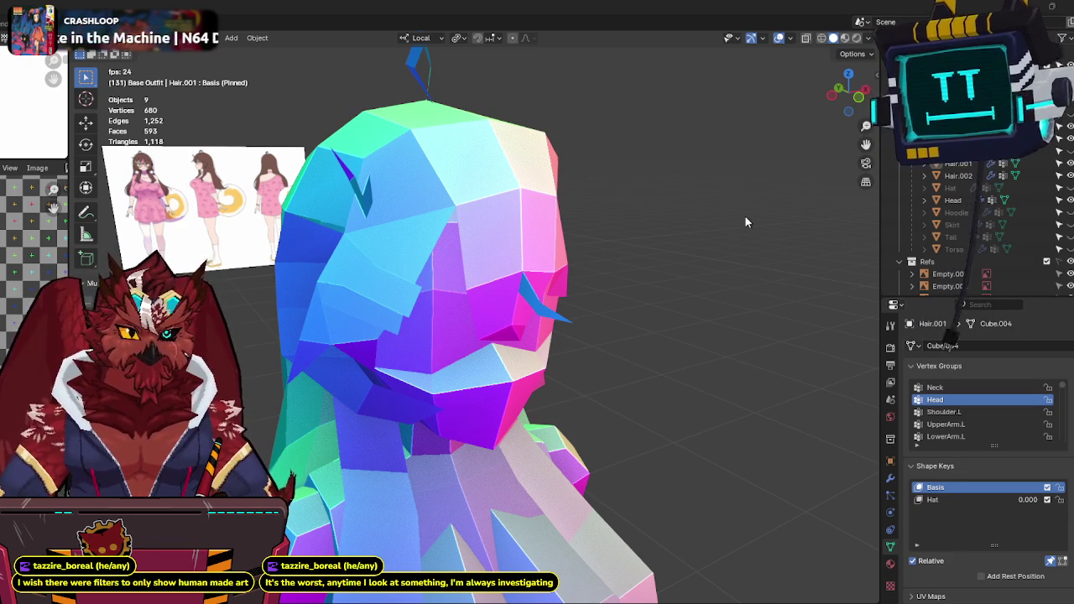
pyautogui.moveTo(744, 215); pyautogui.dragTo(635, 226, button='middle')
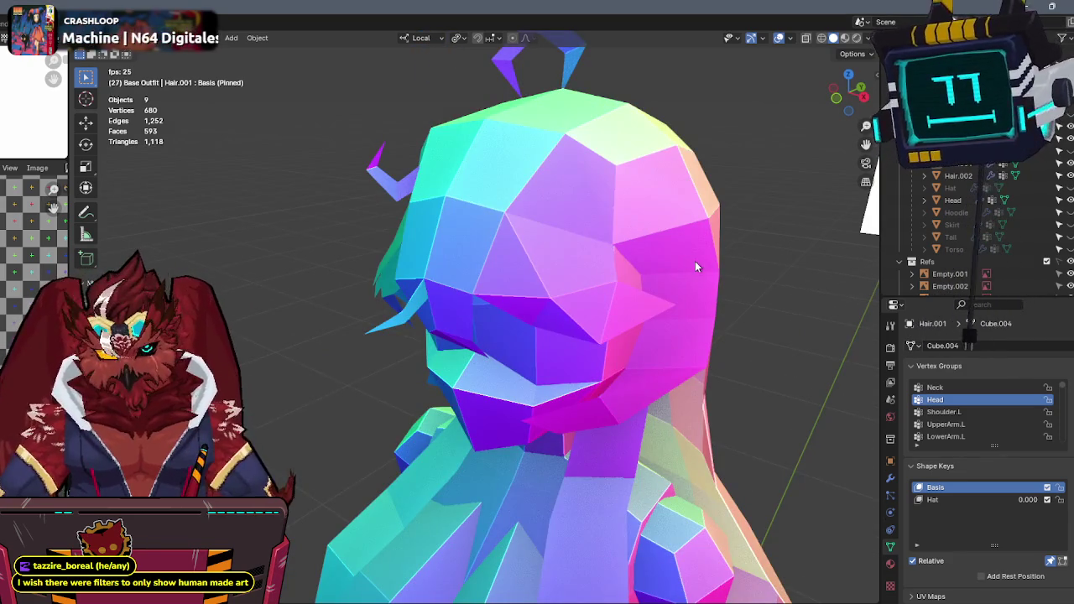
pyautogui.moveTo(695, 261); pyautogui.dragTo(608, 245, button='middle')
pyautogui.scroll(-3, 623, 242)
pyautogui.scroll(2, 546, 225)
pyautogui.moveTo(545, 224); pyautogui.dragTo(617, 240, button='middle')
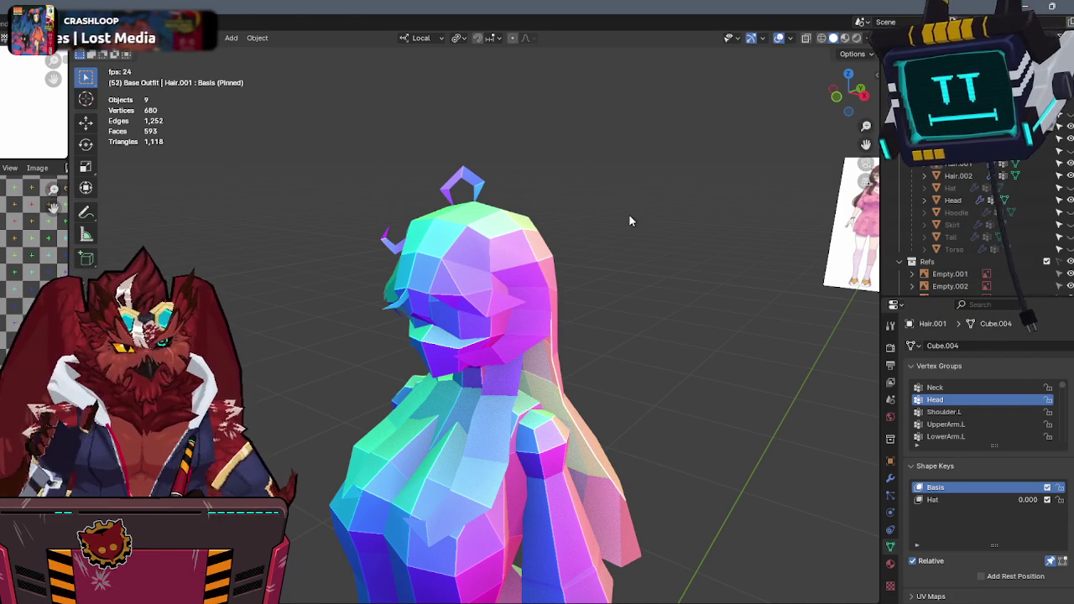
pyautogui.click(840, 104)
# Compare the model against the reference sheet in right-side orthographic view with X-ray toggled.
pyautogui.moveTo(629, 288)
pyautogui.keyDown('shift'); pyautogui.mouseDown(button='middle')
pyautogui.moveTo(635, 260)
pyautogui.moveTo(573, 249)
pyautogui.mouseUp(button='middle'); pyautogui.keyUp('shift')
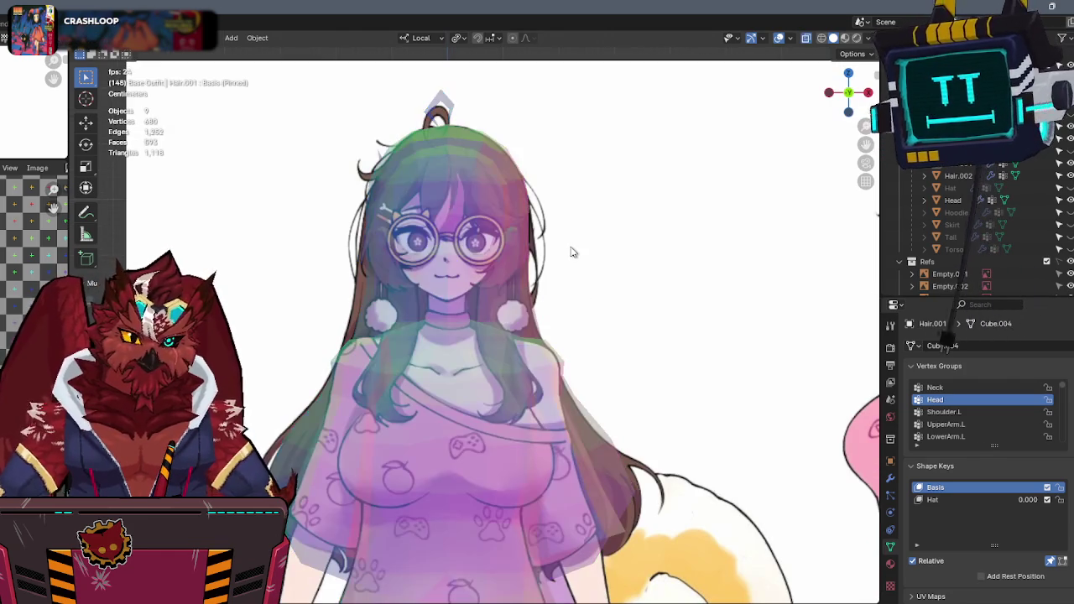
pyautogui.click(867, 93)
pyautogui.moveTo(680, 235)
pyautogui.keyDown('shift'); pyautogui.mouseDown(button='middle')
pyautogui.moveTo(638, 197)
pyautogui.moveTo(612, 210)
pyautogui.mouseUp(button='middle'); pyautogui.keyUp('shift')
pyautogui.hotkey('alt', 'z')
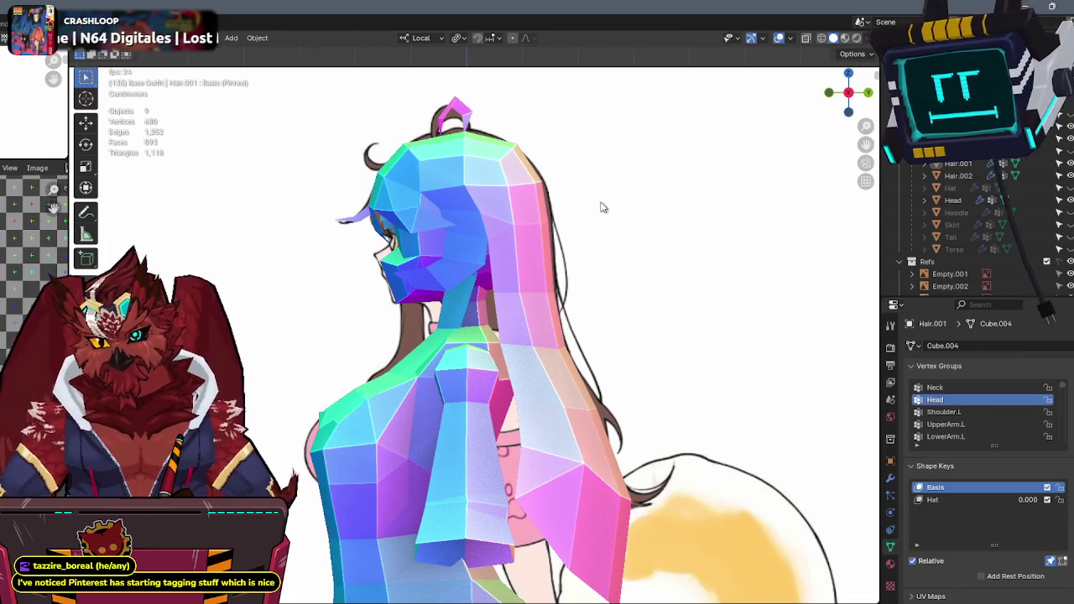
pyautogui.moveTo(529, 337)
pyautogui.mouseDown(button='middle')
pyautogui.moveTo(532, 156)
pyautogui.moveTo(554, 298)
pyautogui.moveTo(495, 227)
pyautogui.moveTo(543, 217)
pyautogui.moveTo(529, 326)
pyautogui.moveTo(647, 325)
pyautogui.moveTo(667, 306)
pyautogui.moveTo(556, 299)
pyautogui.moveTo(459, 381)
pyautogui.moveTo(459, 309)
pyautogui.moveTo(520, 247)
pyautogui.moveTo(414, 277)
pyautogui.moveTo(494, 277)
pyautogui.moveTo(537, 227)
pyautogui.moveTo(540, 247)
pyautogui.moveTo(503, 283)
pyautogui.moveTo(422, 290)
pyautogui.moveTo(446, 327)
pyautogui.moveTo(485, 322)
pyautogui.moveTo(520, 277)
pyautogui.moveTo(487, 281)
pyautogui.mouseUp(button='middle')
pyautogui.hotkey('alt', 'z')
# Select the Cozy_Torso mesh and enter Edit Mode with X-ray on.
pyautogui.hotkey('alt', 'z')
pyautogui.click(459, 381)
pyautogui.press('Tab')
pyautogui.scroll(3, 459, 310)
pyautogui.hotkey('alt', 'z')
pyautogui.hotkey('alt', 'z')
pyautogui.press('Tab')
pyautogui.press('g')
pyautogui.press('Escape')
pyautogui.press('Tab')
pyautogui.hotkey('alt', 'z')
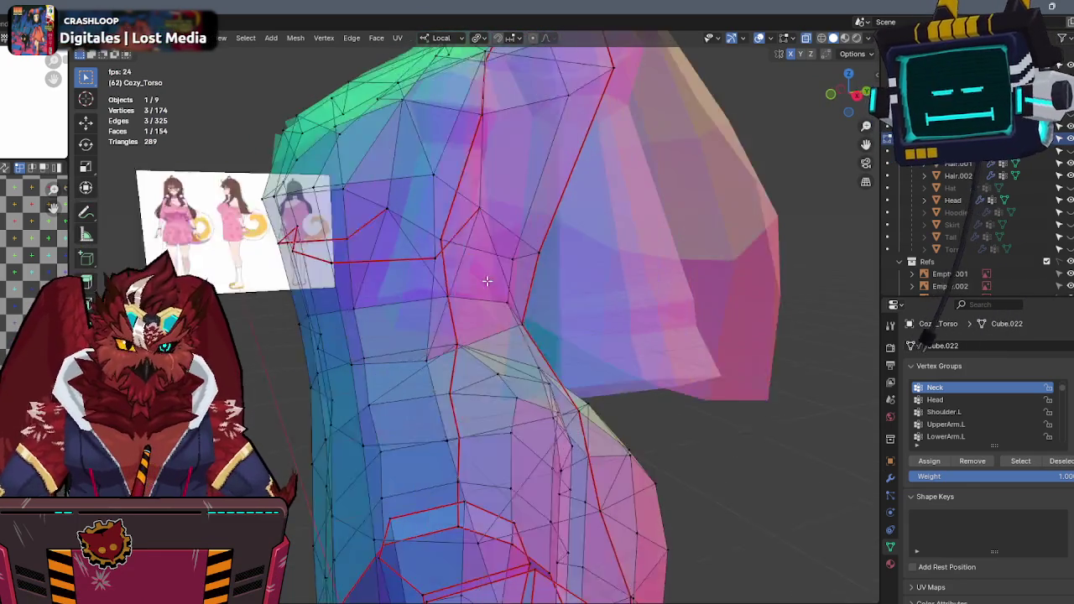
# Inspect the shoulder edges of Cozy_Torso in X-ray without deleting anything.
pyautogui.click(461, 267)
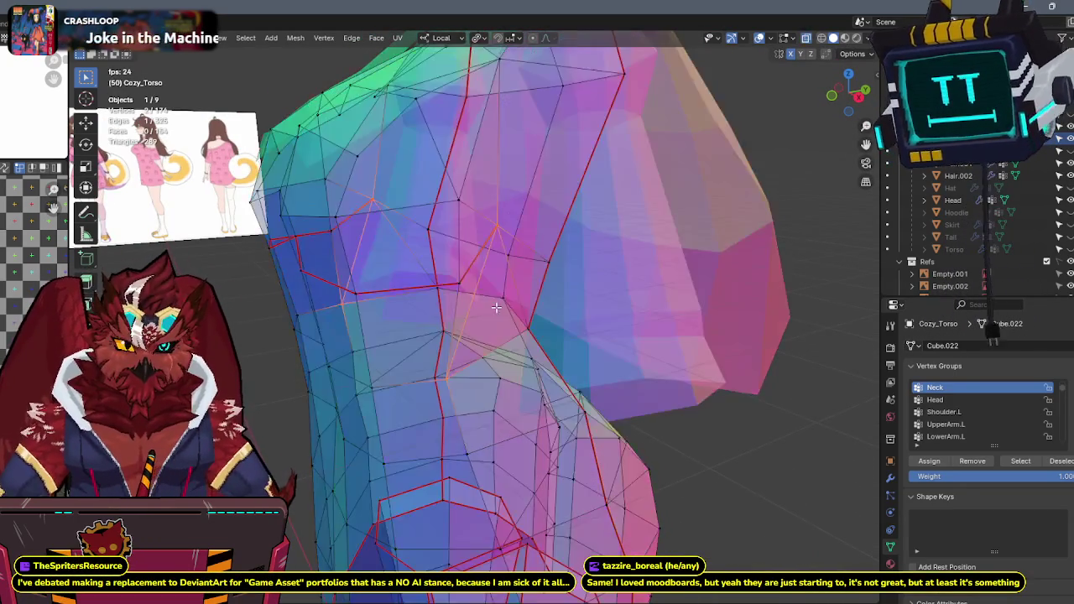
pyautogui.press('Tab')
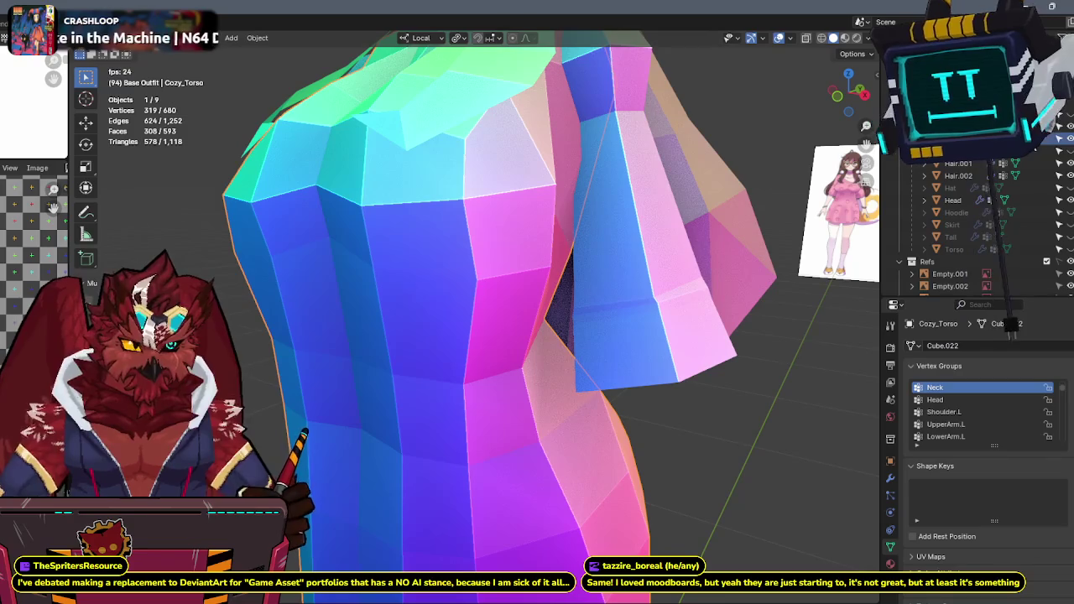
pyautogui.hotkey('alt', 'a')
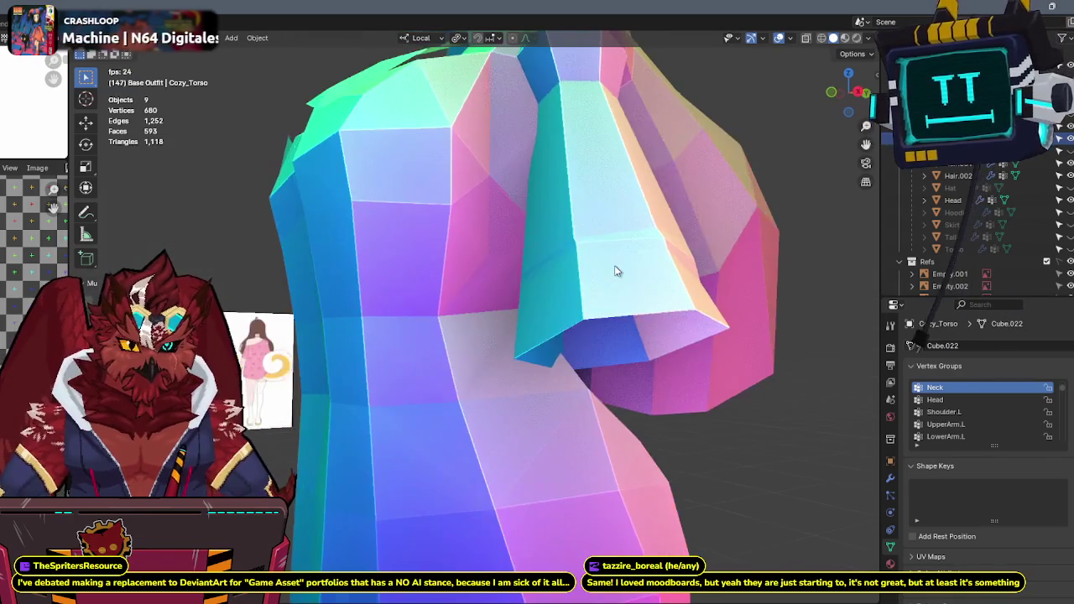
pyautogui.press('Tab')
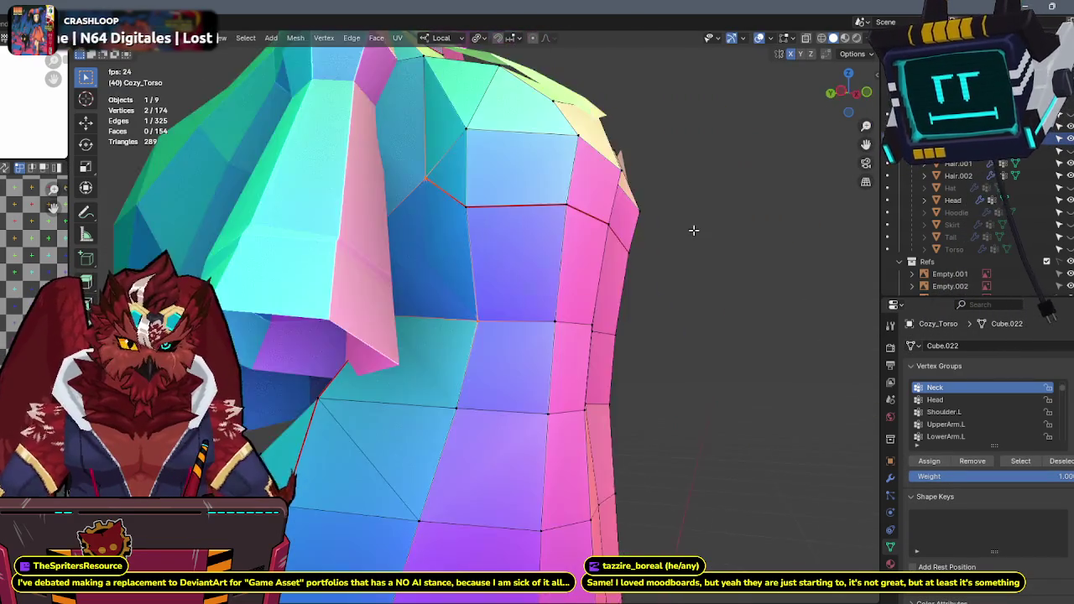
pyautogui.hotkey('alt', 'z')
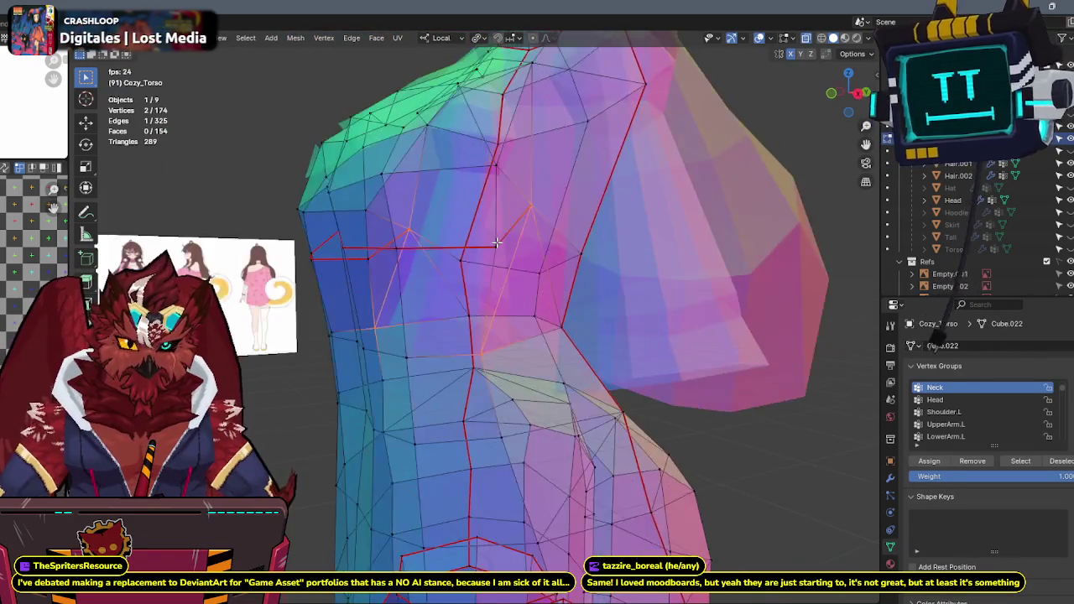
pyautogui.moveTo(472, 239); pyautogui.dragTo(489, 293, button='middle')
pyautogui.press('x')
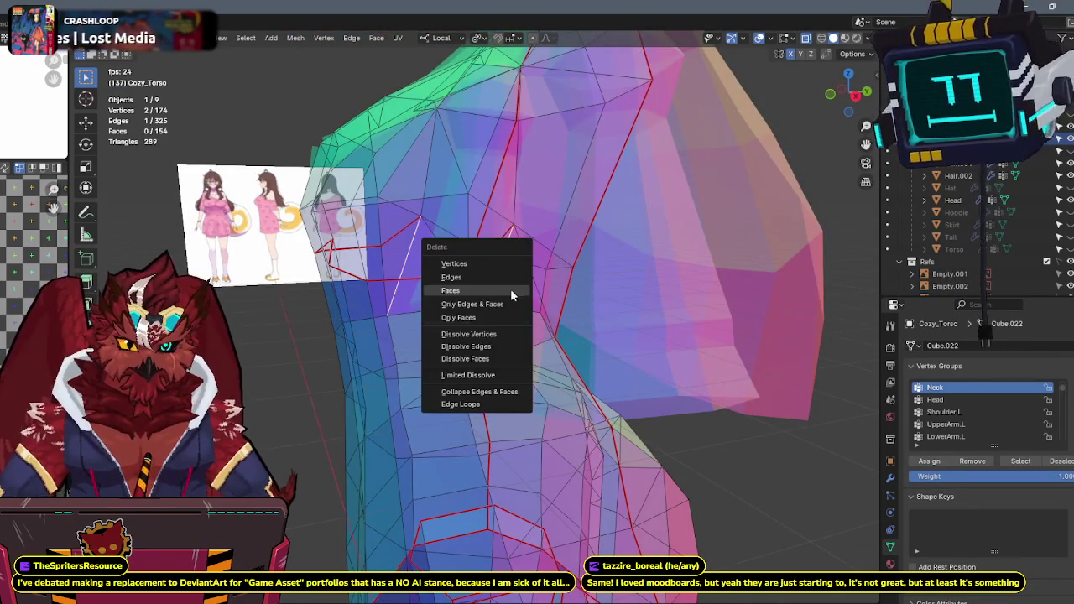
pyautogui.press('Escape')
pyautogui.hotkey('alt', 'z')
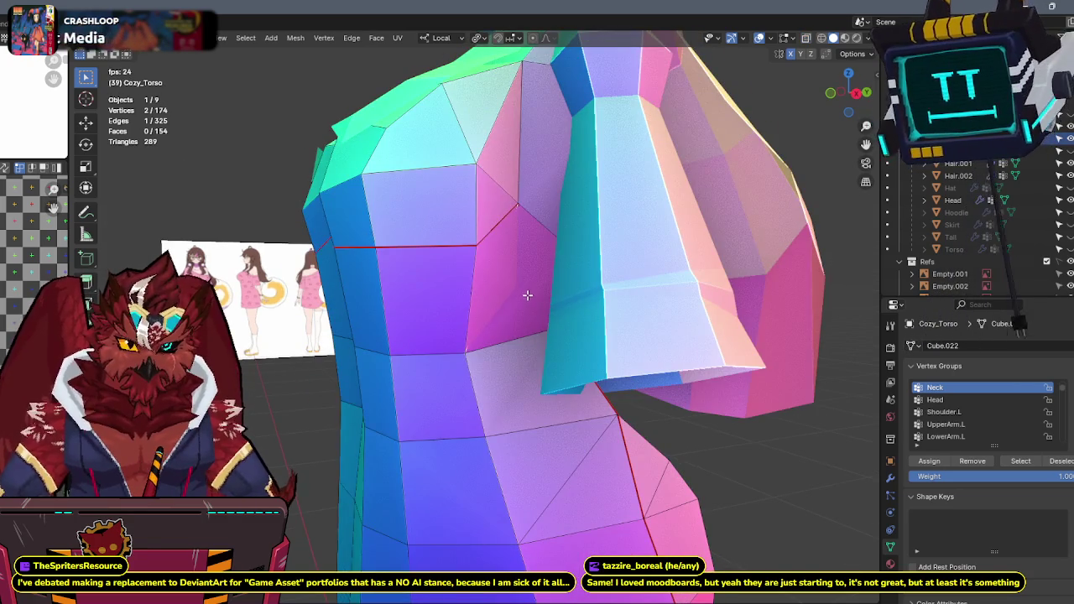
pyautogui.hotkey('alt', 'z')
pyautogui.moveTo(528, 296); pyautogui.dragTo(502, 299, button='middle')
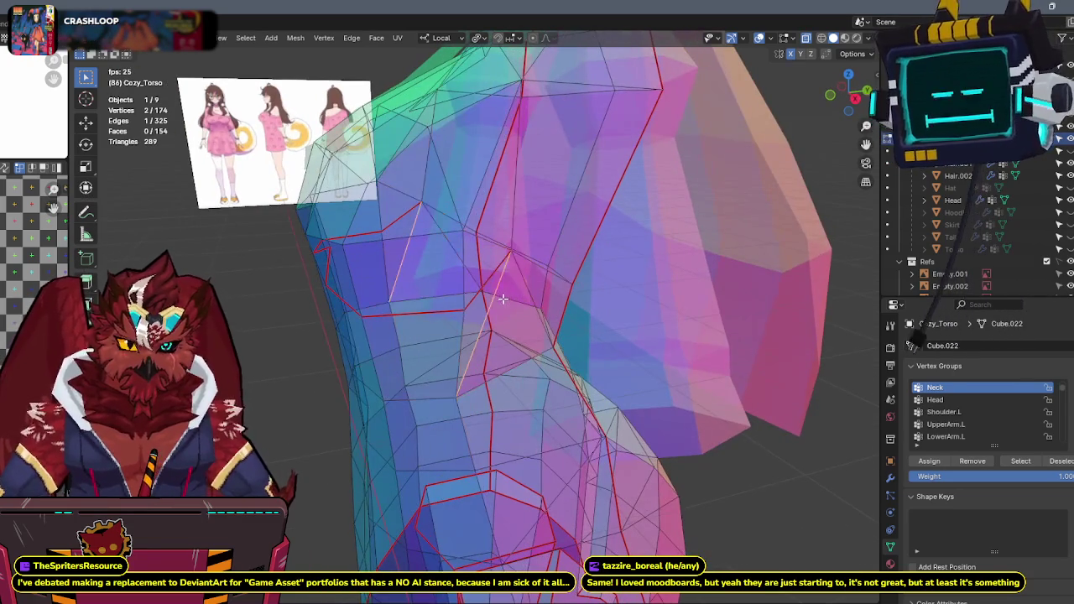
pyautogui.press('x')
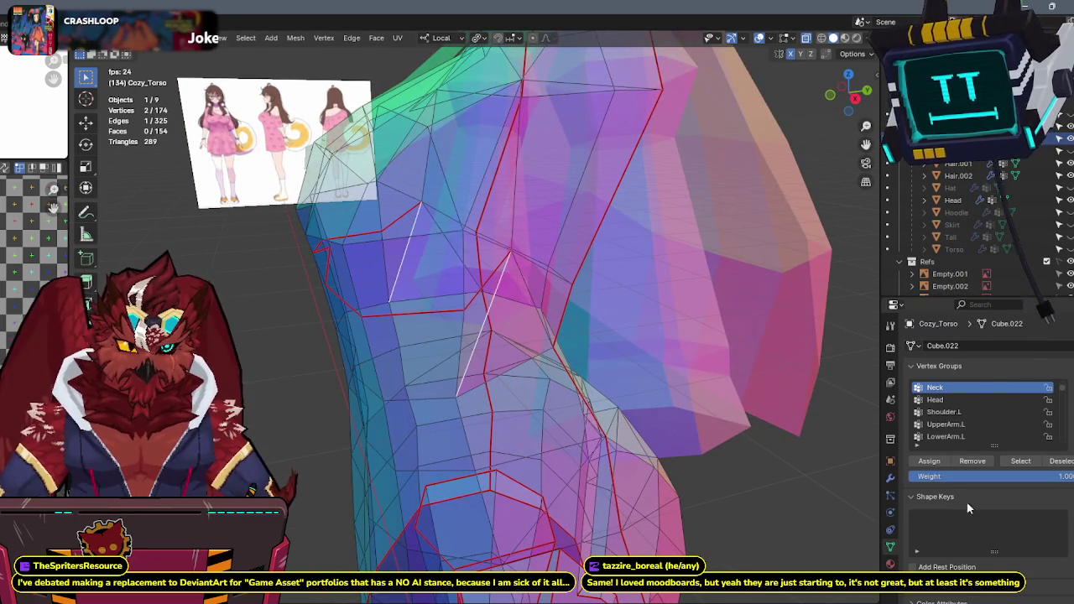
# Check the torso's Mirror and Armature modifiers in Modifier Properties.
pyautogui.click(891, 479)
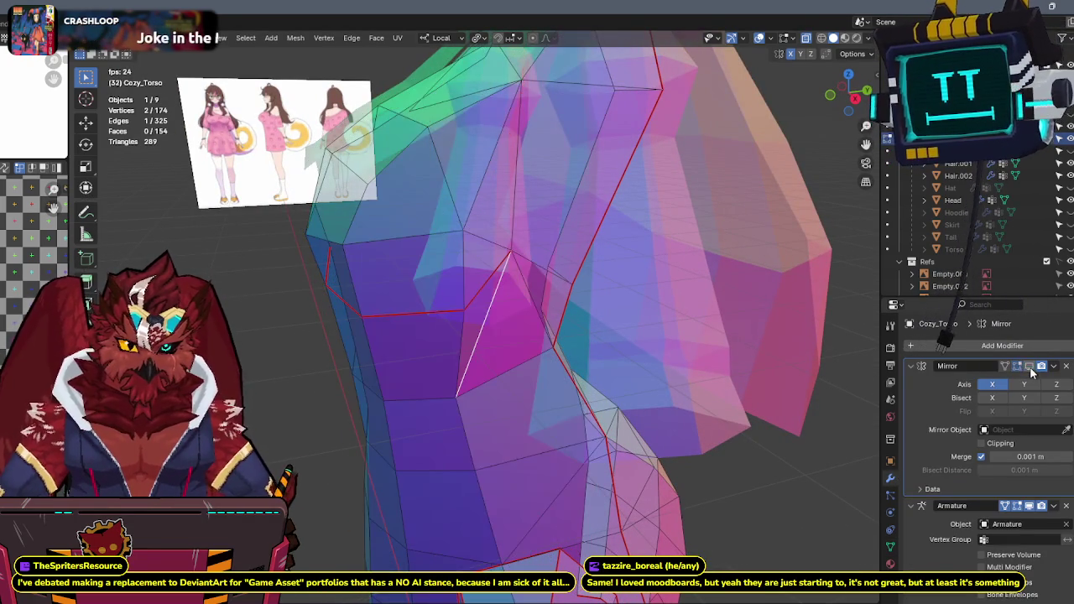
pyautogui.hotkey('alt', 'z')
pyautogui.hotkey('alt', 'z')
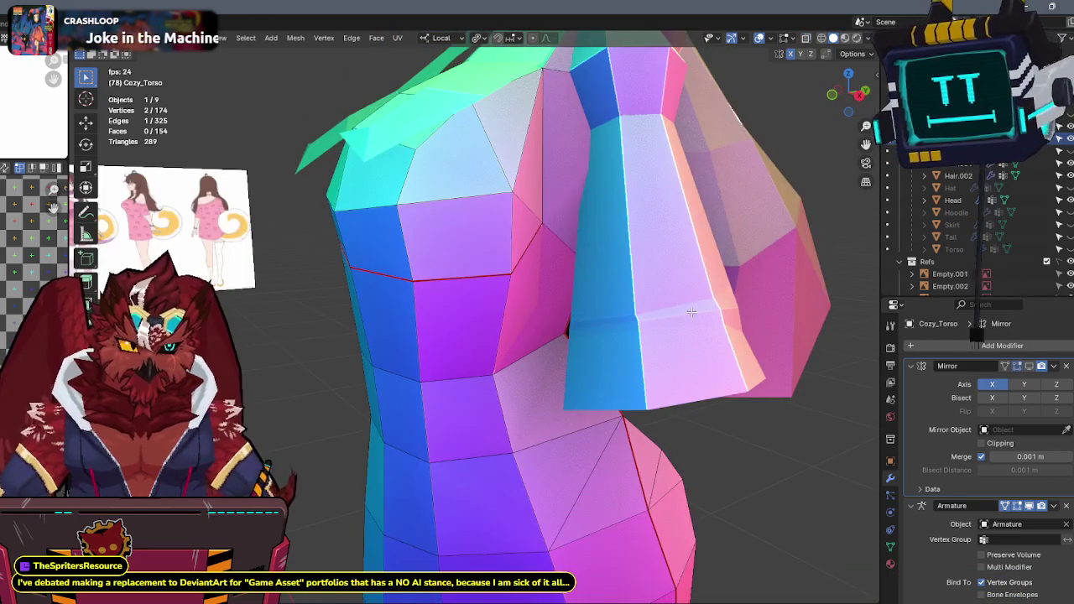
pyautogui.hotkey('alt', 'z')
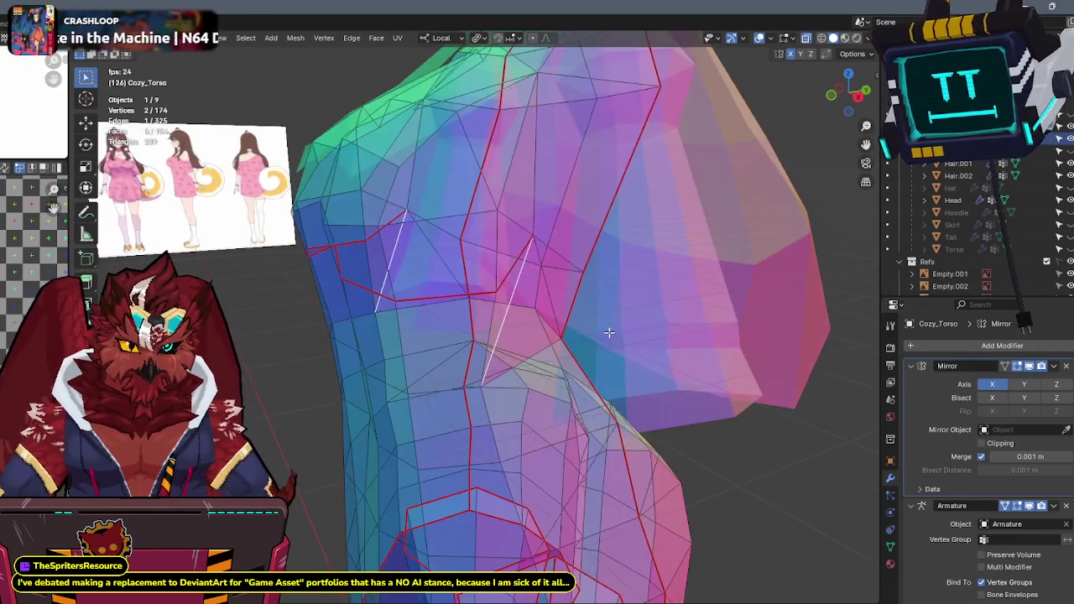
# Join two selected shoulder vertices with a new edge.
pyautogui.rightClick(517, 326)
pyautogui.click(524, 322)
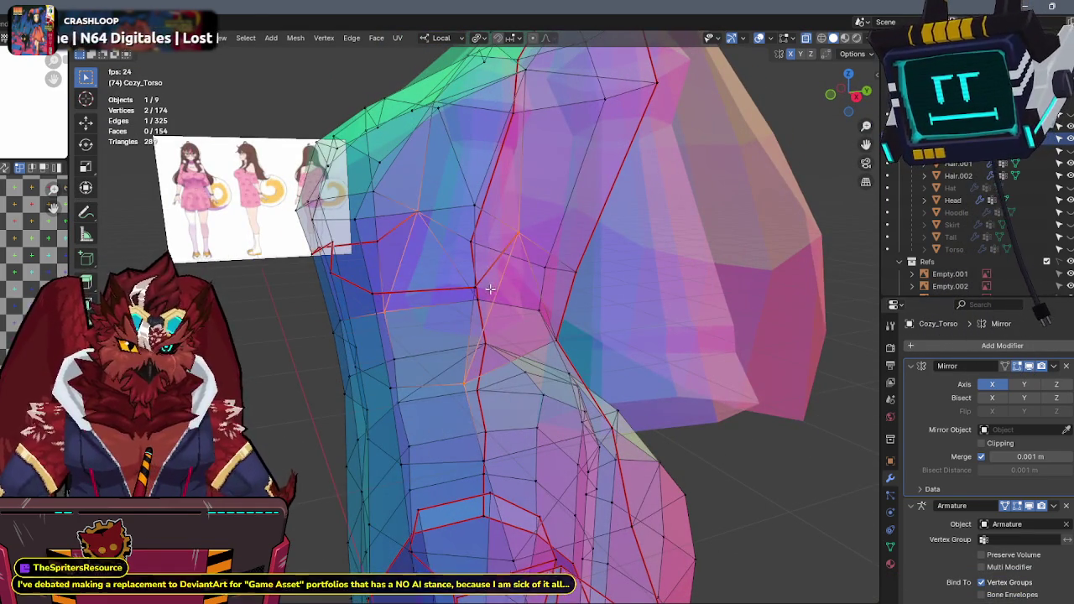
pyautogui.click(542, 339)
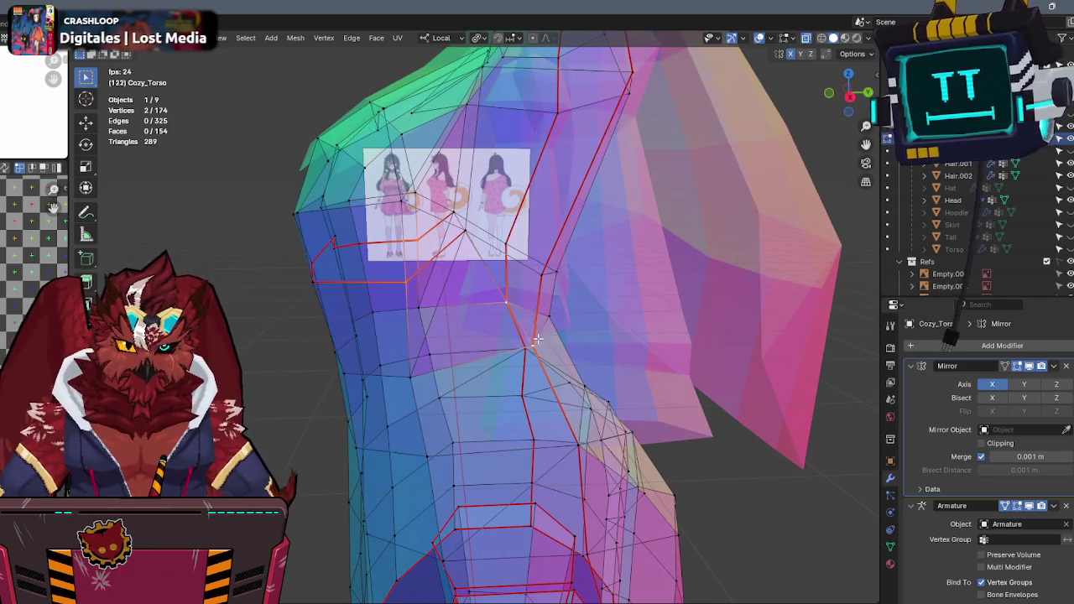
pyautogui.press('j')
pyautogui.hotkey('shift', 'z')
pyautogui.rightClick(518, 284)
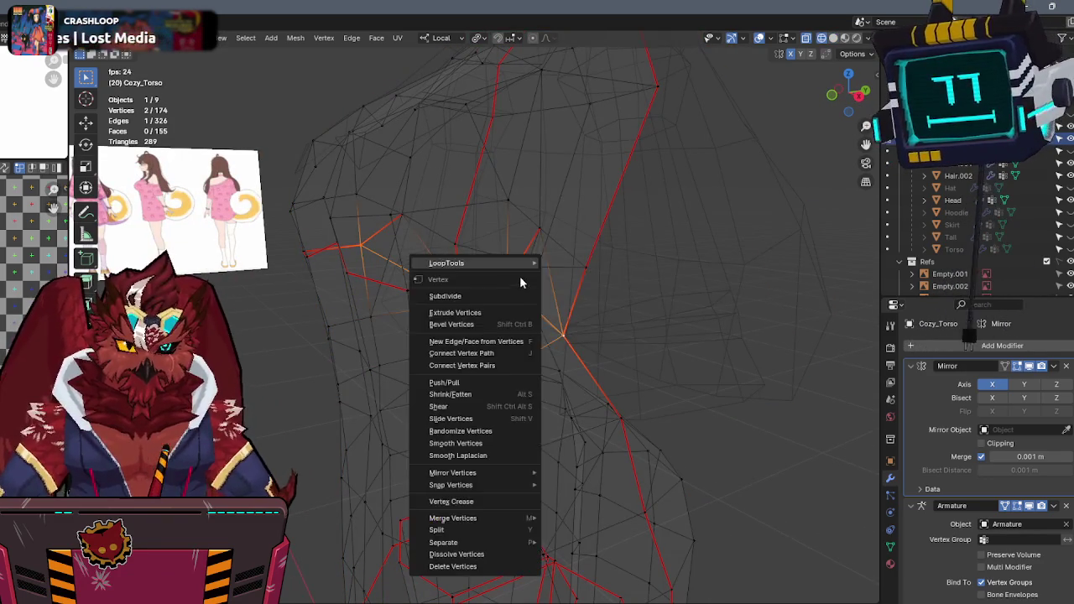
# Move a lower shoulder vertex to a new position, then clear the selection in X-ray.
pyautogui.click(541, 230)
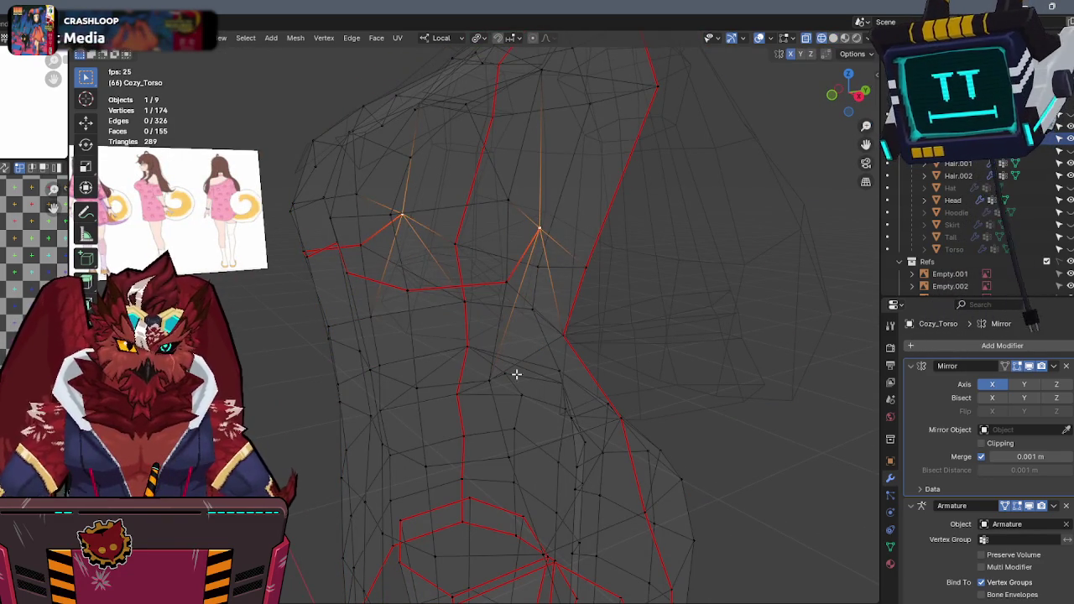
pyautogui.click(516, 277)
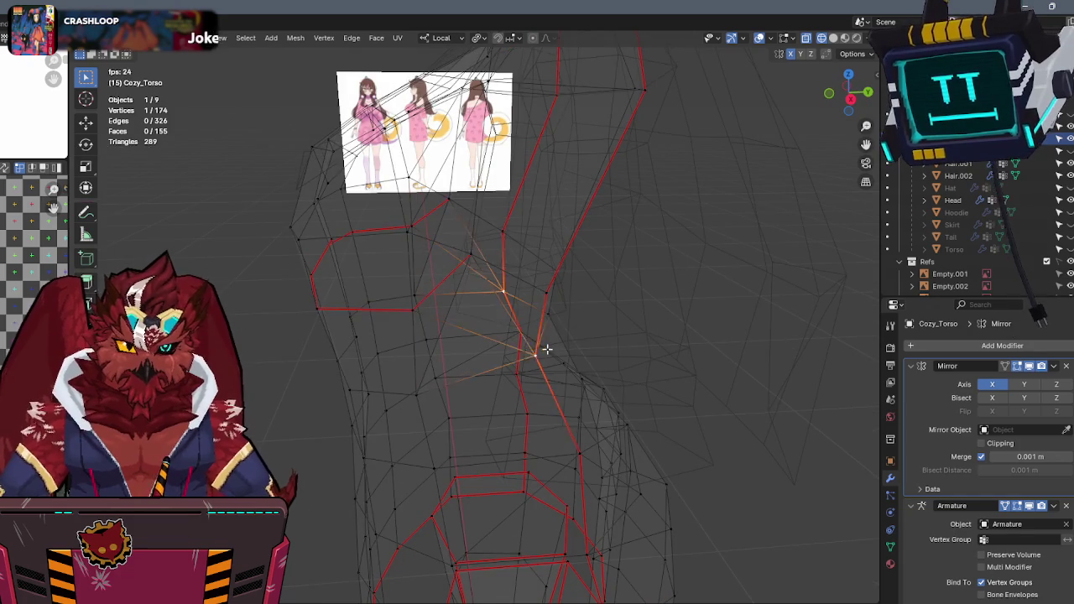
pyautogui.press('g')
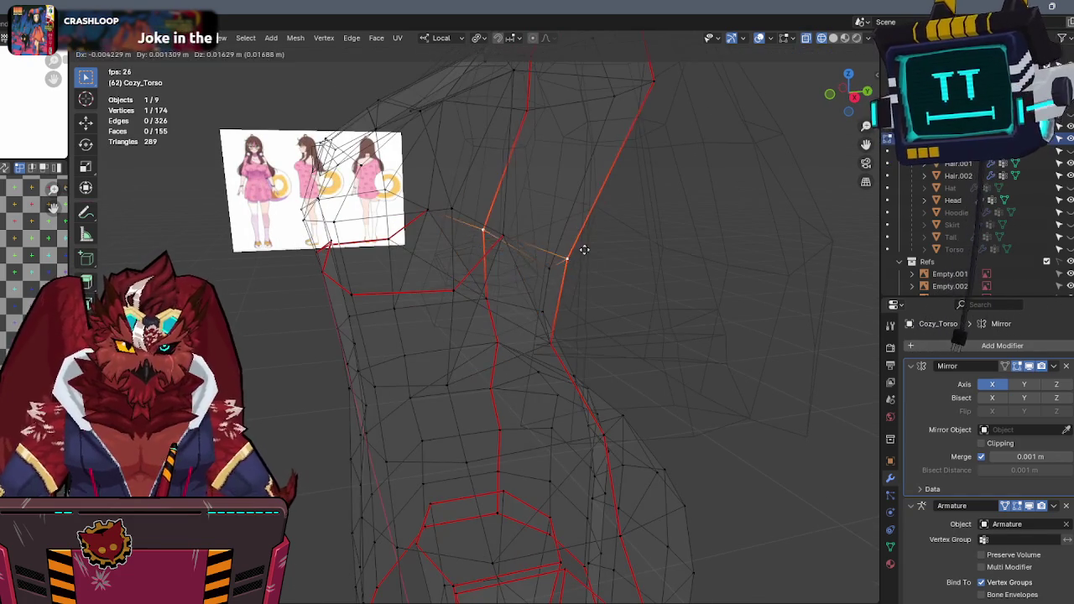
pyautogui.click(593, 256)
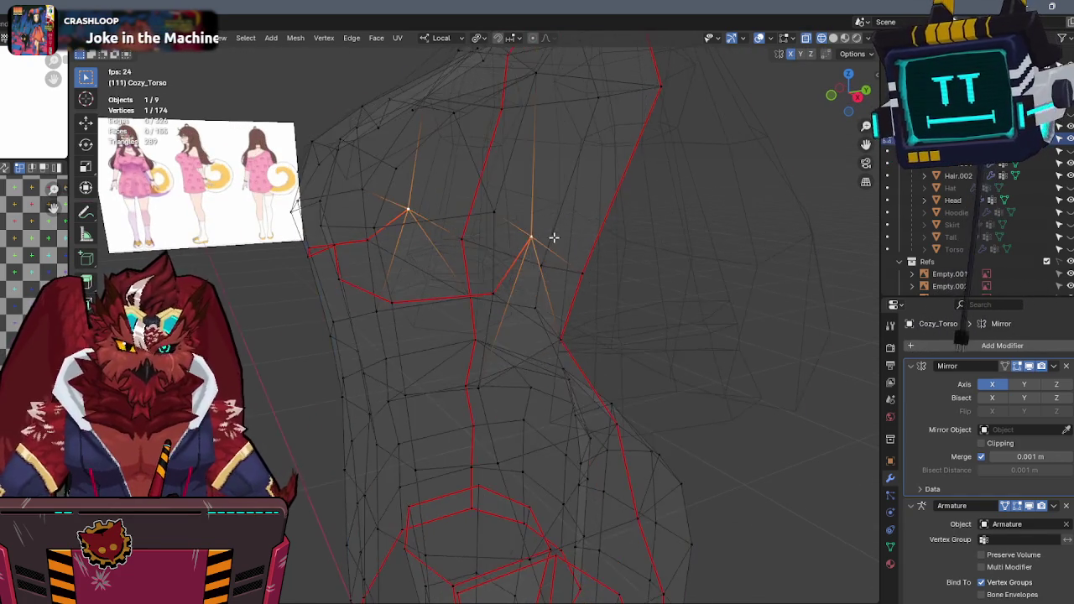
pyautogui.hotkey('shift', 'z')
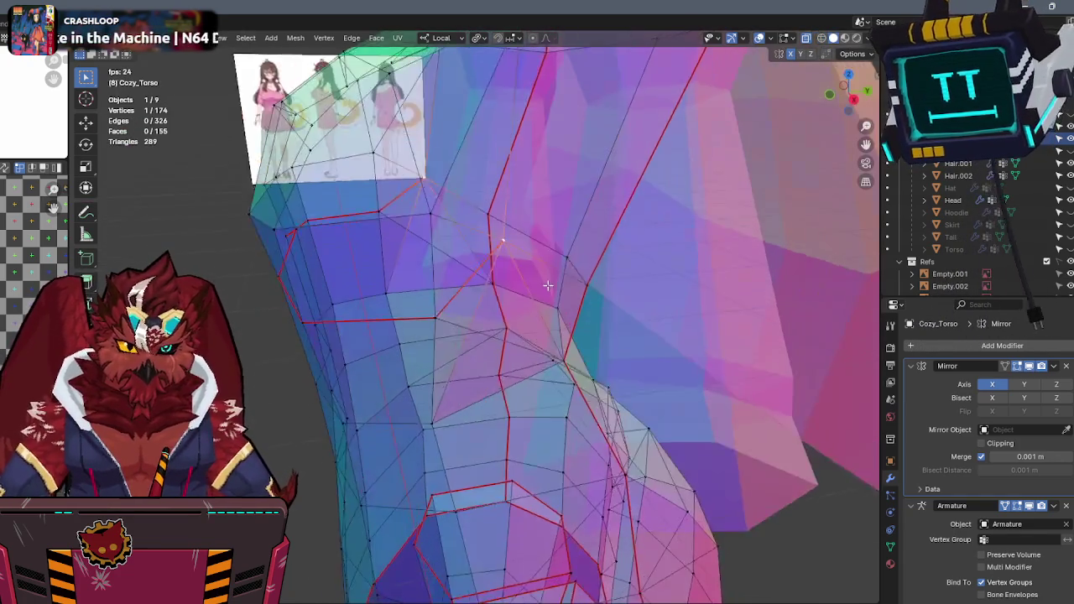
pyautogui.hotkey('alt', 'a')
pyautogui.press('x')
pyautogui.press('Escape')
pyautogui.moveTo(501, 338); pyautogui.dragTo(522, 280, button='middle')
pyautogui.hotkey('alt', 'z')
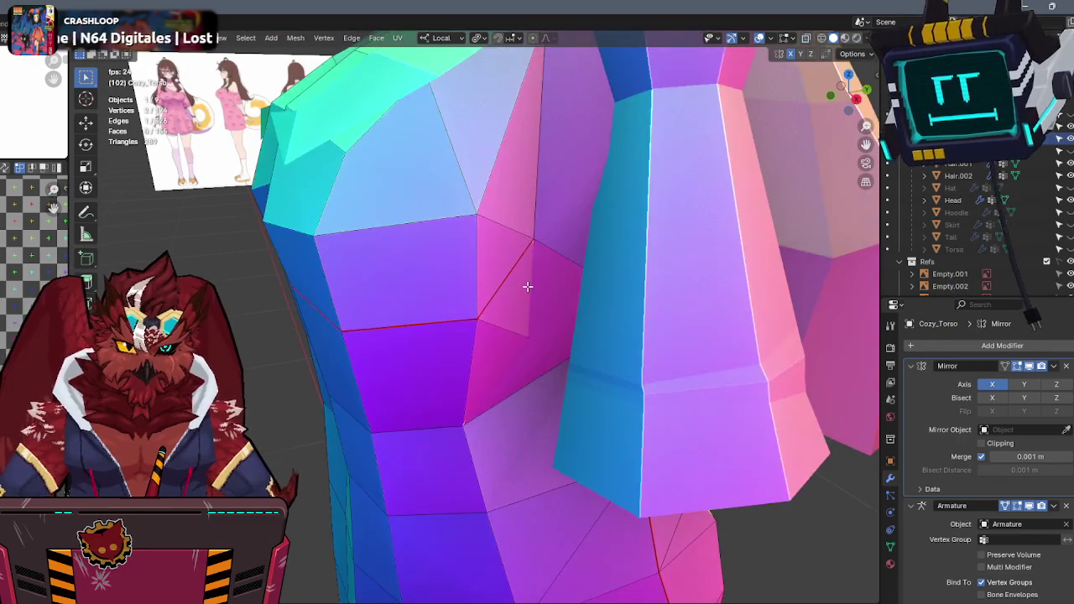
pyautogui.hotkey('alt', 'z')
pyautogui.hotkey('alt', 'z')
pyautogui.hotkey('alt', 'z')
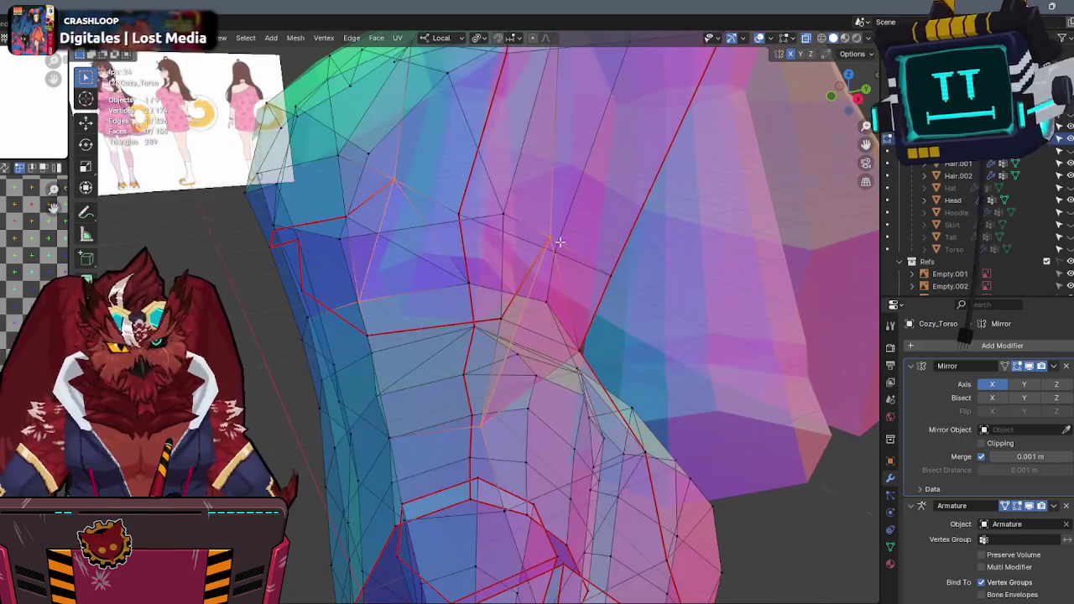
pyautogui.press('g')
pyautogui.press('Escape')
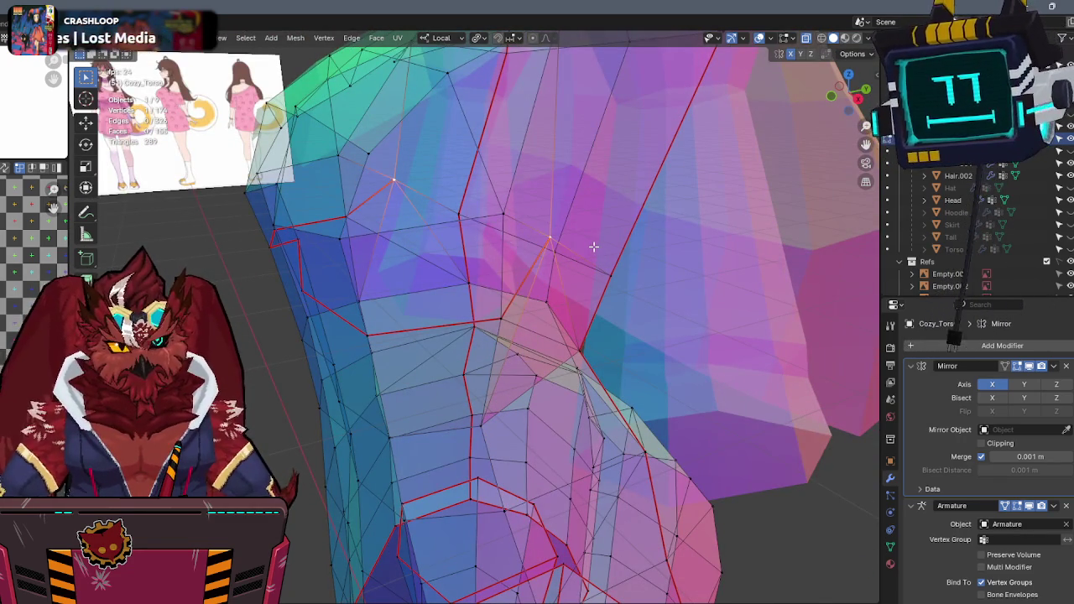
# Merge the stray armpit vertex into its neighbour using Merge At Last.
pyautogui.click(504, 411)
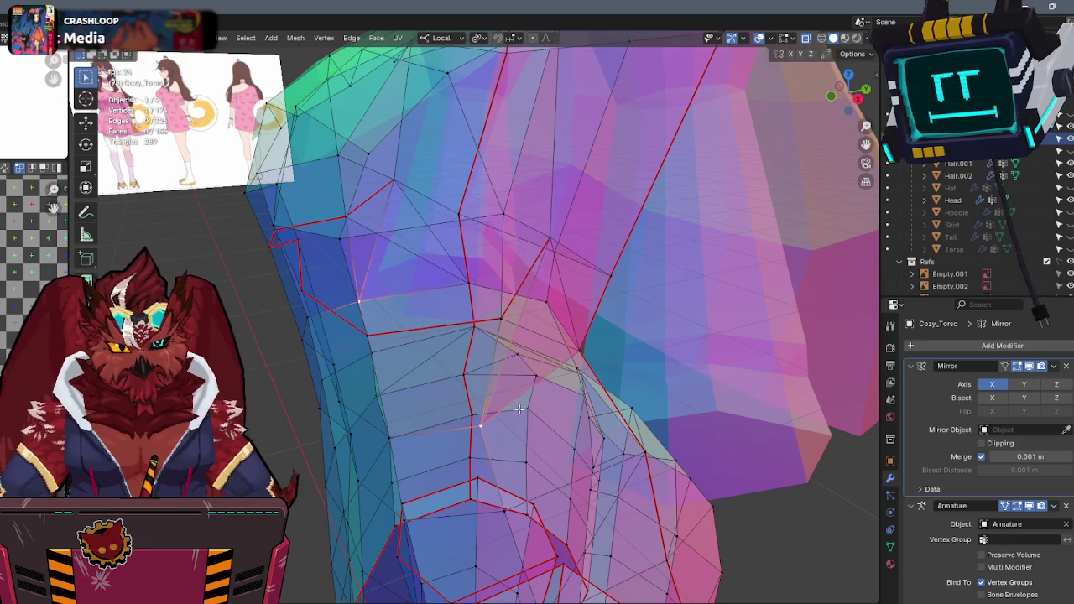
pyautogui.click(468, 283)
pyautogui.keyDown('shift'); pyautogui.click(586, 352); pyautogui.keyUp('shift')
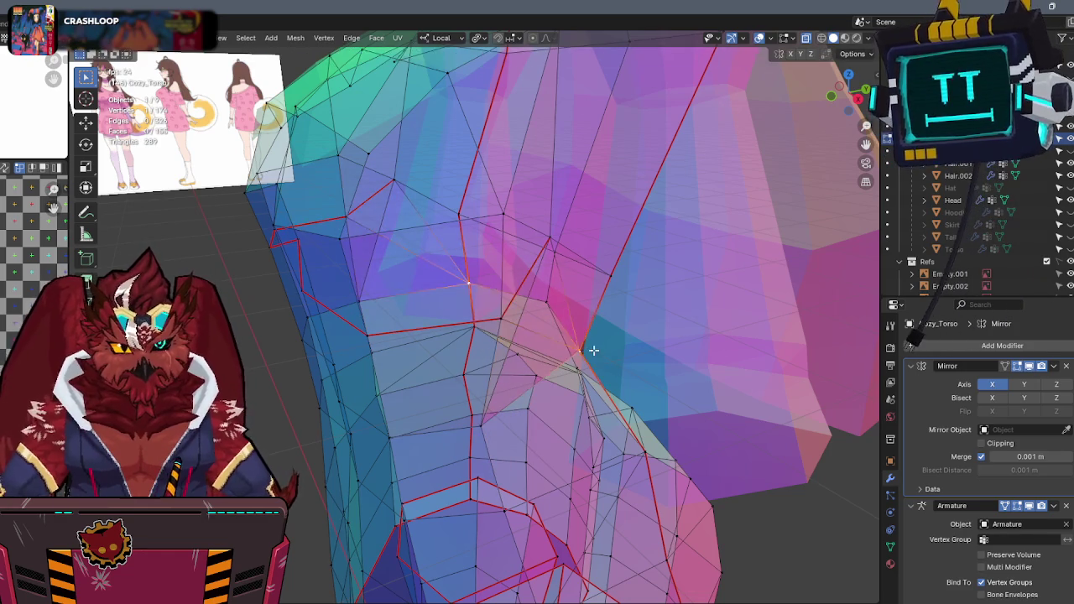
pyautogui.press('m')
pyautogui.click(558, 232)
pyautogui.moveTo(558, 233)
pyautogui.mouseDown(button='middle')
pyautogui.moveTo(589, 235)
pyautogui.moveTo(544, 182)
pyautogui.moveTo(529, 222)
pyautogui.mouseUp(button='middle')
# Select the faces and edges along the armpit seam.
pyautogui.click(644, 221)
pyautogui.click(532, 228)
pyautogui.keyDown('shift'); pyautogui.click(619, 226); pyautogui.keyUp('shift')
pyautogui.keyDown('shift'); pyautogui.click(573, 179); pyautogui.keyUp('shift')
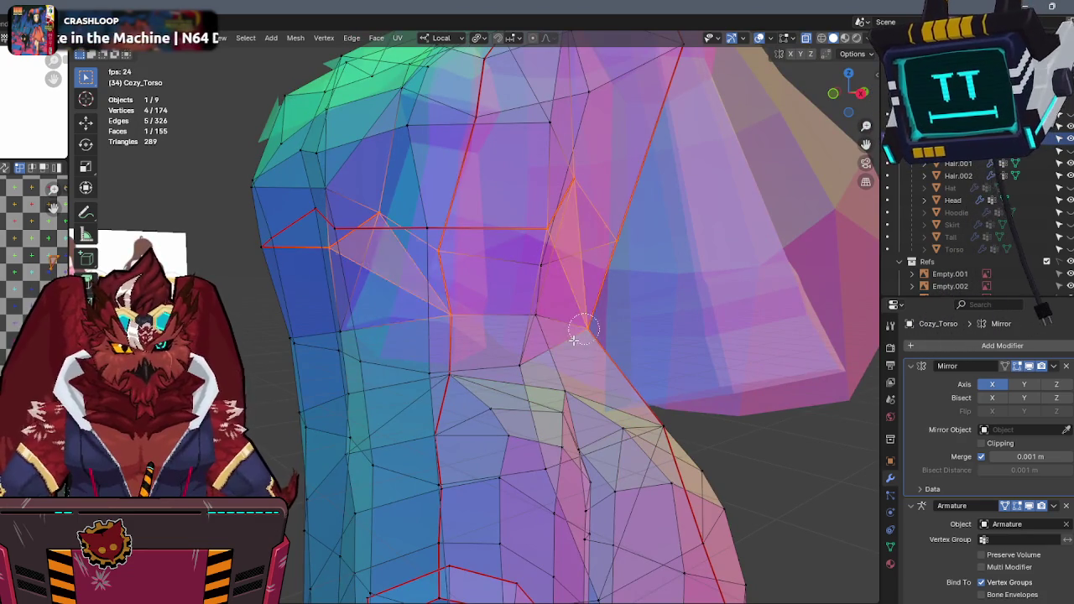
pyautogui.keyDown('shift'); pyautogui.click(587, 328); pyautogui.keyUp('shift')
pyautogui.press('F3')
pyautogui.click(705, 346)
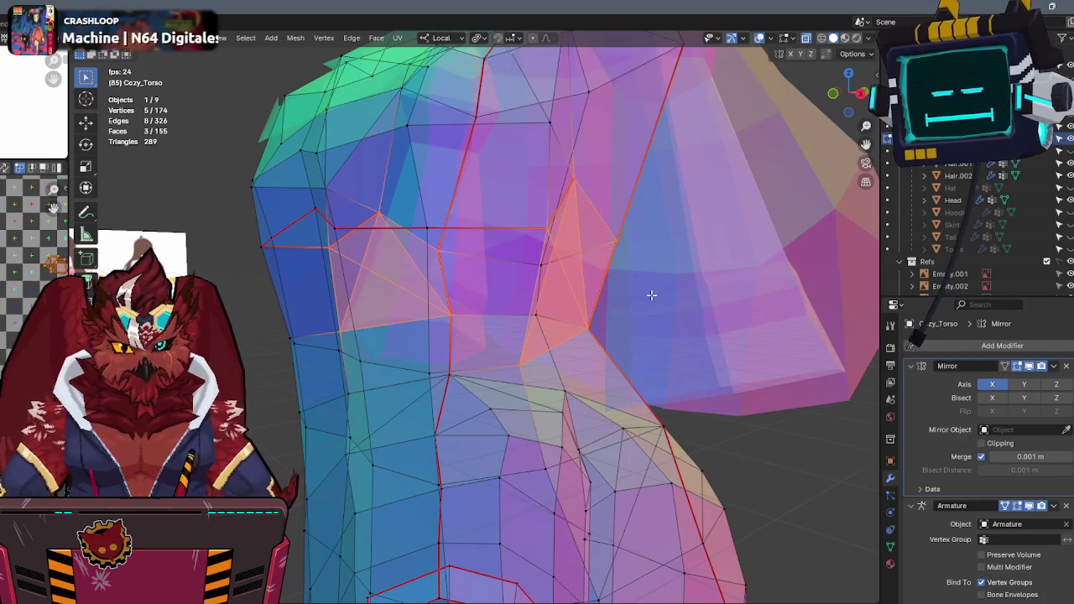
pyautogui.hotkey('alt', 'z')
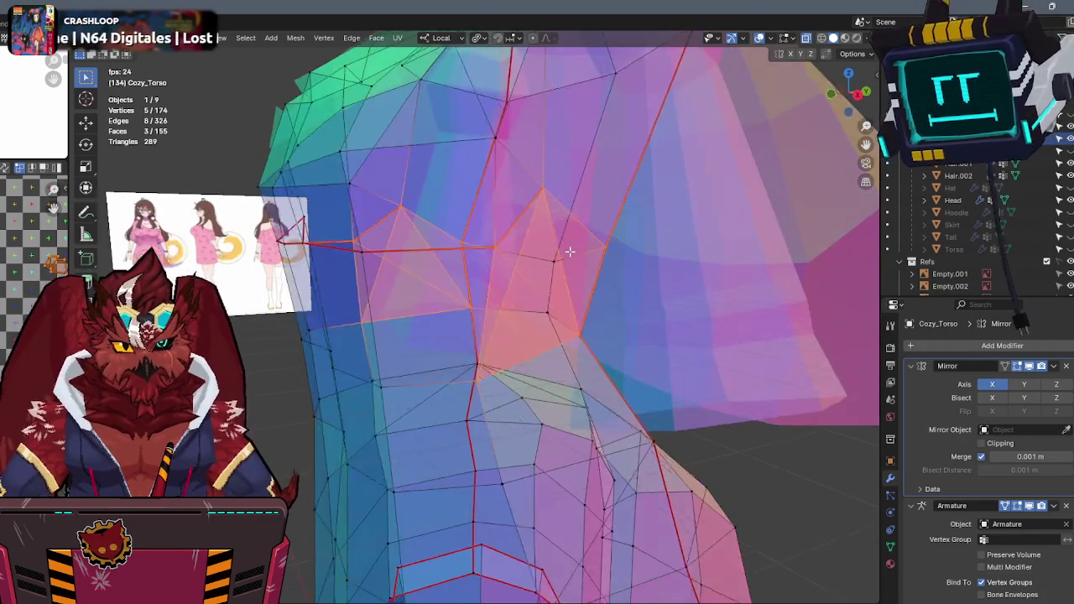
pyautogui.click(509, 276)
pyautogui.moveTo(509, 276)
pyautogui.mouseDown(button='middle')
pyautogui.moveTo(486, 346)
pyautogui.moveTo(615, 351)
pyautogui.mouseUp(button='middle')
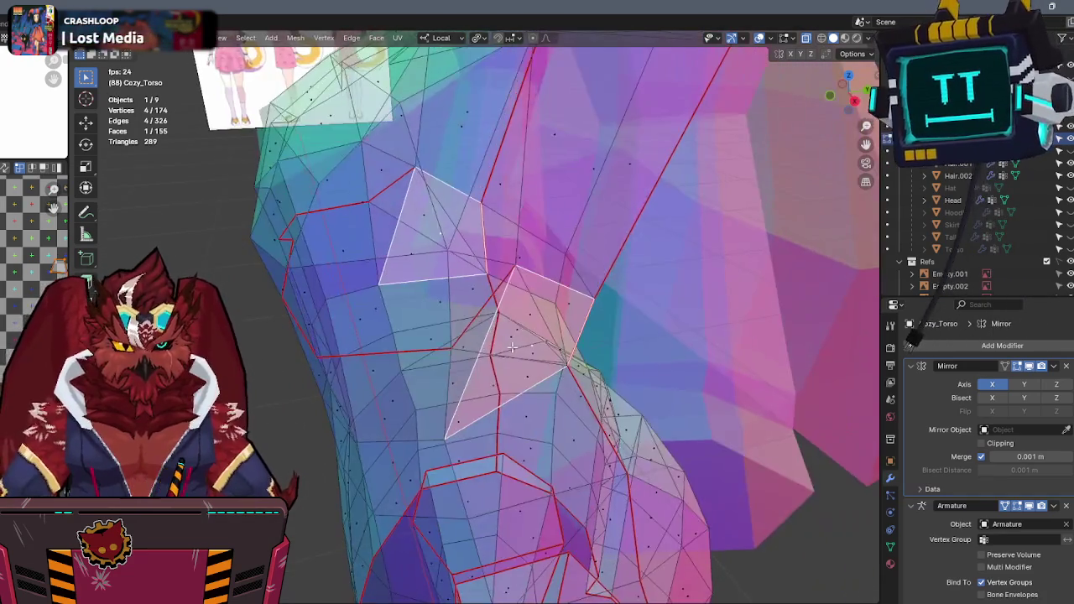
# Dissolve the selected armpit edges.
pyautogui.hotkey('alt', 'z')
pyautogui.press('x')
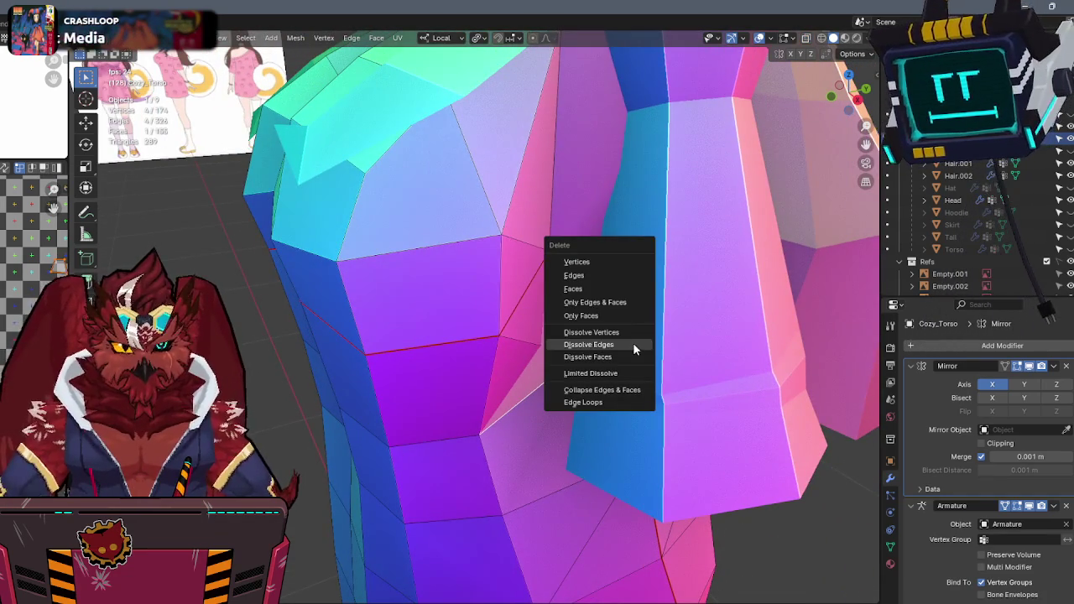
pyautogui.click(614, 290)
pyautogui.hotkey('alt', 'z')
pyautogui.moveTo(613, 289)
pyautogui.mouseDown(button='middle')
pyautogui.moveTo(580, 304)
pyautogui.moveTo(654, 288)
pyautogui.moveTo(616, 277)
pyautogui.moveTo(612, 263)
pyautogui.moveTo(659, 271)
pyautogui.moveTo(585, 283)
pyautogui.mouseUp(button='middle')
# Fill the gap in the armpit with a new face.
pyautogui.click(579, 304)
pyautogui.hotkey('alt', 'z')
pyautogui.keyDown('shift'); pyautogui.click(640, 277); pyautogui.keyUp('shift')
pyautogui.press('f')
pyautogui.hotkey('alt', 'z')
pyautogui.hotkey('alt', 'z')
pyautogui.hotkey('alt', 'z')
# Slide the chest-side vertex along the X axis in front view.
pyautogui.moveTo(510, 279); pyautogui.dragTo(588, 252, button='middle')
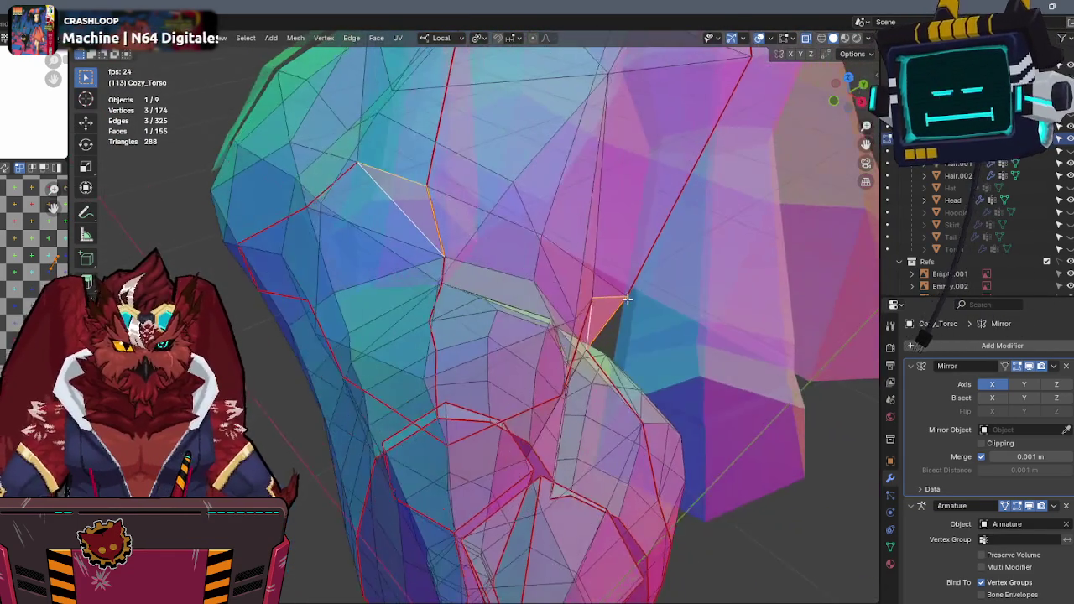
pyautogui.click(602, 327)
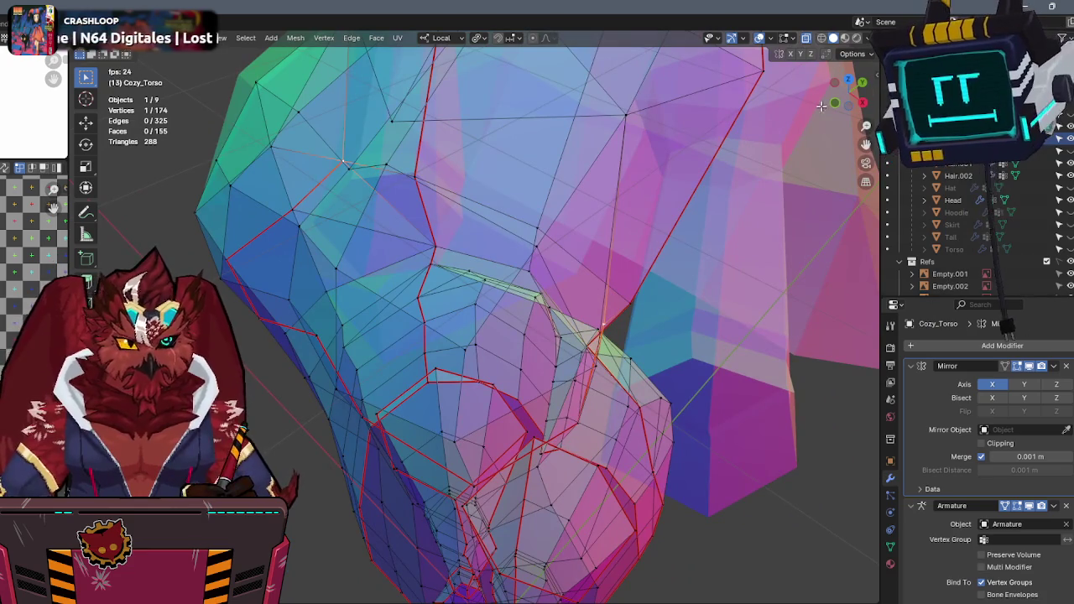
pyautogui.press('KP_1')
pyautogui.press('g')
pyautogui.press('x')
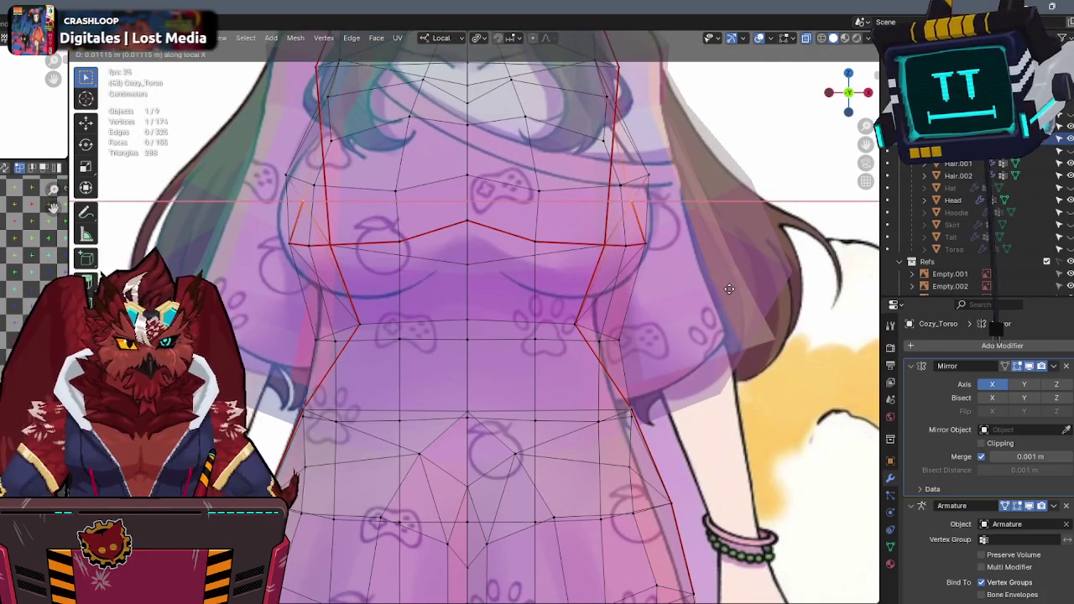
pyautogui.click(729, 289)
pyautogui.hotkey('alt', 'z')
pyautogui.moveTo(730, 289); pyautogui.dragTo(667, 245, button='middle')
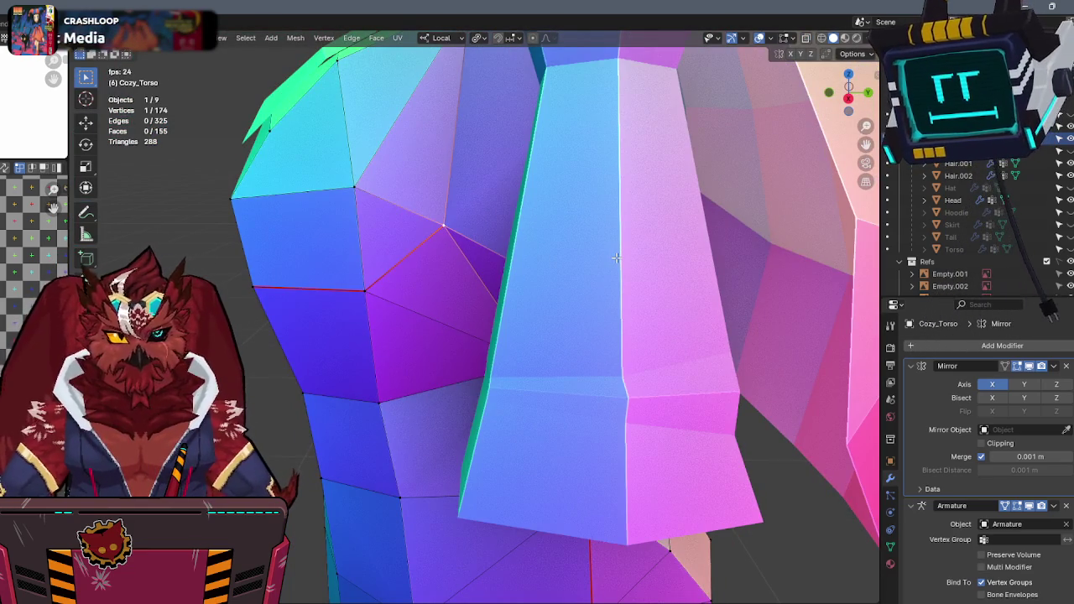
# Isolate the torso, dissolve the remaining selected edges, and return to Object Mode.
pyautogui.press('KP_Divide')
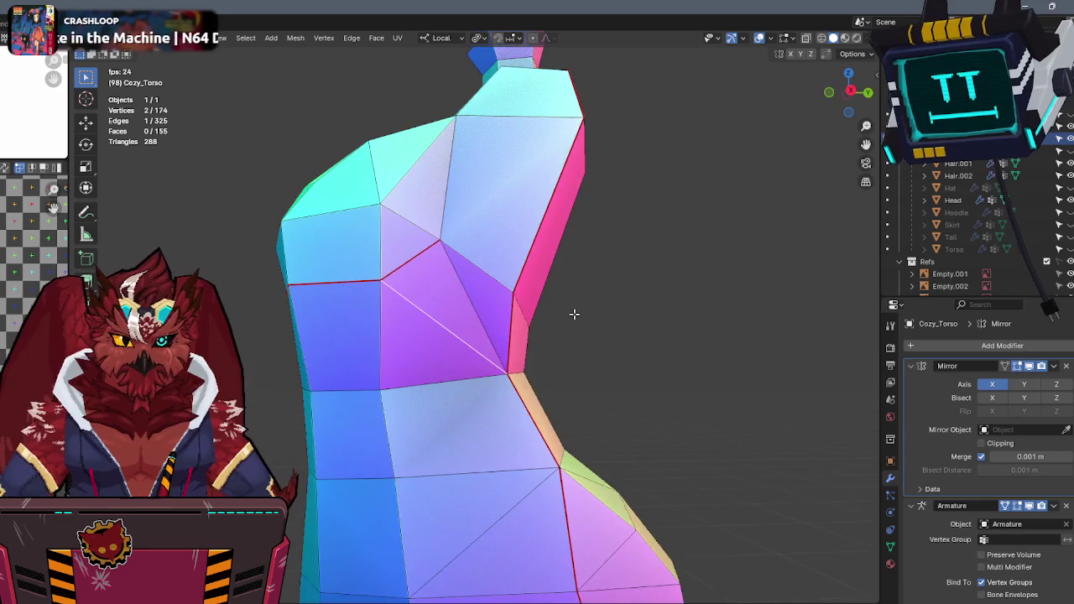
pyautogui.press('x')
pyautogui.click(537, 370)
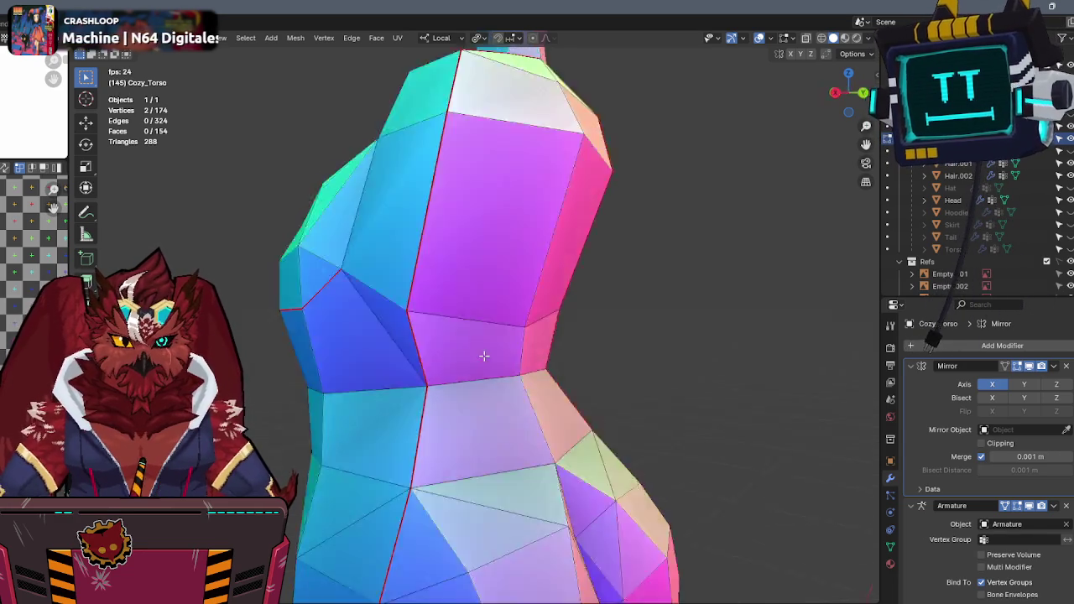
pyautogui.press('Tab')
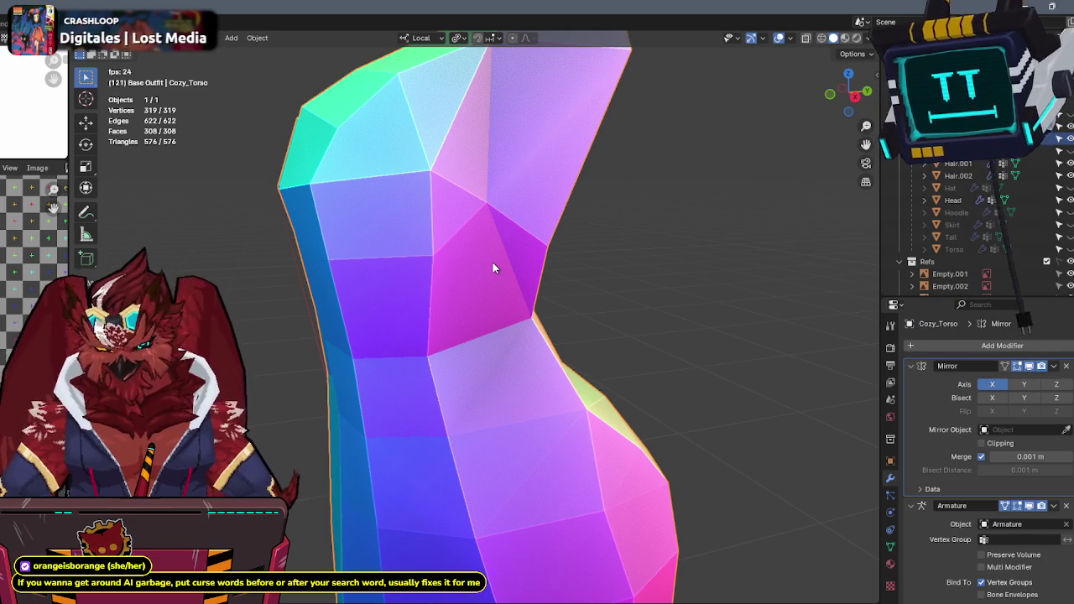
# Exit local view to show the whole scene and add Arms.001 to the selection.
pyautogui.press('/')
pyautogui.moveTo(492, 254)
pyautogui.mouseDown(button='middle')
pyautogui.moveTo(815, 393)
pyautogui.moveTo(686, 321)
pyautogui.moveTo(738, 314)
pyautogui.mouseUp(button='middle')
pyautogui.scroll(-3, 685, 321)
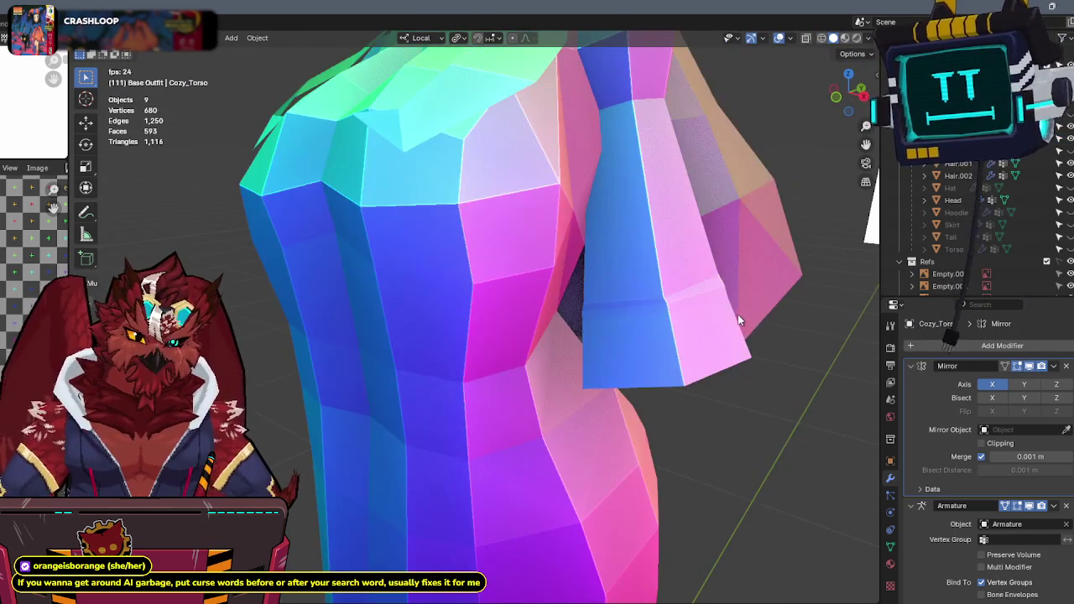
pyautogui.click(727, 309)
pyautogui.scroll(3, 587, 292)
pyautogui.scroll(-3, 587, 291)
pyautogui.moveTo(587, 291); pyautogui.dragTo(636, 314, button='middle')
# Inspect the Arms.001 sleeve edges in Edit Mode with X-ray, then return to Object Mode.
pyautogui.press('Tab')
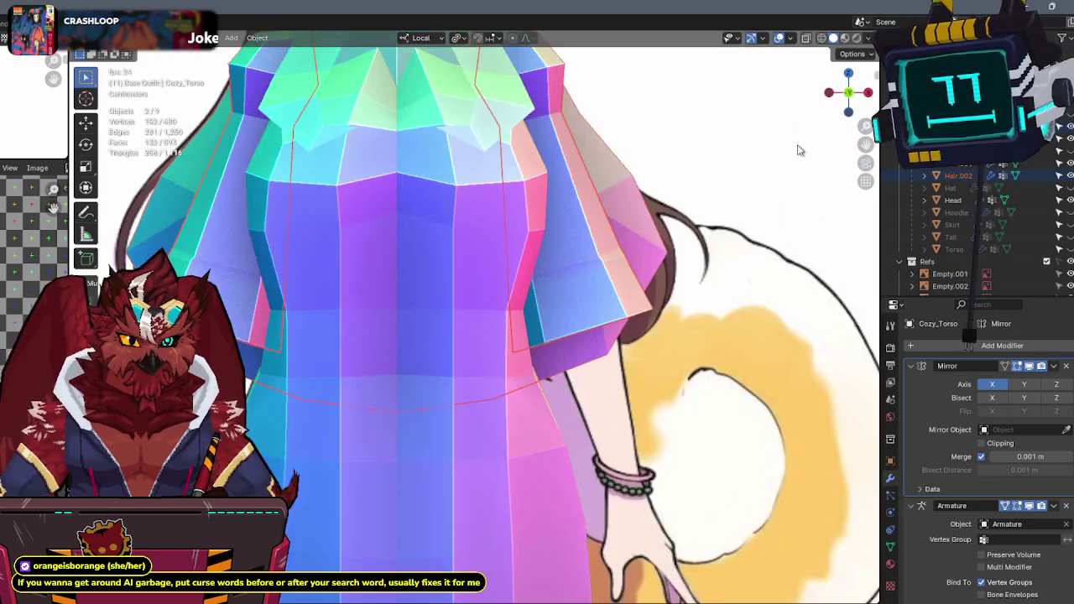
pyautogui.hotkey('ctrl', 'r')
pyautogui.press('Escape')
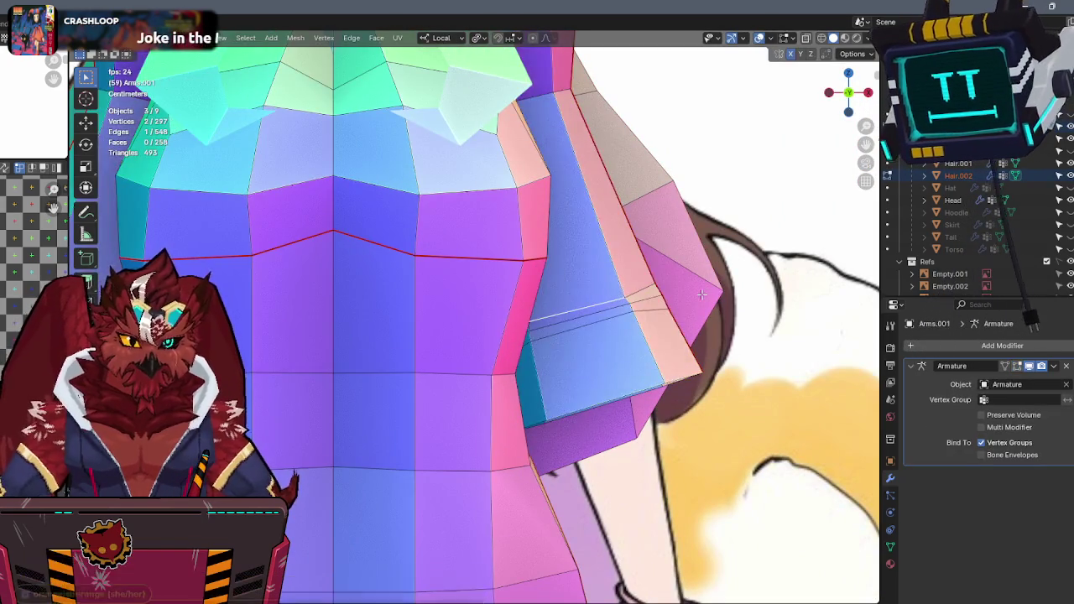
pyautogui.hotkey('alt', 'z')
pyautogui.click(537, 185)
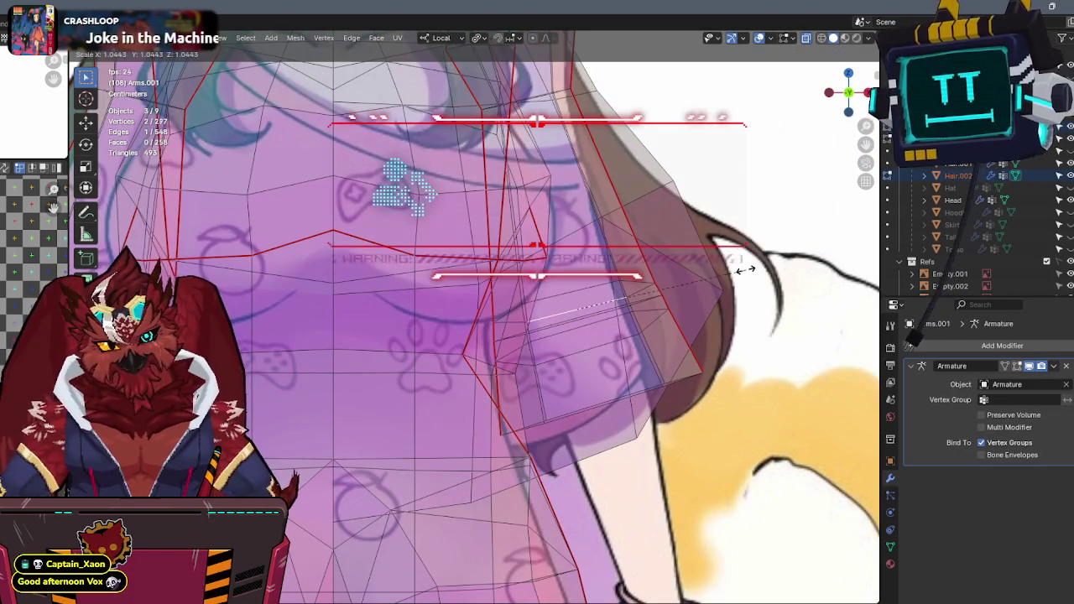
pyautogui.hotkey('alt', 'z')
pyautogui.hotkey('ctrl', 'Tab')
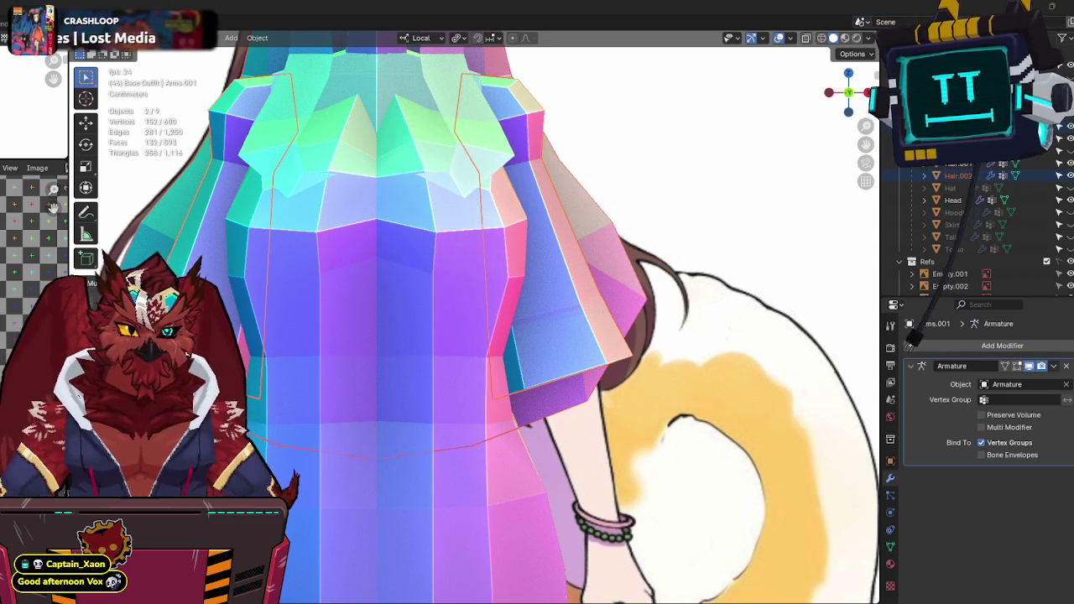
pyautogui.moveTo(503, 336); pyautogui.dragTo(664, 295, button='middle')
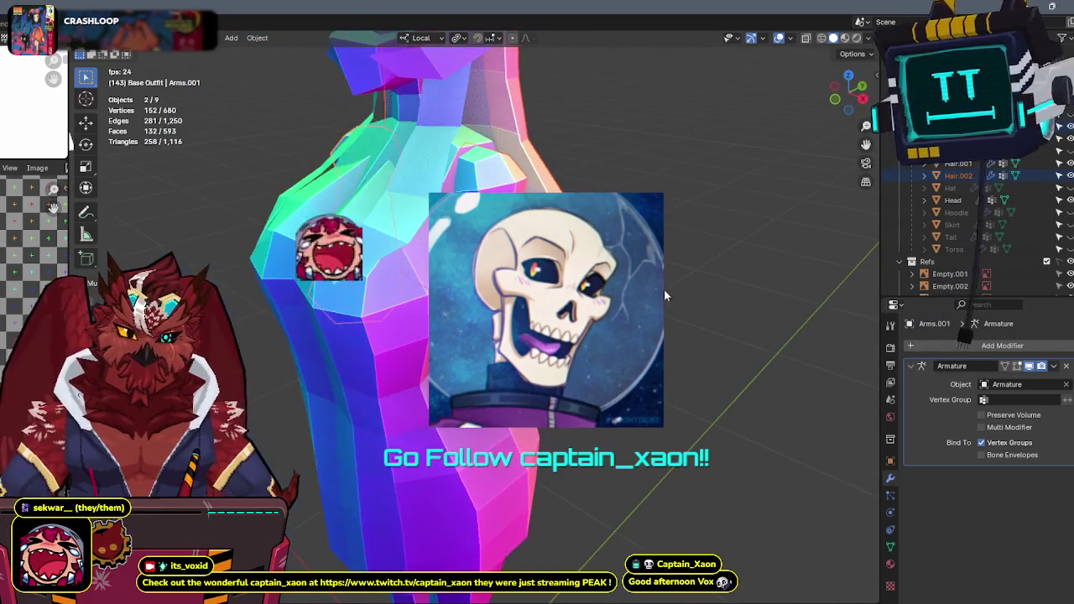
pyautogui.moveTo(665, 296)
pyautogui.mouseDown(button='middle')
pyautogui.moveTo(621, 293)
pyautogui.moveTo(628, 235)
pyautogui.moveTo(471, 278)
pyautogui.moveTo(480, 266)
pyautogui.mouseUp(button='middle')
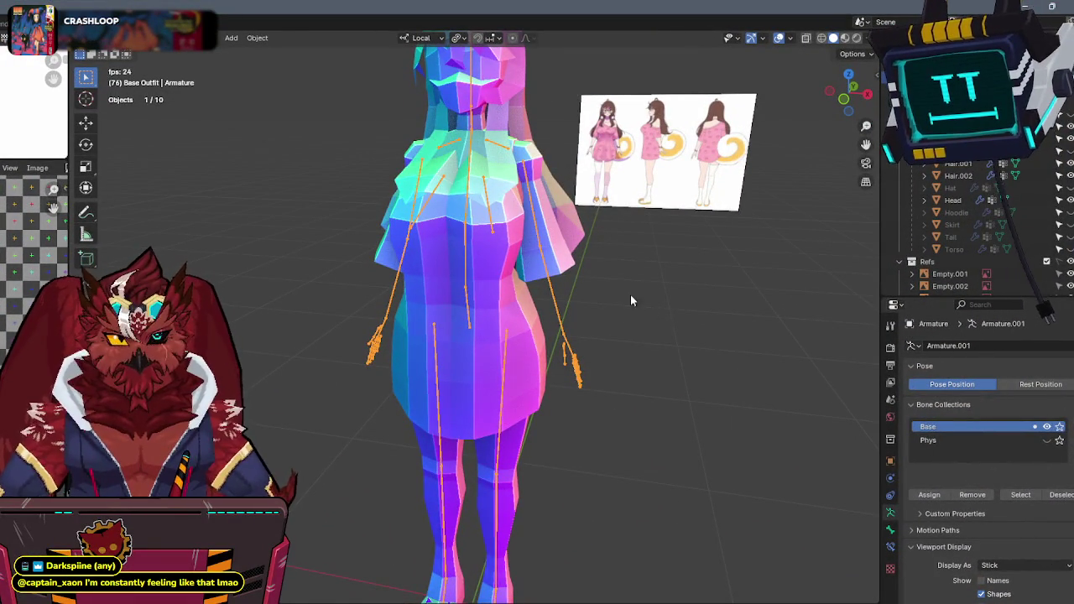
# Test the body's UpperLeg.L weights in Weight Paint by rotating the leg, then cancel.
pyautogui.moveTo(615, 321)
pyautogui.mouseDown(button='middle')
pyautogui.moveTo(683, 311)
pyautogui.moveTo(583, 325)
pyautogui.mouseUp(button='middle')
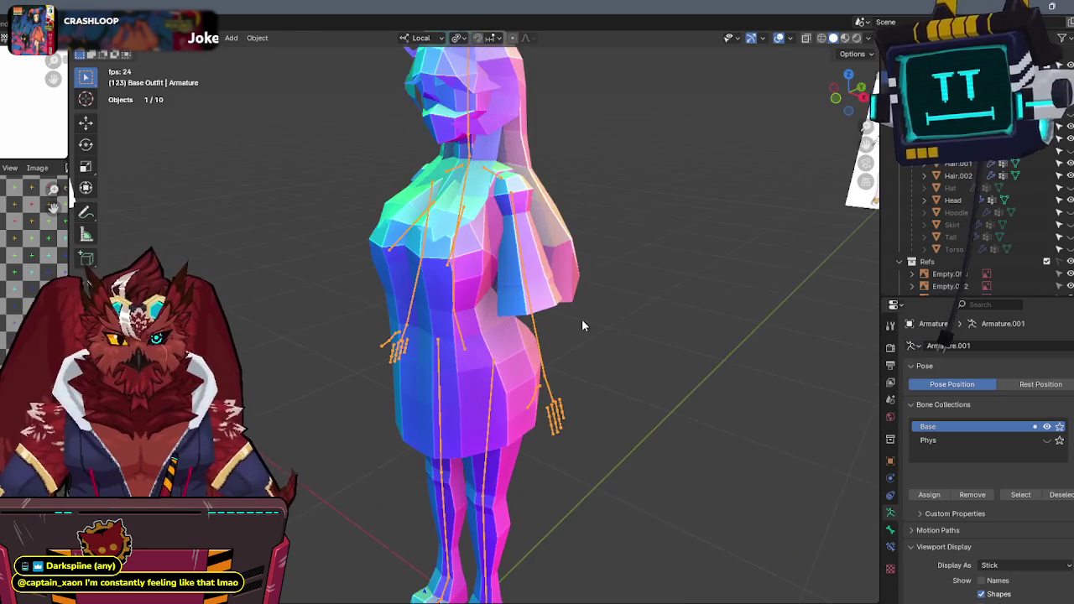
pyautogui.keyDown('shift'); pyautogui.click(493, 339); pyautogui.keyUp('shift')
pyautogui.hotkey('ctrl', 'Tab')
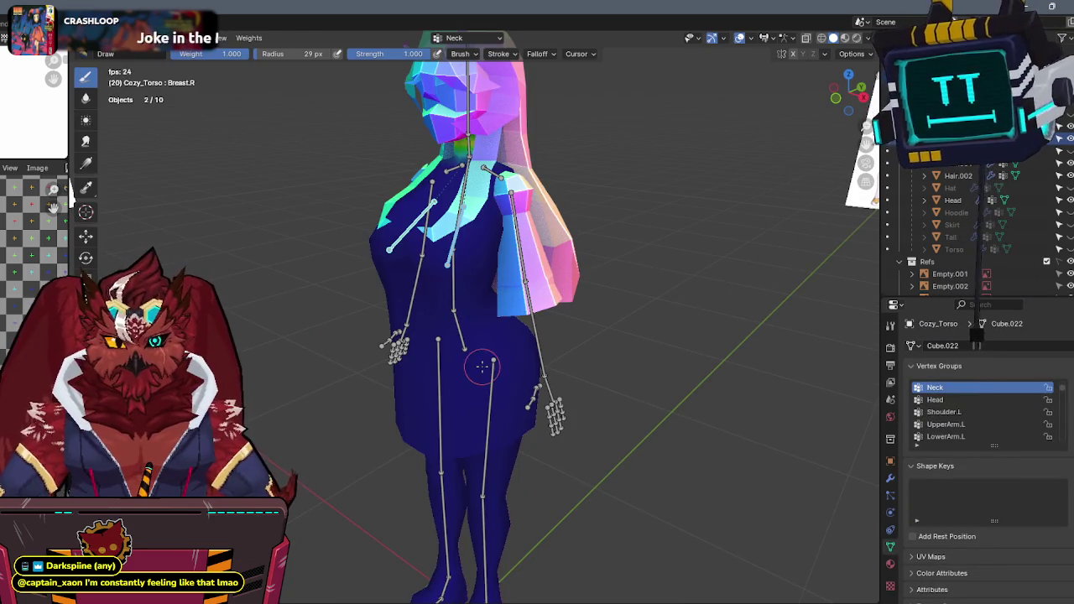
pyautogui.keyDown('ctrl'); pyautogui.click(489, 392); pyautogui.keyUp('ctrl')
pyautogui.press('r')
pyautogui.press('x')
pyautogui.press('z')
pyautogui.press('z')
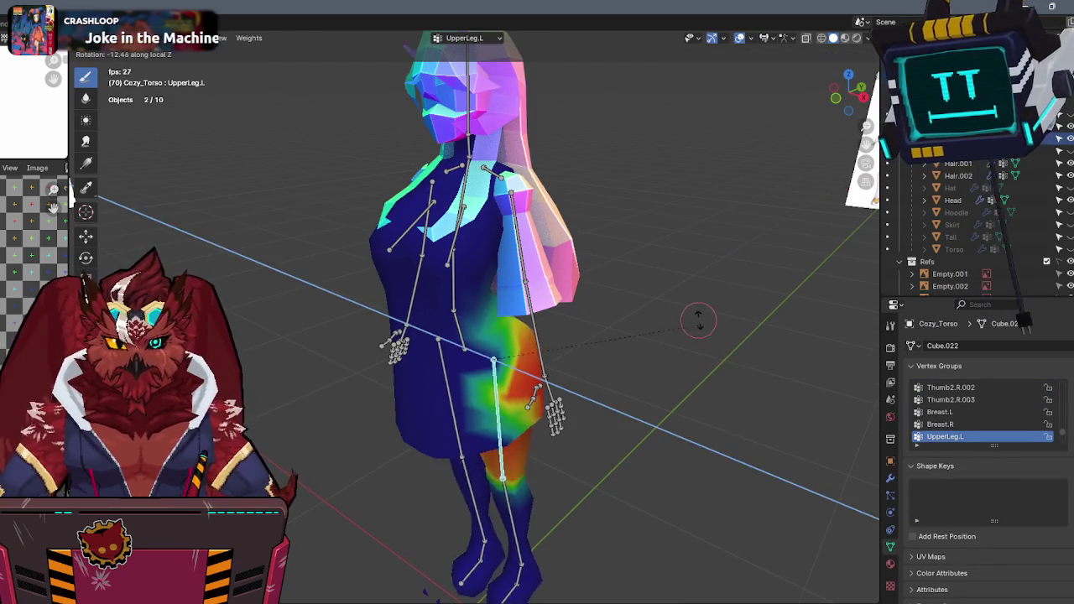
pyautogui.rightClick(533, 474)
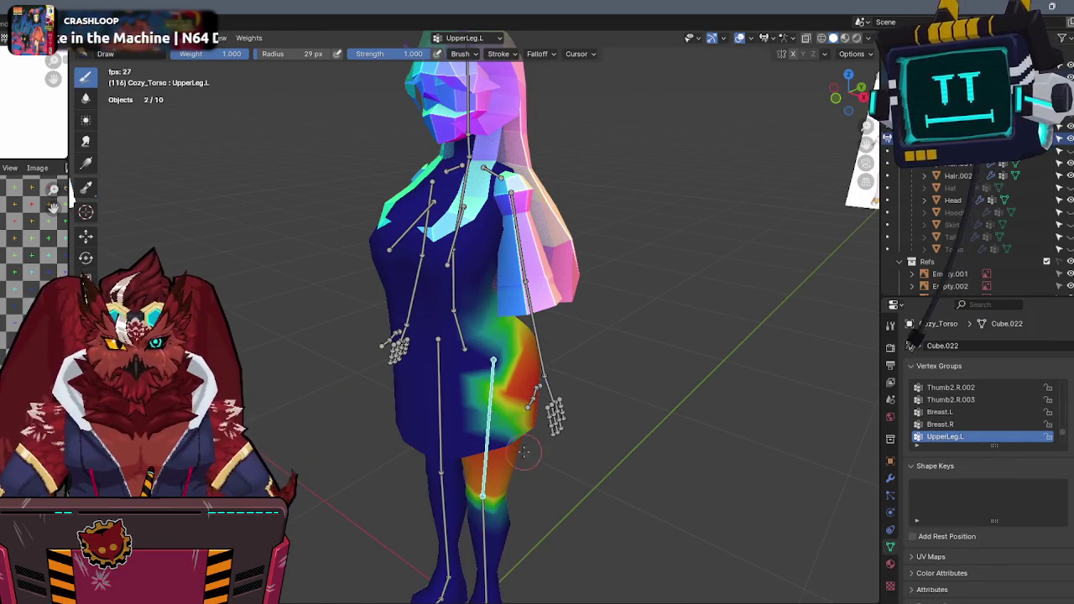
pyautogui.moveTo(471, 387); pyautogui.dragTo(485, 379, button='middle')
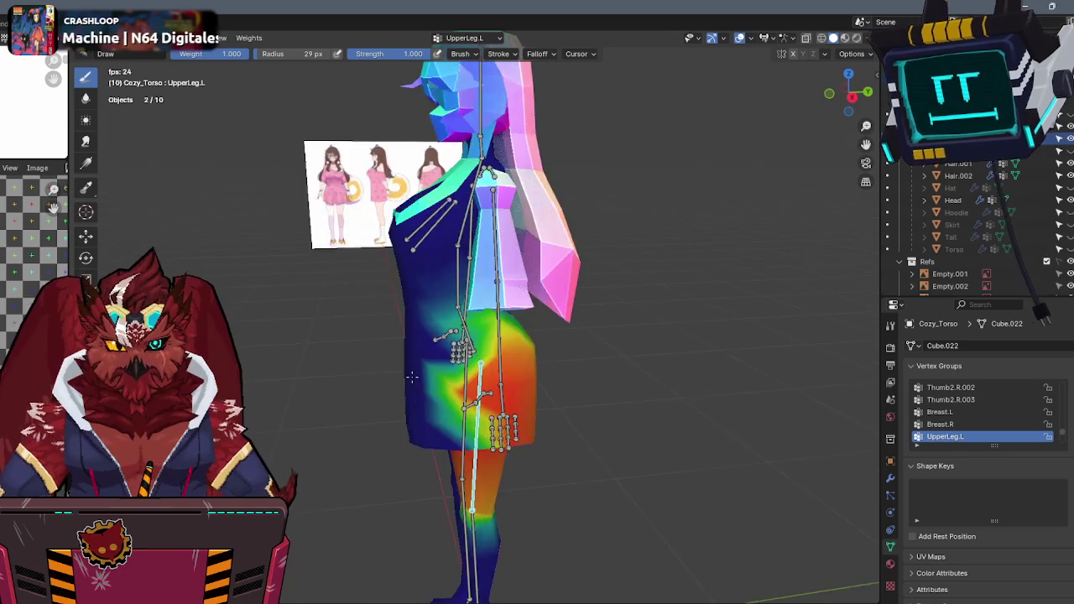
# Select the connected dress part and separate it into its own object.
pyautogui.press('Tab')
pyautogui.press('l')
pyautogui.moveTo(643, 319)
pyautogui.mouseDown(button='middle')
pyautogui.moveTo(670, 321)
pyautogui.moveTo(596, 320)
pyautogui.mouseUp(button='middle')
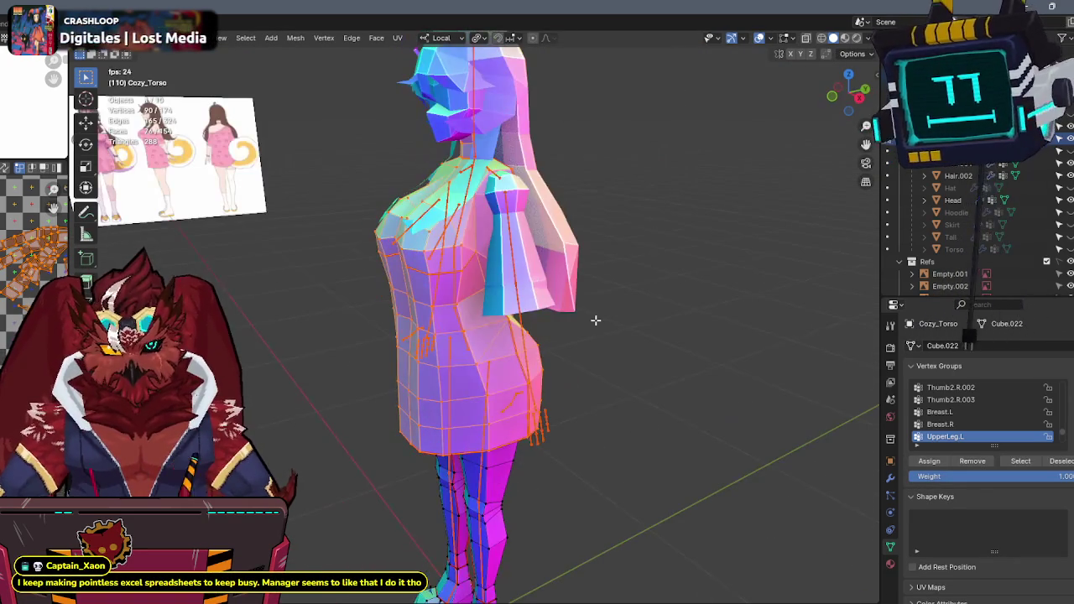
pyautogui.press('p')
pyautogui.click(648, 314)
# Return to Object Mode, then put the armature in Pose Mode and select the upper-leg bone.
pyautogui.hotkey('ctrl', 'Tab')
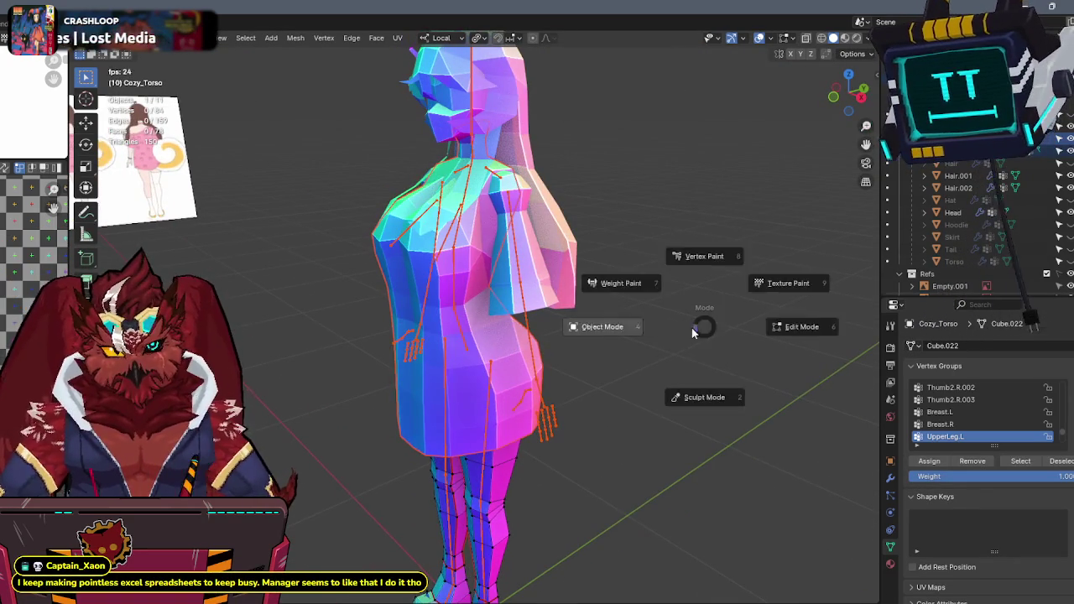
pyautogui.click(605, 326)
pyautogui.moveTo(597, 402); pyautogui.dragTo(504, 340, button='middle')
pyautogui.hotkey('ctrl', 'Tab')
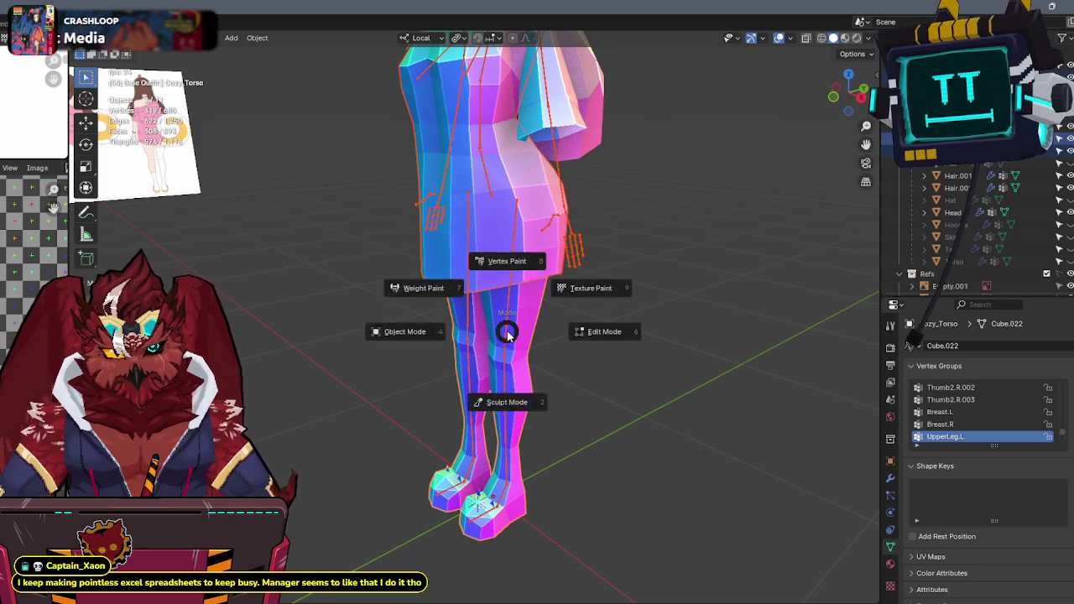
pyautogui.click(507, 337)
pyautogui.hotkey('ctrl', 'Tab')
pyautogui.click(506, 337)
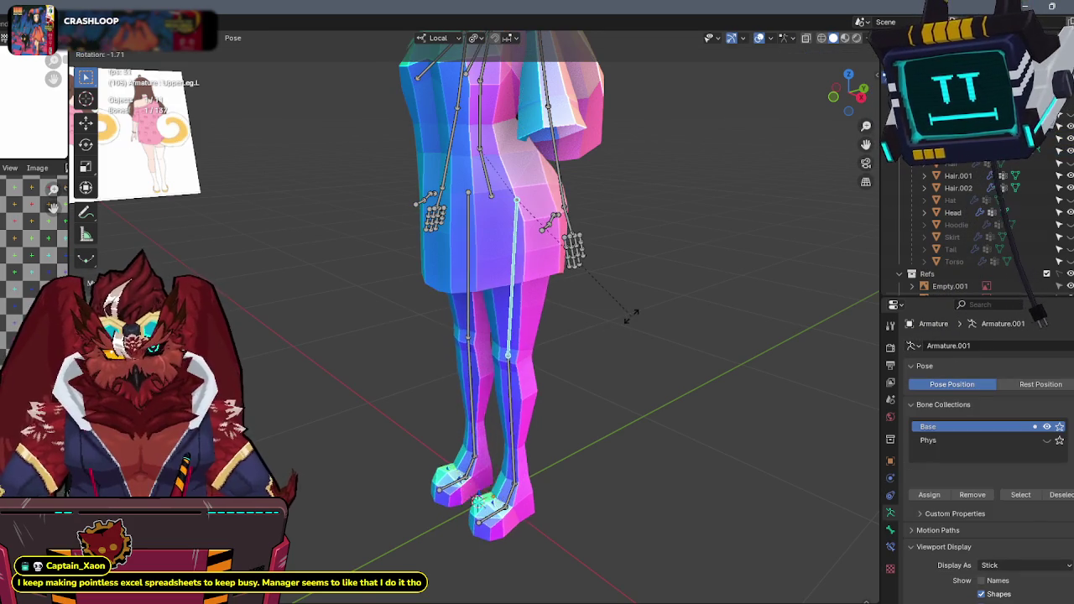
# Rotate the left upper-leg and lower-leg bones to test how the mesh bends.
pyautogui.press('r')
pyautogui.press('z')
pyautogui.press('z')
pyautogui.click(515, 406)
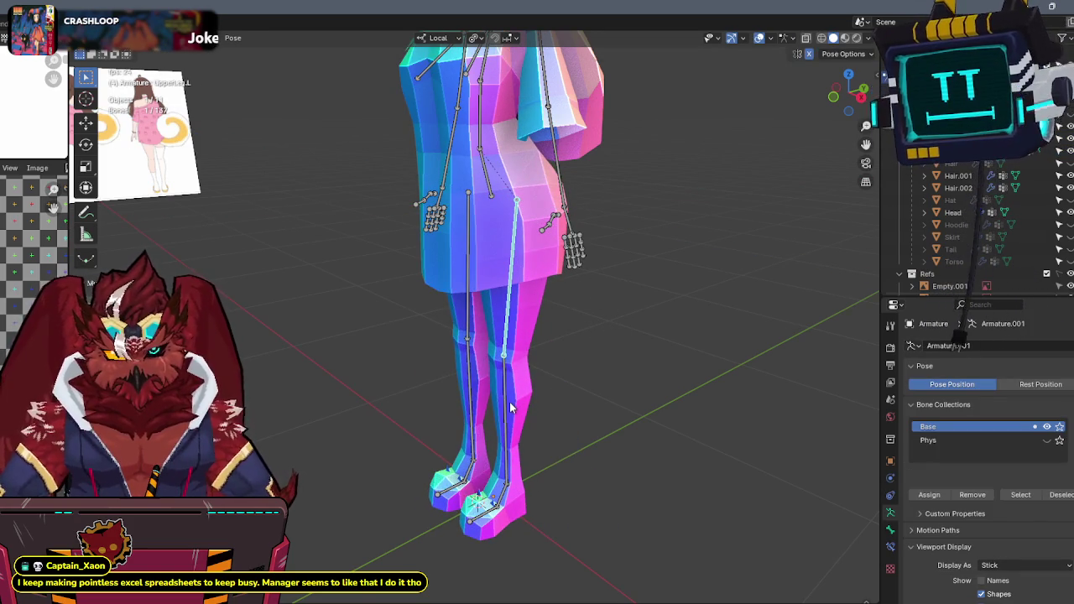
pyautogui.click(500, 412)
pyautogui.press('r')
pyautogui.click(590, 334)
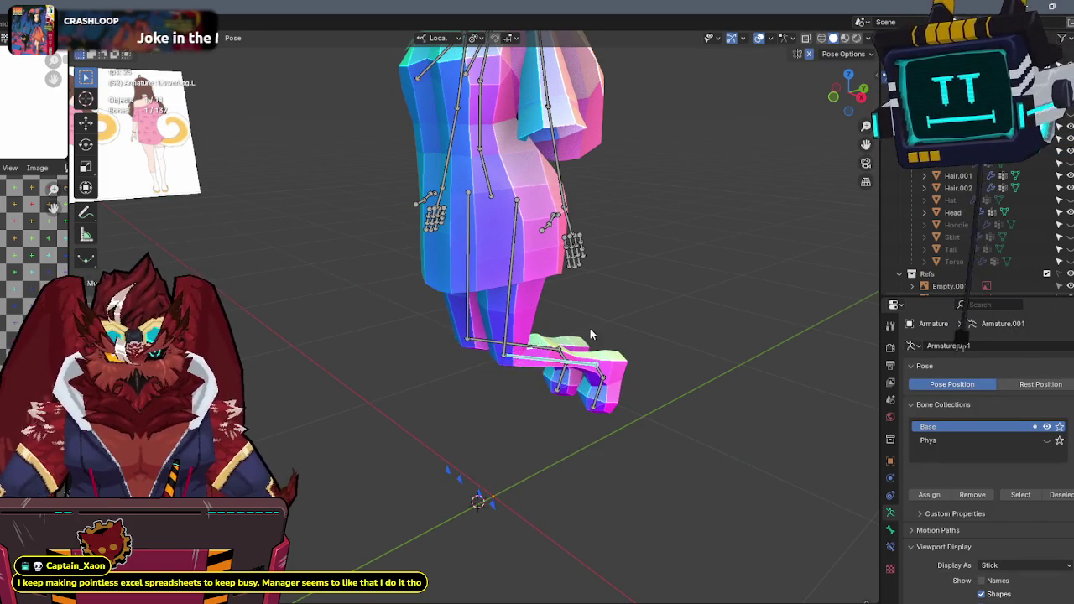
# Try a foot rotation, cancel it, and undo to straighten the leg again.
pyautogui.press('r')
pyautogui.press('z')
pyautogui.press('z')
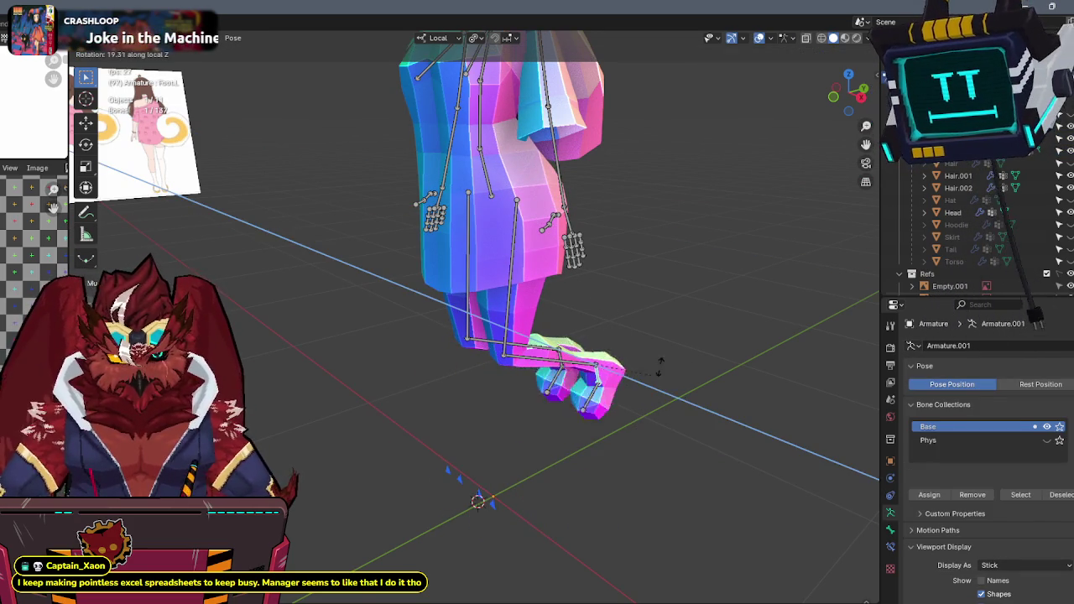
pyautogui.press('Escape')
pyautogui.hotkey('ctrl', 'z')
# Switch viewport shading to Material Preview, then back to Solid.
pyautogui.press('z')
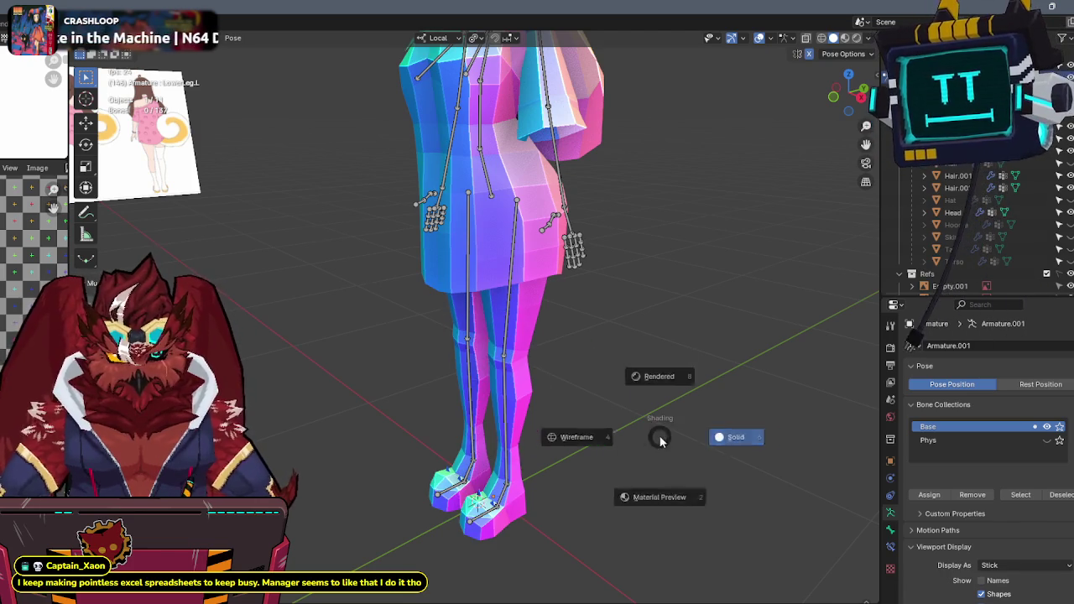
pyautogui.click(661, 476)
pyautogui.rightClick(640, 480)
pyautogui.press('Escape')
pyautogui.press('z')
pyautogui.click(723, 452)
# Frame the left foot and rotate the Foot.L bone around its local Z axis.
pyautogui.press('KP_Decimal')
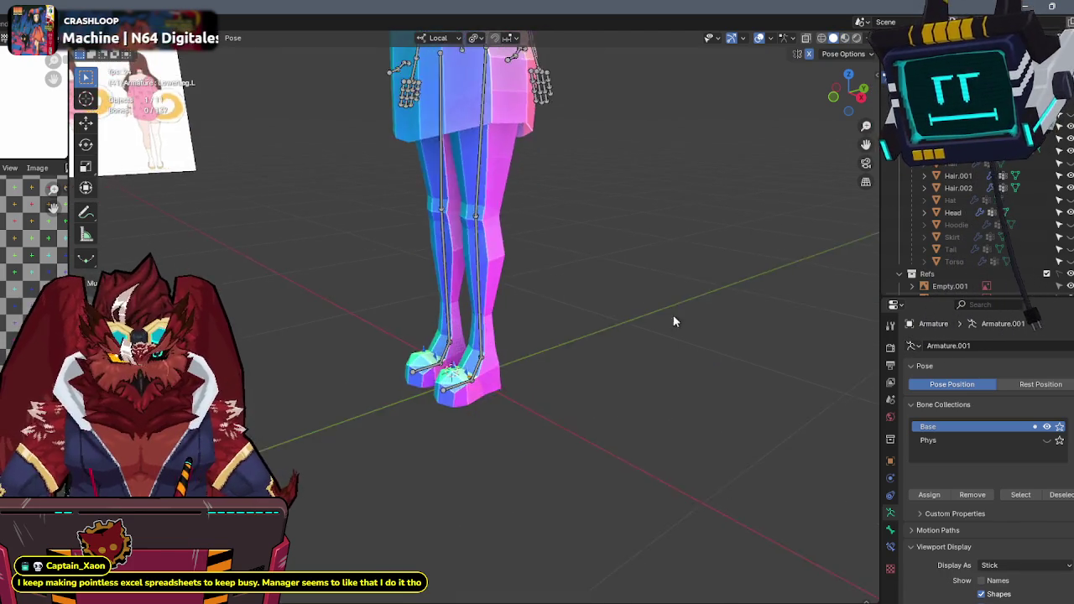
pyautogui.moveTo(481, 426); pyautogui.dragTo(592, 372, button='middle')
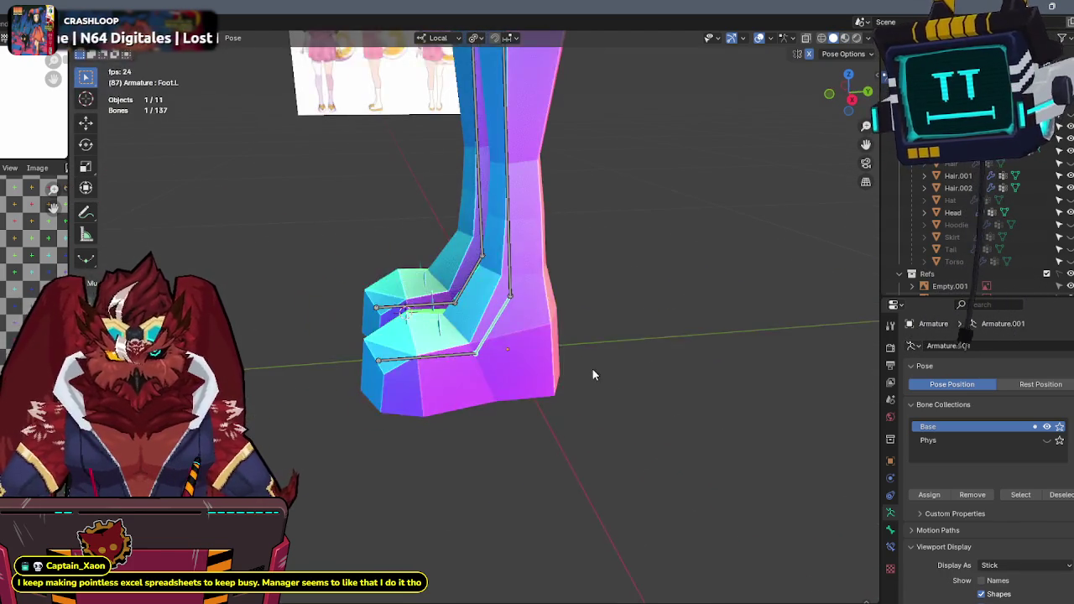
pyautogui.press('r')
pyautogui.press('z')
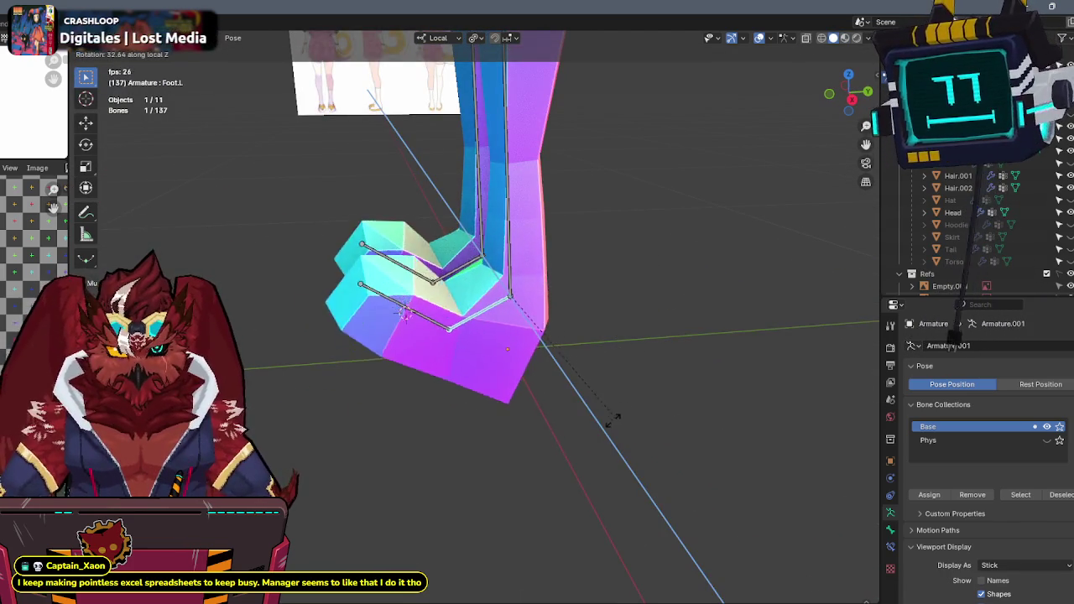
pyautogui.click(493, 365)
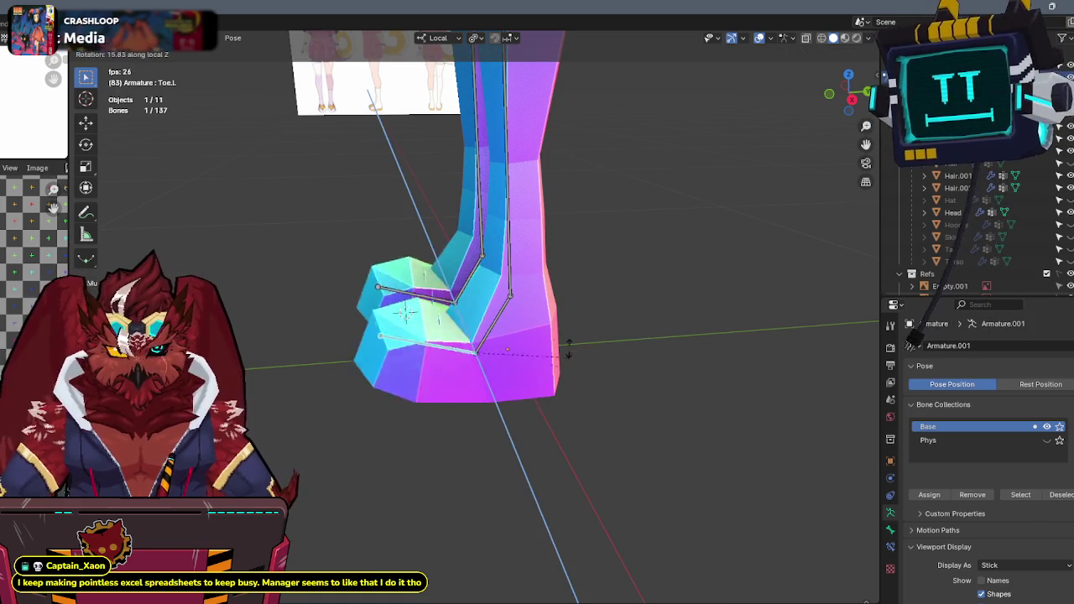
pyautogui.moveTo(425, 366)
pyautogui.mouseDown(button='middle')
pyautogui.moveTo(578, 359)
pyautogui.moveTo(503, 352)
pyautogui.mouseUp(button='middle')
# Leave Pose Mode, select the torso mesh and enter Weight Paint showing Toe.L.
pyautogui.hotkey('ctrl', 'Tab')
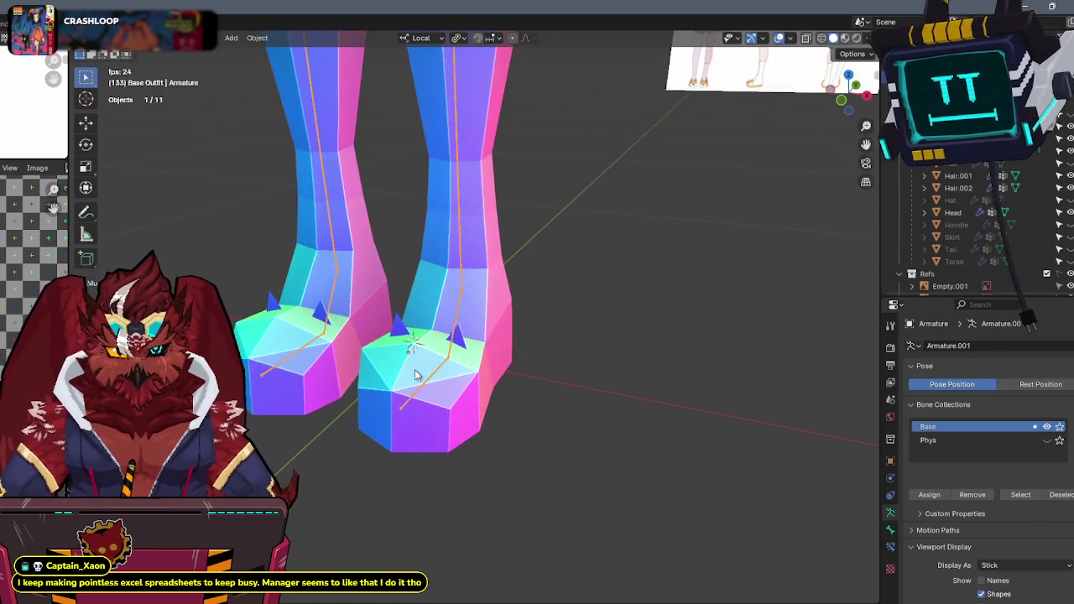
pyautogui.keyDown('shift'); pyautogui.click(419, 370); pyautogui.keyUp('shift')
pyautogui.hotkey('ctrl', 'Tab')
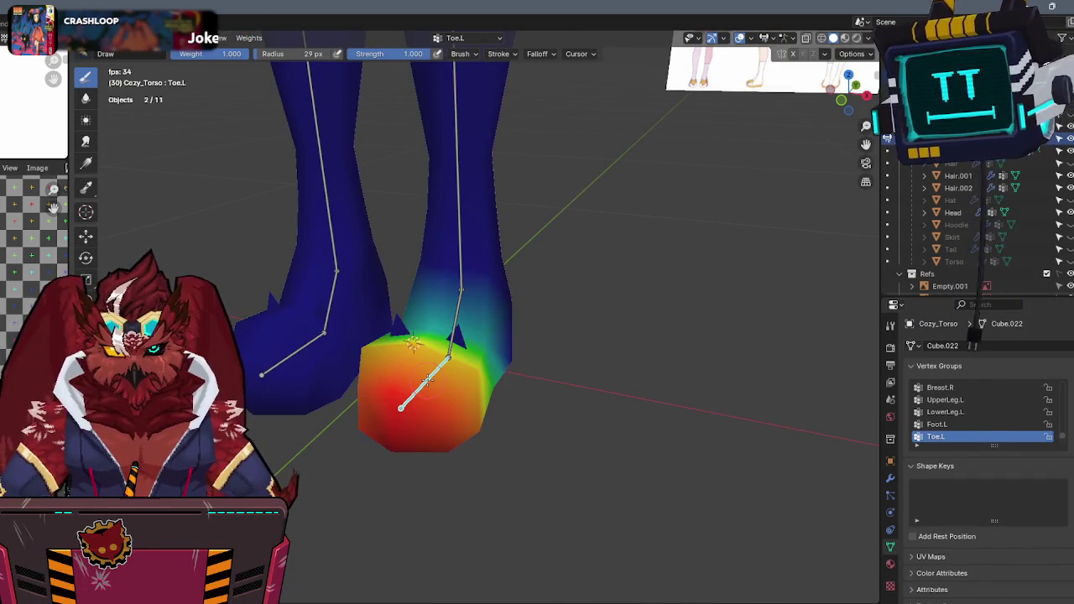
# Assign the selected left-foot vertices to Toe.L and check the result in Weight Paint.
pyautogui.press('Tab')
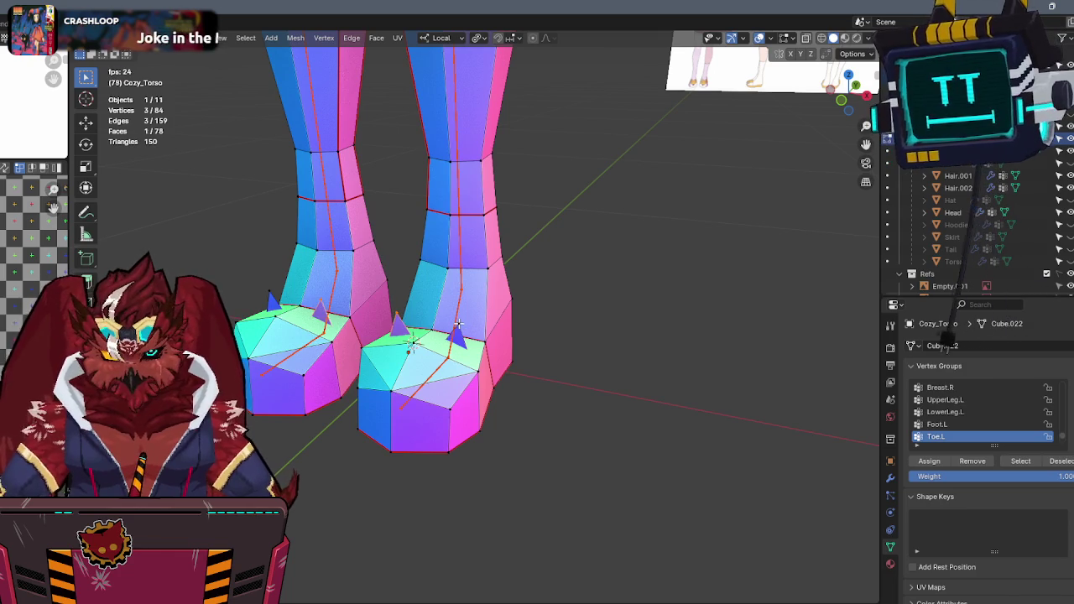
pyautogui.hotkey('ctrl', 'g')
pyautogui.click(600, 479)
pyautogui.press('Tab')
pyautogui.moveTo(719, 359)
pyautogui.mouseDown(button='middle')
pyautogui.moveTo(607, 359)
pyautogui.moveTo(548, 344)
pyautogui.moveTo(561, 311)
pyautogui.mouseUp(button='middle')
pyautogui.scroll(-2, 560, 311)
# Make Foot.L the active vertex group and inspect its weights on the foot.
pyautogui.press('Tab')
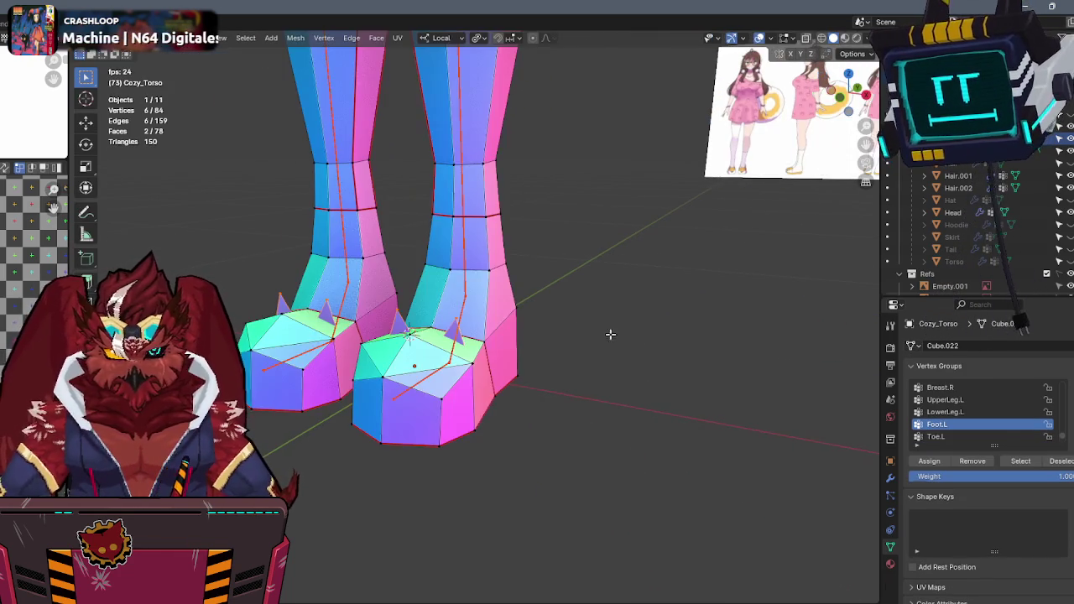
pyautogui.click(936, 424)
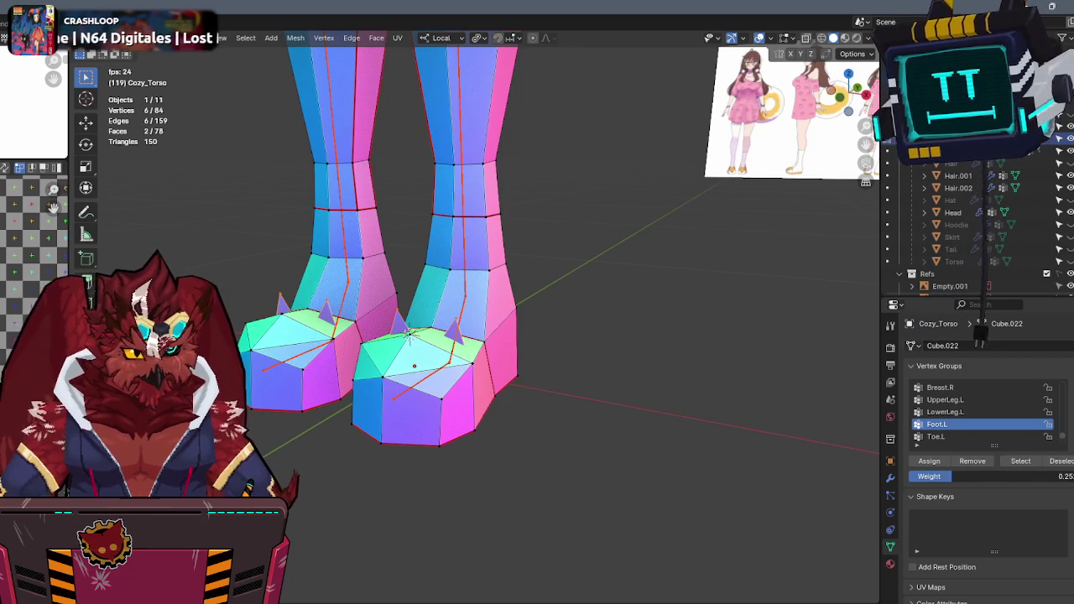
pyautogui.press('Tab')
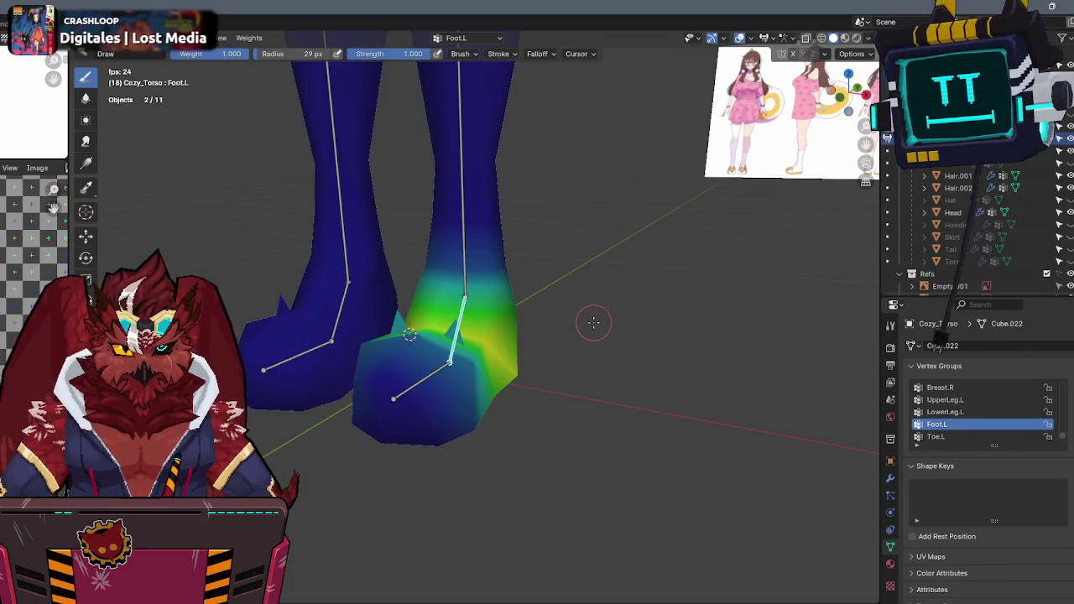
pyautogui.moveTo(592, 318); pyautogui.dragTo(638, 335, button='middle')
# Assign the selected foot vertices to Toe.L at weight 0.25.
pyautogui.click(937, 436)
pyautogui.press('Tab')
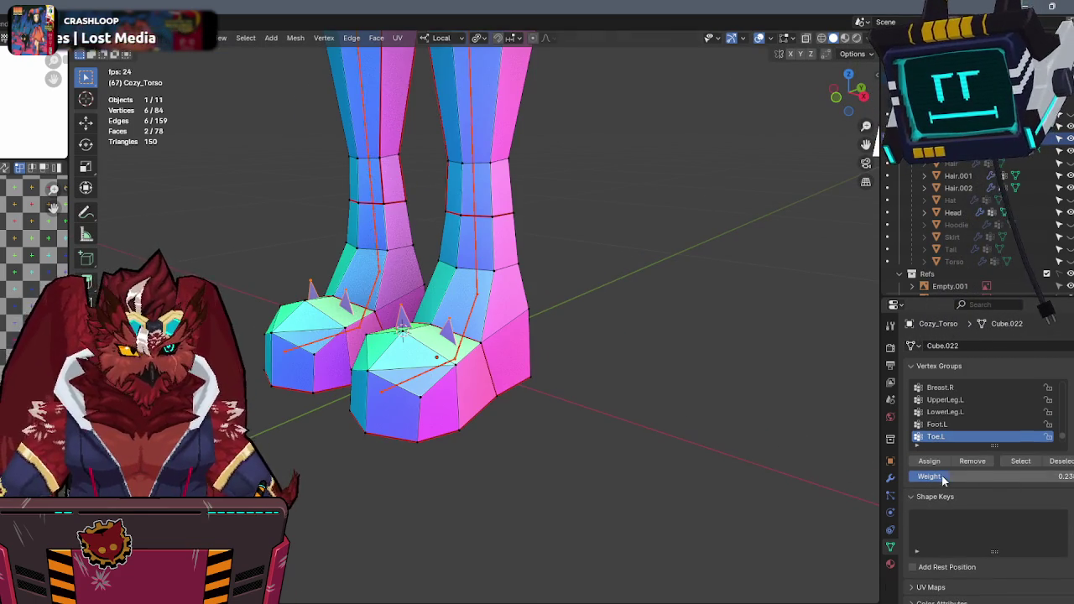
pyautogui.click(932, 460)
pyautogui.press('Tab')
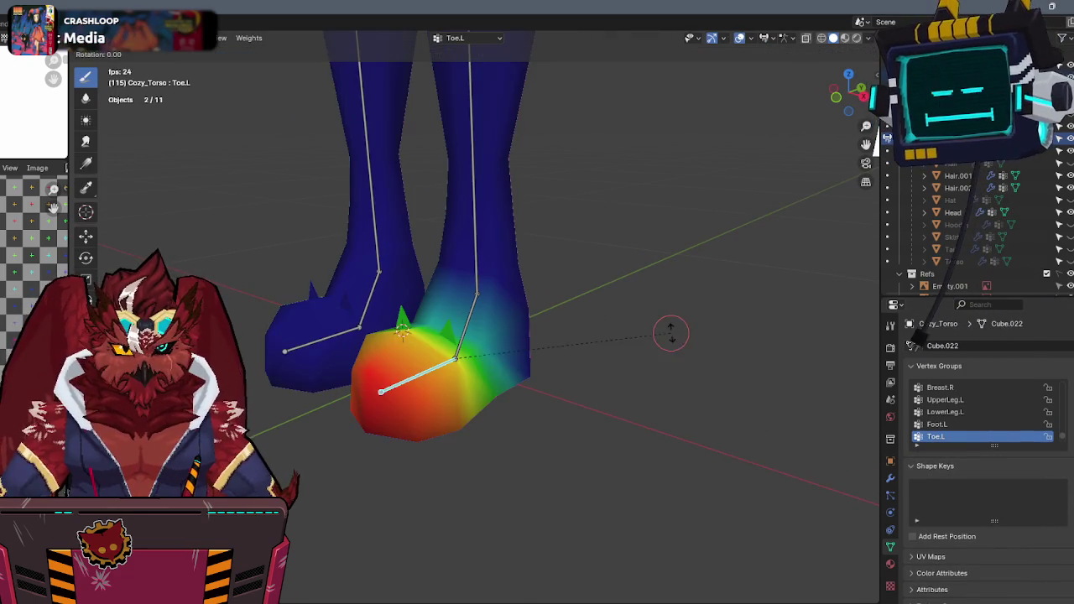
# Rotate the toe bone around its local Z axis to test the blended bend.
pyautogui.press('r')
pyautogui.press('z')
pyautogui.press('z')
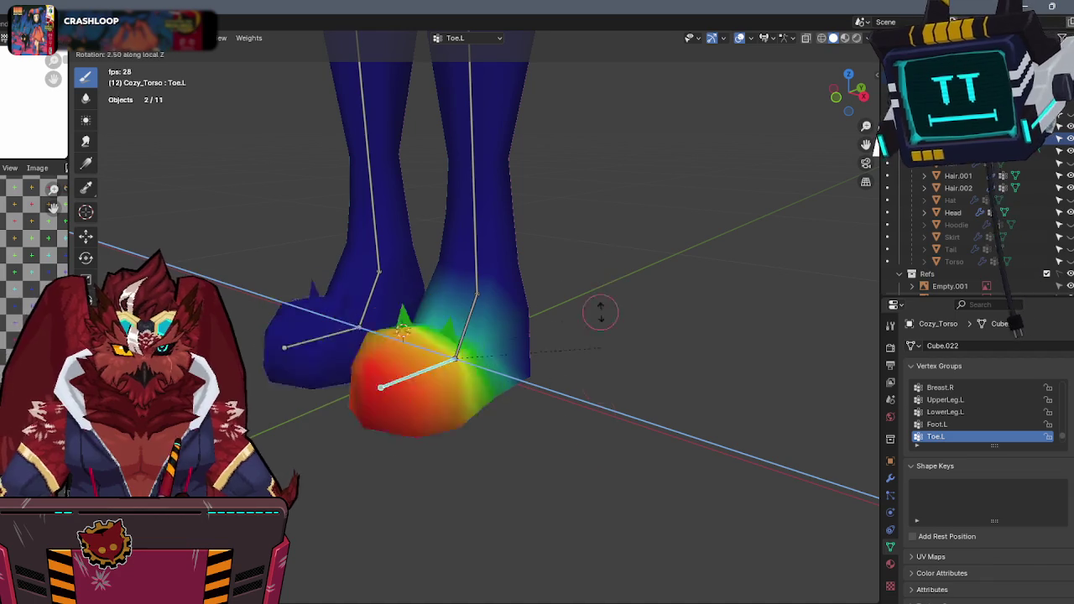
pyautogui.click(579, 473)
pyautogui.moveTo(579, 472)
pyautogui.mouseDown(button='middle')
pyautogui.moveTo(613, 292)
pyautogui.moveTo(623, 343)
pyautogui.moveTo(646, 306)
pyautogui.mouseUp(button='middle')
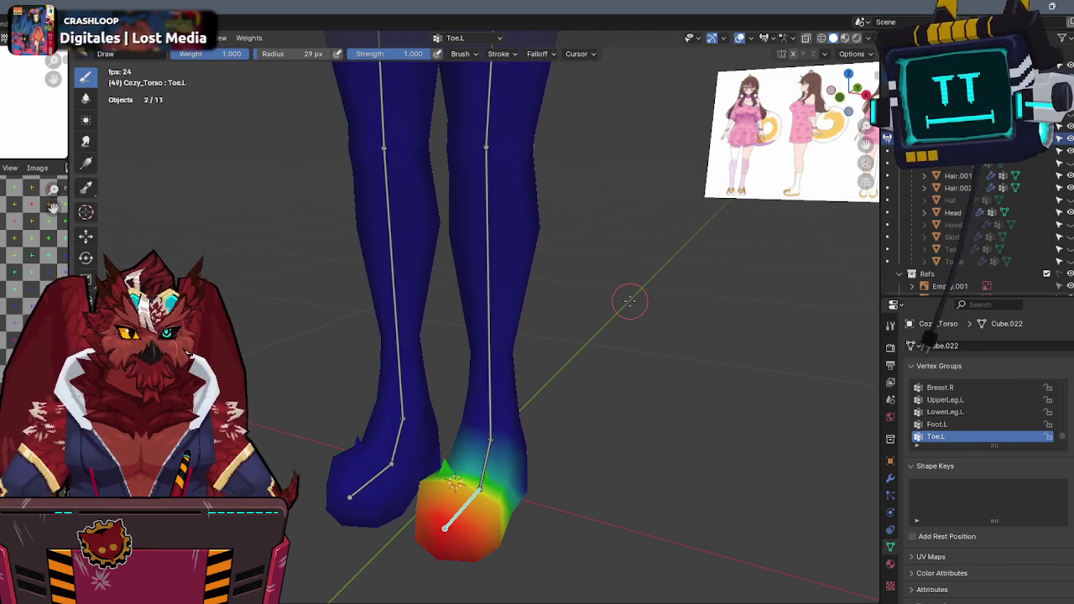
# Zoom out to the full character and return Cozy_Torso to Object Mode.
pyautogui.scroll(-2, 625, 293)
pyautogui.keyDown('shift'); pyautogui.moveTo(616, 252); pyautogui.dragTo(606, 277, button='middle'); pyautogui.keyUp('shift')
pyautogui.scroll(-3, 592, 304)
pyautogui.scroll(-2, 598, 370)
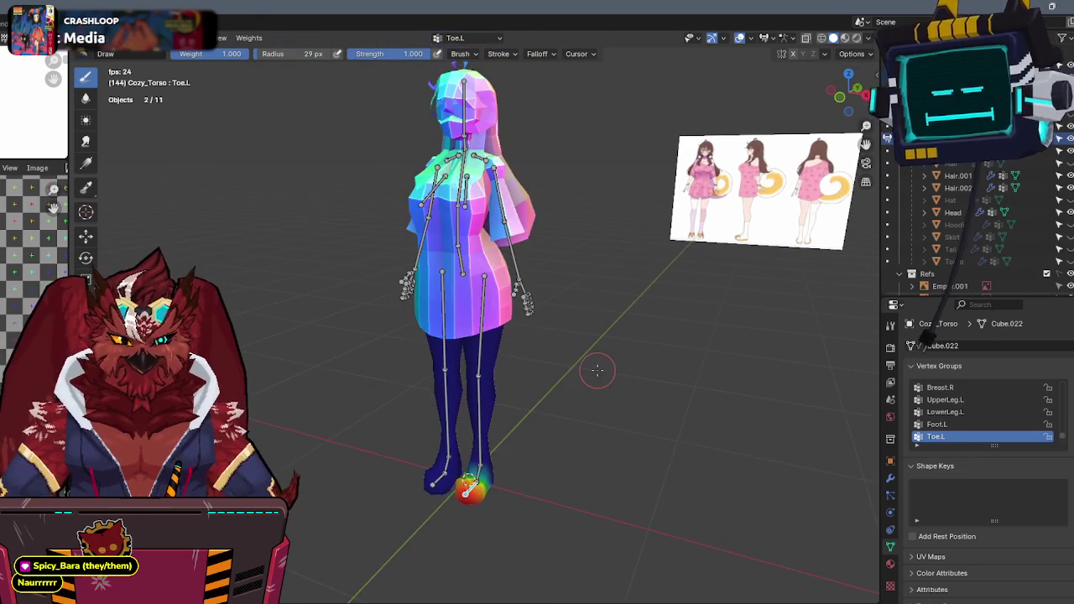
pyautogui.hotkey('ctrl', 'Tab')
pyautogui.scroll(3, 578, 364)
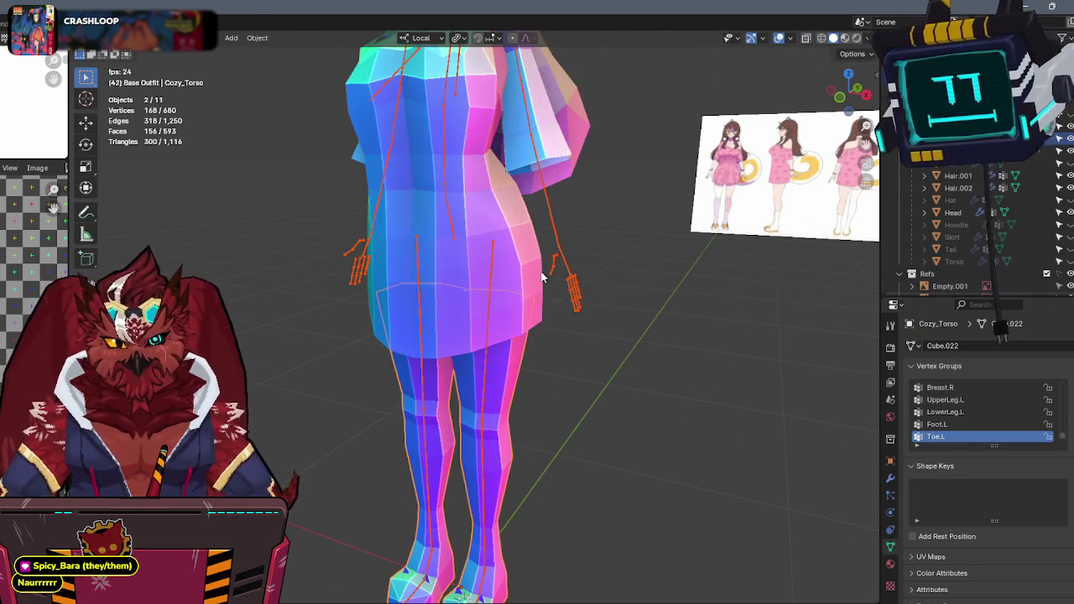
# Select the separated Cozy_Torso.001 dress and enter Weight Paint on it.
pyautogui.click(495, 283)
pyautogui.click(495, 282)
pyautogui.hotkey('ctrl', 'Tab')
pyautogui.click(420, 231)
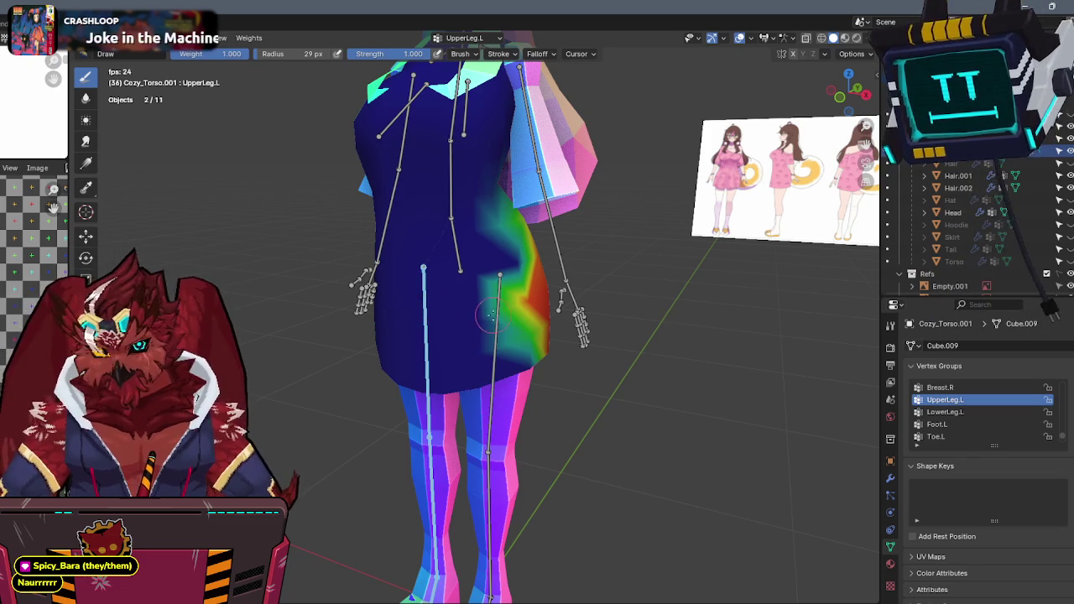
pyautogui.moveTo(452, 224); pyautogui.dragTo(533, 298, button='middle')
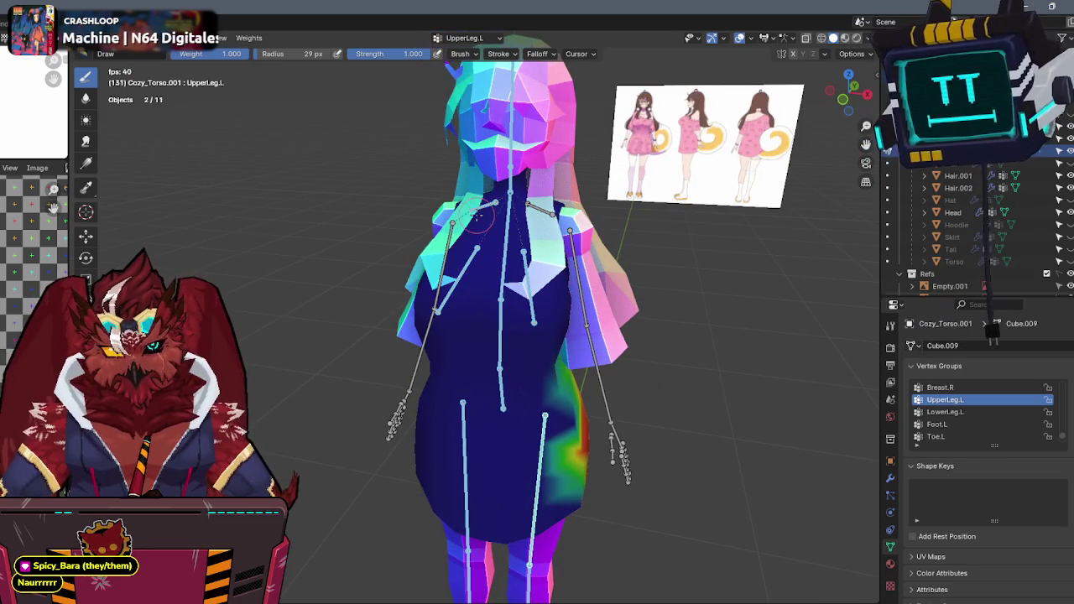
# Switch the torso between Edit Mode and Weight Paint with bones shown.
pyautogui.press('q')
pyautogui.click(793, 253)
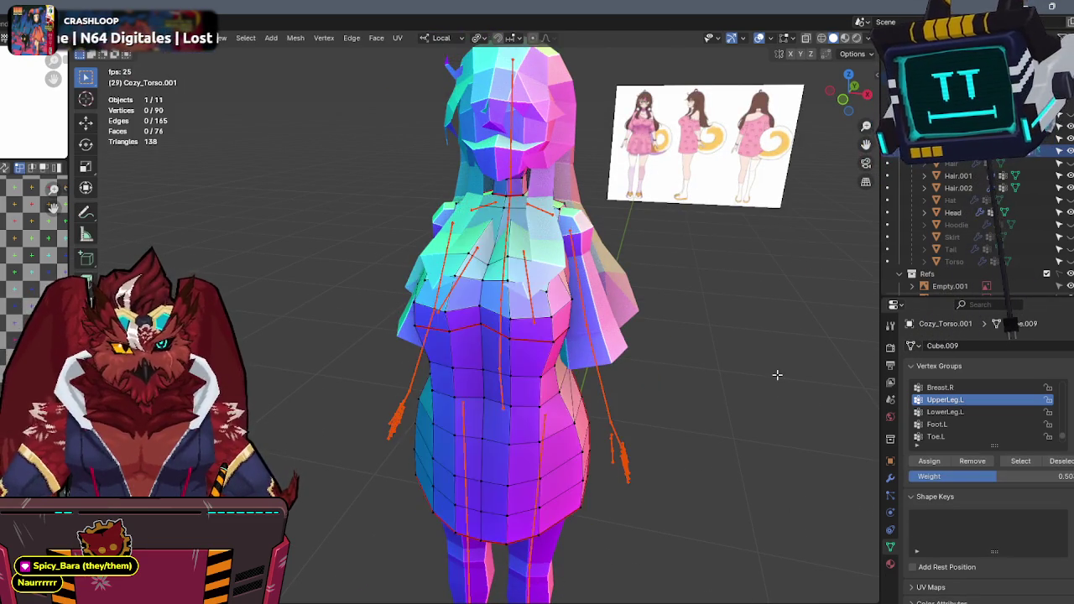
pyautogui.press('q')
pyautogui.click(743, 361)
pyautogui.press('Tab')
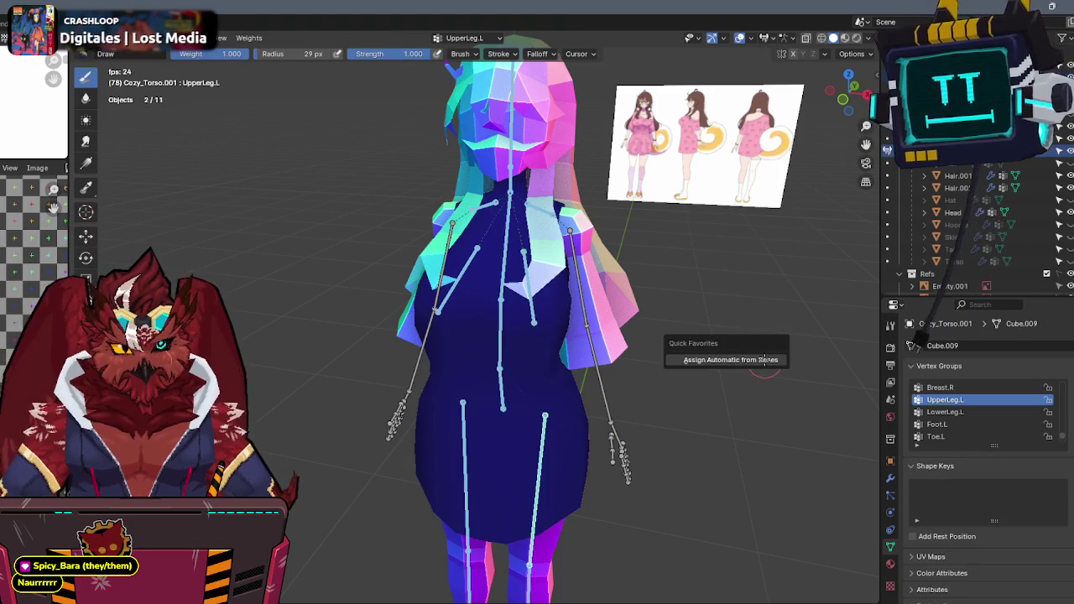
# Test-rotate Breast.L on local X, then show Shoulder.L's weights.
pyautogui.keyDown('ctrl'); pyautogui.click(513, 288); pyautogui.keyUp('ctrl')
pyautogui.moveTo(513, 288)
pyautogui.mouseDown(button='middle')
pyautogui.moveTo(579, 300)
pyautogui.moveTo(544, 294)
pyautogui.mouseUp(button='middle')
pyautogui.press('r')
pyautogui.press('x')
pyautogui.press('x')
pyautogui.click(544, 294)
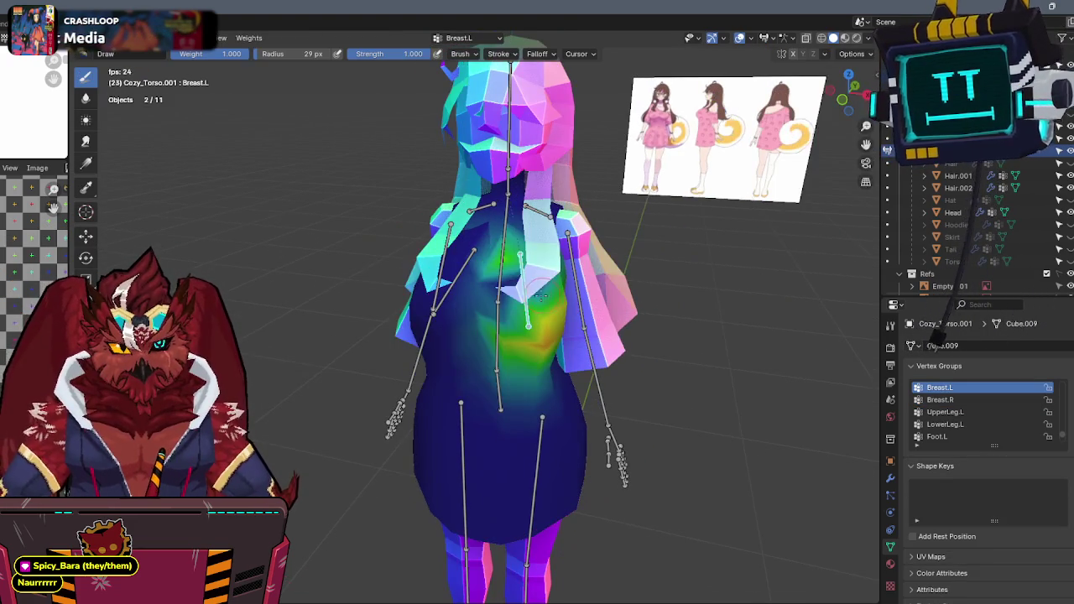
pyautogui.keyDown('ctrl'); pyautogui.click(585, 233); pyautogui.keyUp('ctrl')
pyautogui.moveTo(585, 234)
pyautogui.mouseDown(button='middle')
pyautogui.moveTo(663, 197)
pyautogui.moveTo(520, 285)
pyautogui.moveTo(475, 334)
pyautogui.moveTo(496, 309)
pyautogui.moveTo(427, 291)
pyautogui.mouseUp(button='middle')
# In Edit Mode, select the connected torso part and a stray shoulder vertex.
pyautogui.press('Tab')
pyautogui.press('l')
pyautogui.scroll(3, 519, 314)
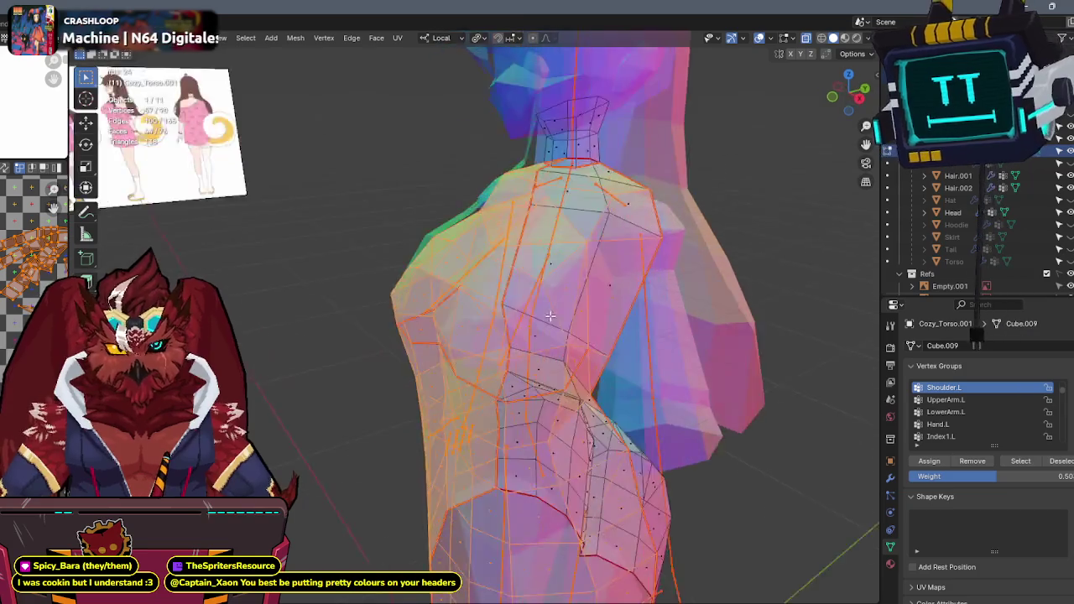
pyautogui.moveTo(519, 314)
pyautogui.mouseDown(button='middle')
pyautogui.moveTo(607, 311)
pyautogui.moveTo(491, 307)
pyautogui.moveTo(521, 277)
pyautogui.moveTo(727, 302)
pyautogui.moveTo(541, 269)
pyautogui.moveTo(624, 283)
pyautogui.moveTo(590, 268)
pyautogui.moveTo(686, 262)
pyautogui.moveTo(478, 249)
pyautogui.moveTo(808, 122)
pyautogui.mouseUp(button='middle')
pyautogui.click(491, 307)
pyautogui.rightClick(571, 265)
pyautogui.click(553, 281)
# Merge the stray shoulder vertices At Last, reducing the mesh from 90 to 88 vertices.
pyautogui.hotkey('alt', 'z')
pyautogui.press('q')
pyautogui.click(487, 287)
pyautogui.hotkey('alt', 'z')
# View the isolated torso see-through in an orthographic side view, then restore other objects.
pyautogui.hotkey('alt', 'z')
pyautogui.press('a')
pyautogui.press('F3')
pyautogui.press('Escape')
pyautogui.hotkey('alt', 'z')
pyautogui.press('KP_Divide')
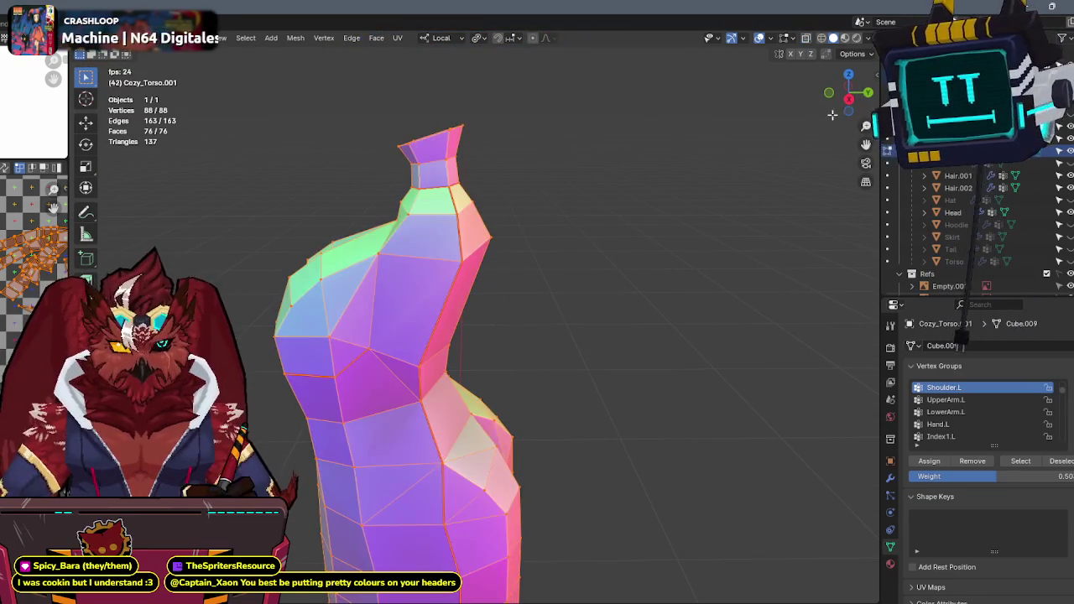
pyautogui.click(848, 98)
pyautogui.hotkey('alt', 'z')
pyautogui.press('KP_Divide')
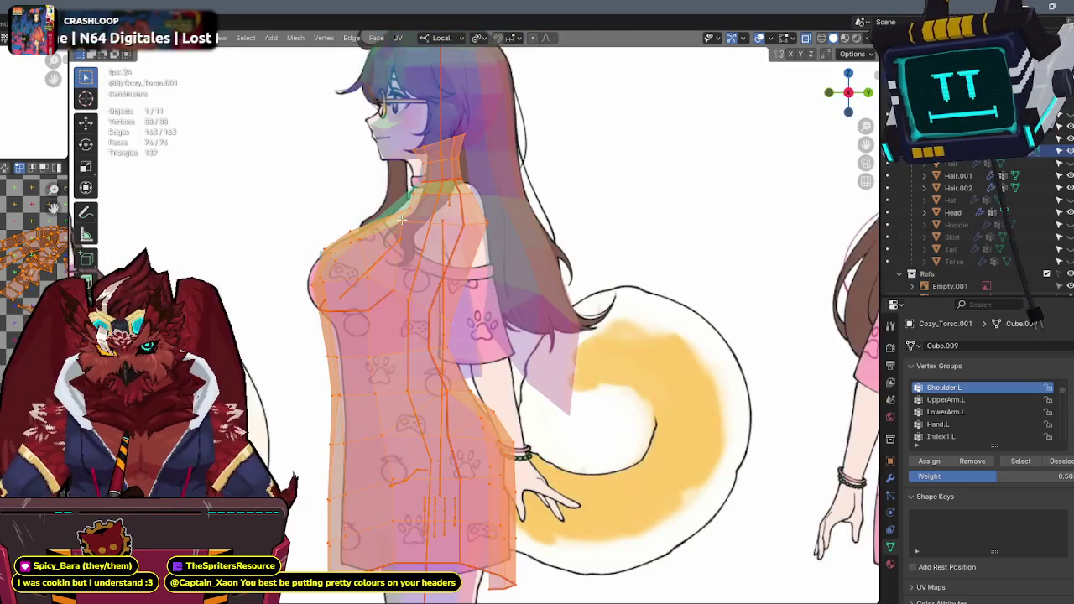
pyautogui.scroll(3, 481, 233)
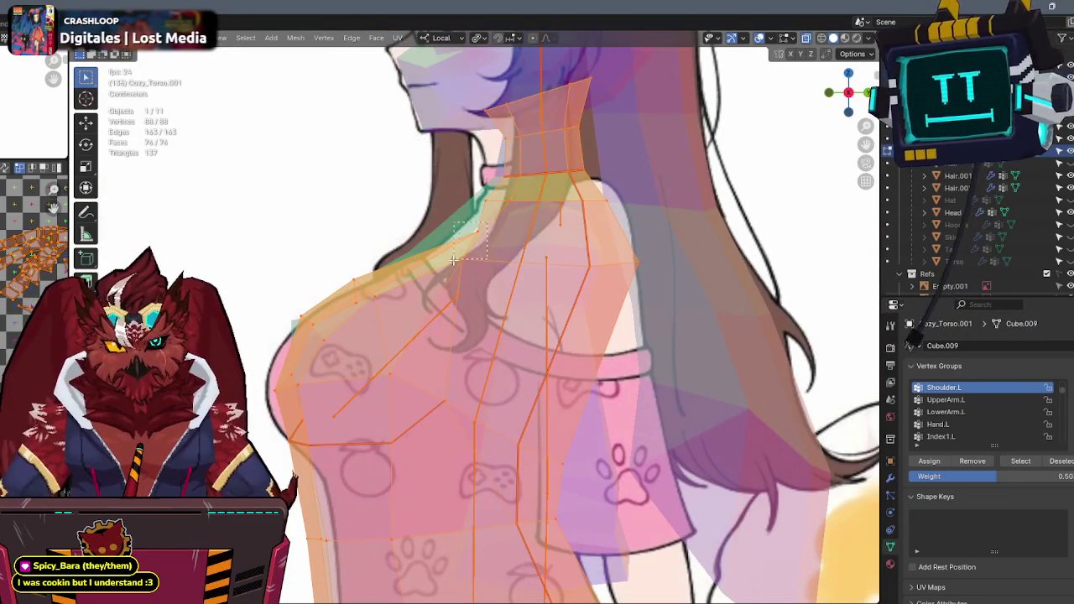
# Slide the shoulder-edge vertices along local Y to reshape the shoulder.
pyautogui.click(458, 251)
pyautogui.press('g')
pyautogui.press('y')
pyautogui.click(427, 264)
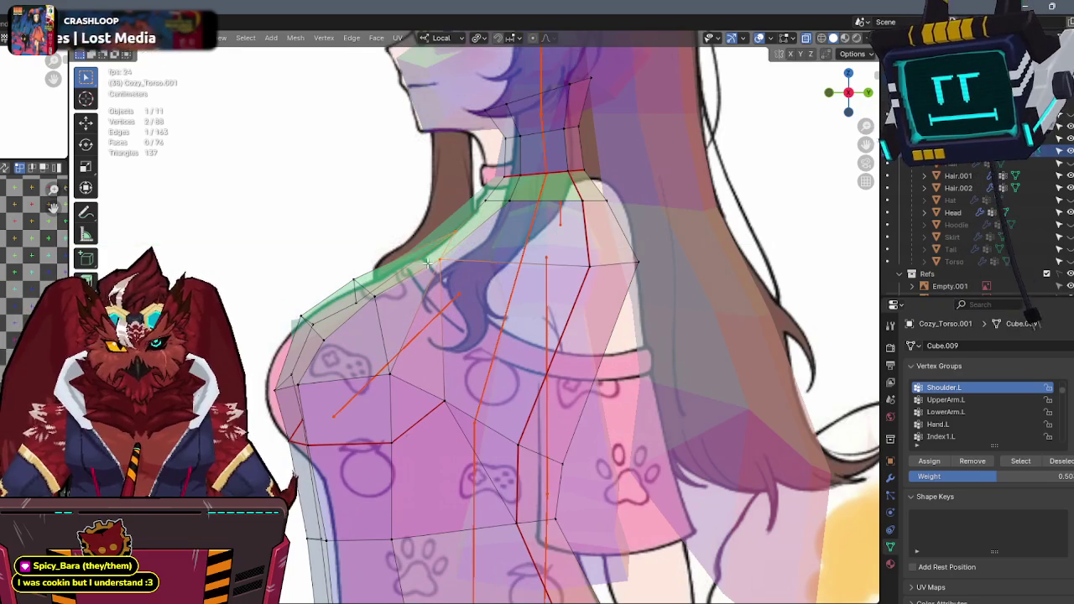
pyautogui.moveTo(422, 271); pyautogui.dragTo(423, 271)
pyautogui.press('g')
pyautogui.press('y')
pyautogui.click(514, 268)
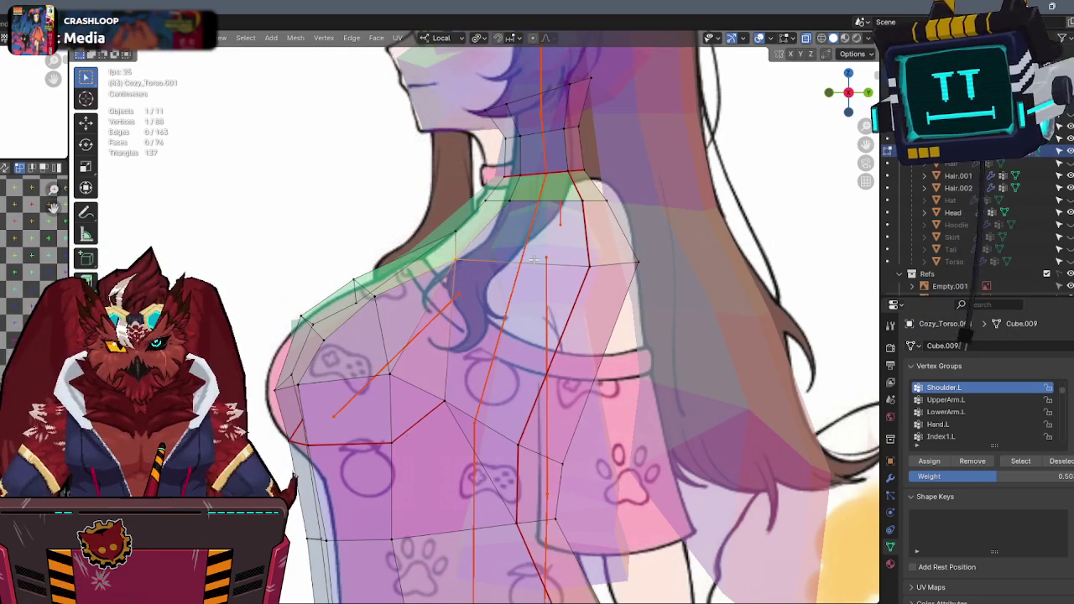
pyautogui.hotkey('alt', 'z')
# Return to Object Mode, then re-enter Edit Mode on the torso with all vertices selected.
pyautogui.moveTo(514, 268)
pyautogui.mouseDown(button='middle')
pyautogui.moveTo(584, 275)
pyautogui.moveTo(545, 244)
pyautogui.moveTo(576, 252)
pyautogui.moveTo(618, 230)
pyautogui.moveTo(556, 234)
pyautogui.moveTo(577, 239)
pyautogui.mouseUp(button='middle')
pyautogui.scroll(-3, 583, 276)
pyautogui.scroll(-3, 545, 243)
pyautogui.scroll(1, 545, 243)
pyautogui.hotkey('ctrl', 'Tab')
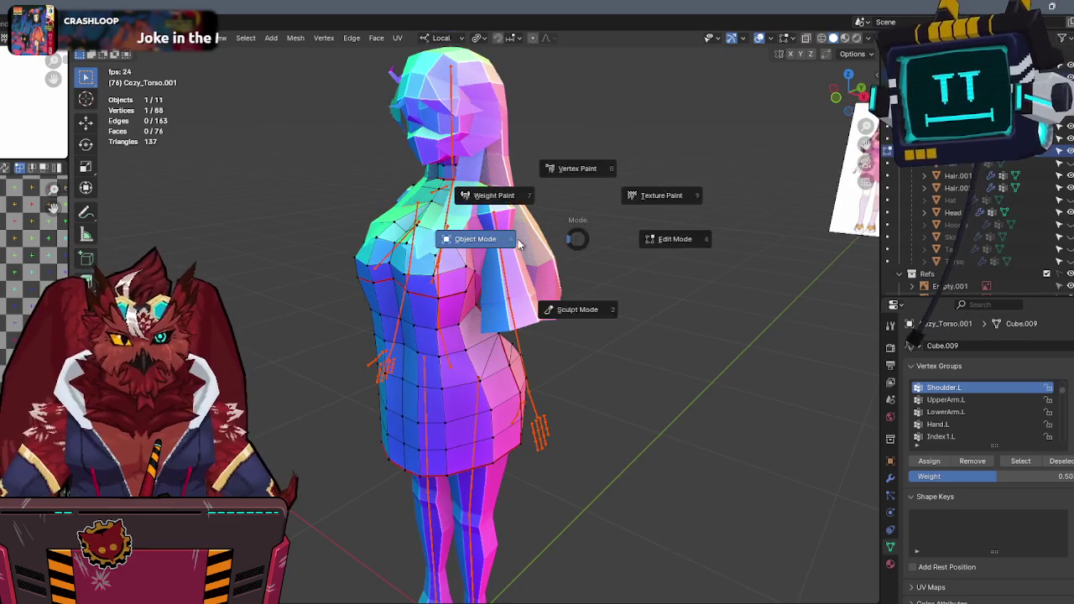
pyautogui.click(436, 265)
pyautogui.moveTo(452, 316)
pyautogui.mouseDown(button='middle')
pyautogui.moveTo(484, 311)
pyautogui.moveTo(480, 351)
pyautogui.mouseUp(button='middle')
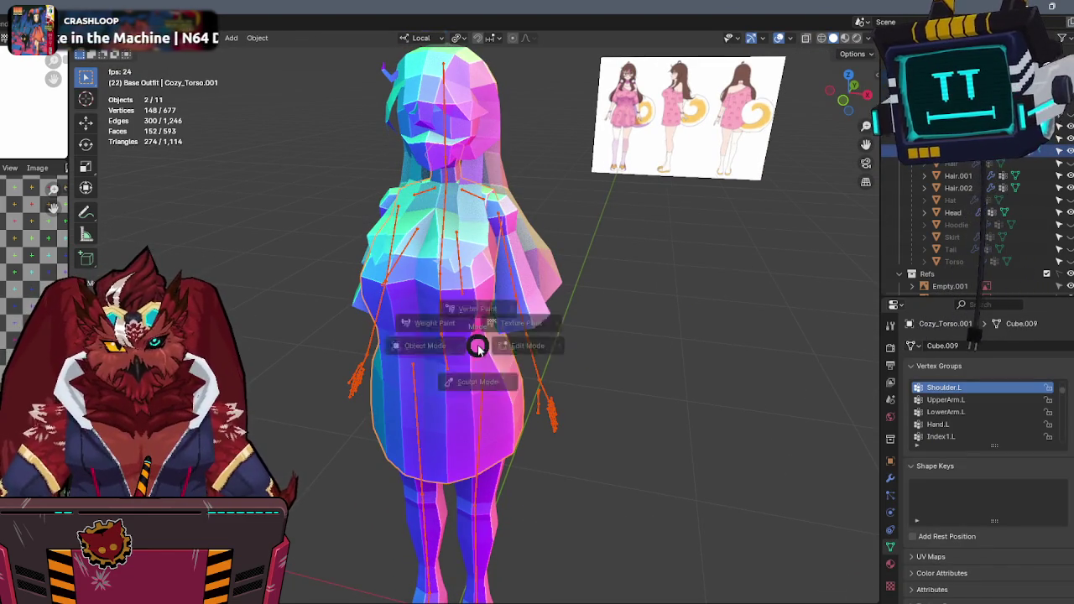
pyautogui.press('Tab')
# Remove torso vertices from all groups and reassign Automatic weights from the leg, spine and chest bones.
pyautogui.press('q')
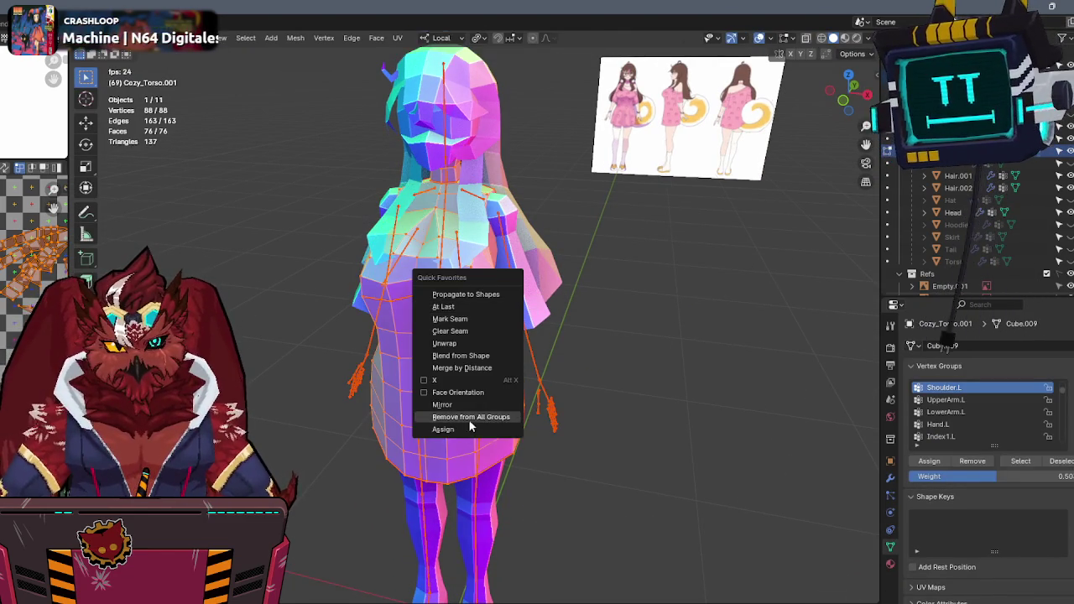
pyautogui.click(471, 420)
pyautogui.hotkey('ctrl', 'Tab')
pyautogui.keyDown('ctrl'); pyautogui.click(481, 414); pyautogui.keyUp('ctrl')
pyautogui.keyDown('ctrl'); pyautogui.keyDown('shift'); pyautogui.click(415, 412); pyautogui.keyUp('shift'); pyautogui.keyUp('ctrl')
pyautogui.keyDown('ctrl'); pyautogui.keyDown('shift'); pyautogui.click(445, 360); pyautogui.keyUp('shift'); pyautogui.keyUp('ctrl')
pyautogui.keyDown('ctrl'); pyautogui.keyDown('shift'); pyautogui.click(445, 260); pyautogui.keyUp('shift'); pyautogui.keyUp('ctrl')
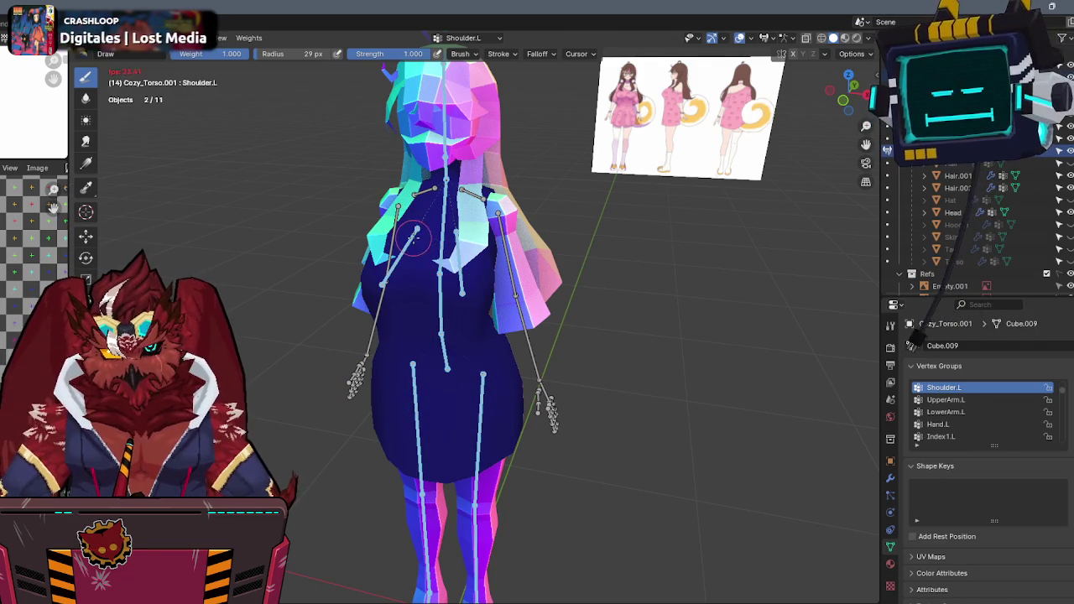
pyautogui.rightClick(649, 198)
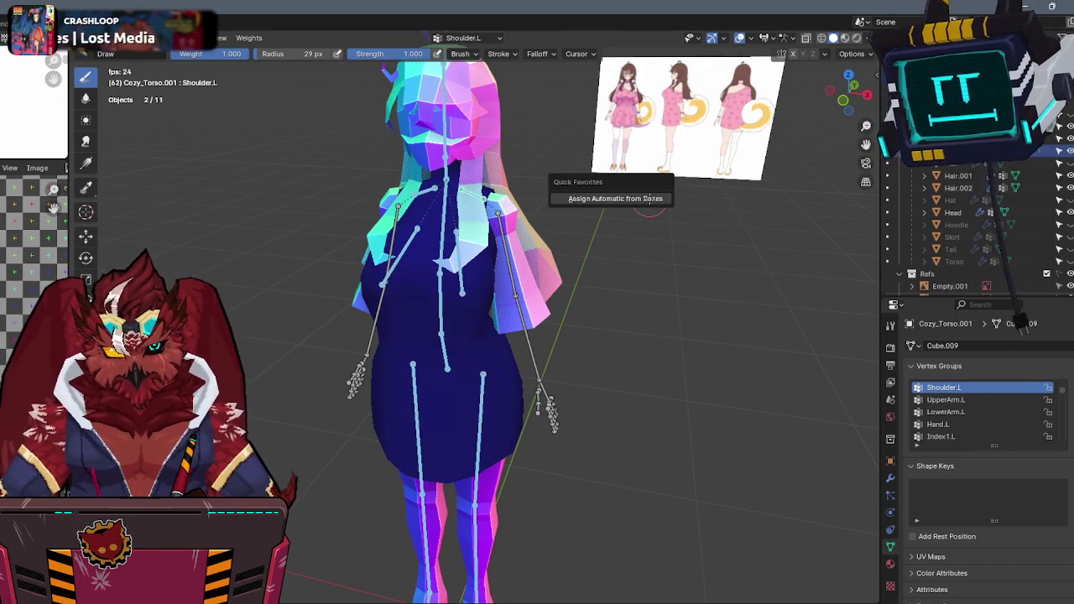
# Test-rotate the Breast.L bone on local X to check its new weights.
pyautogui.keyDown('ctrl'); pyautogui.click(447, 251); pyautogui.keyUp('ctrl')
pyautogui.moveTo(446, 250)
pyautogui.mouseDown(button='middle')
pyautogui.moveTo(534, 291)
pyautogui.moveTo(407, 304)
pyautogui.mouseUp(button='middle')
pyautogui.scroll(3, 534, 290)
pyautogui.press('Tab')
pyautogui.press('Tab')
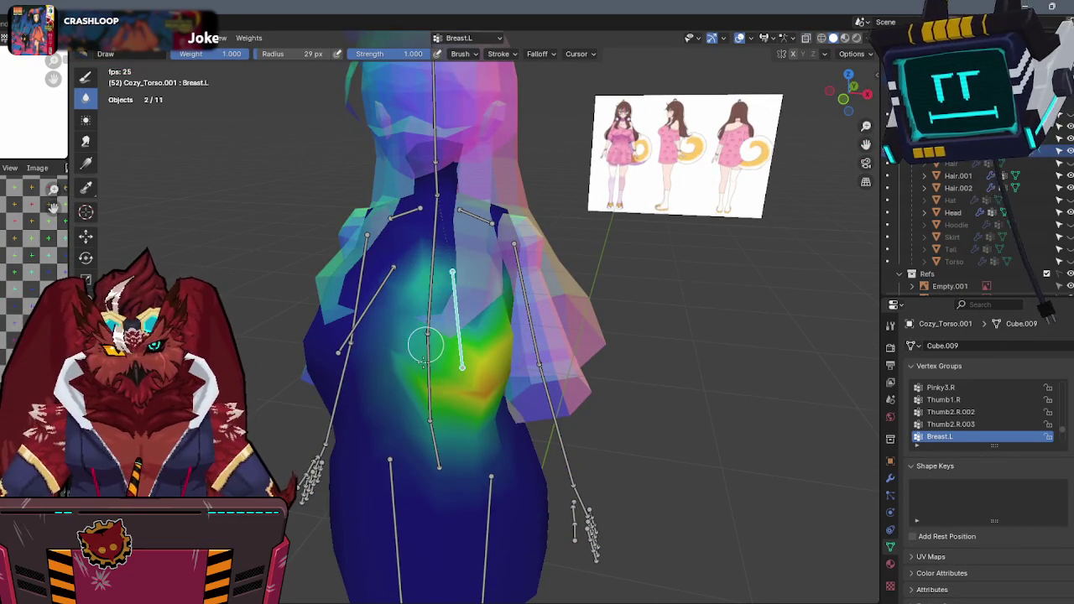
pyautogui.press('r')
pyautogui.press('x')
pyautogui.press('x')
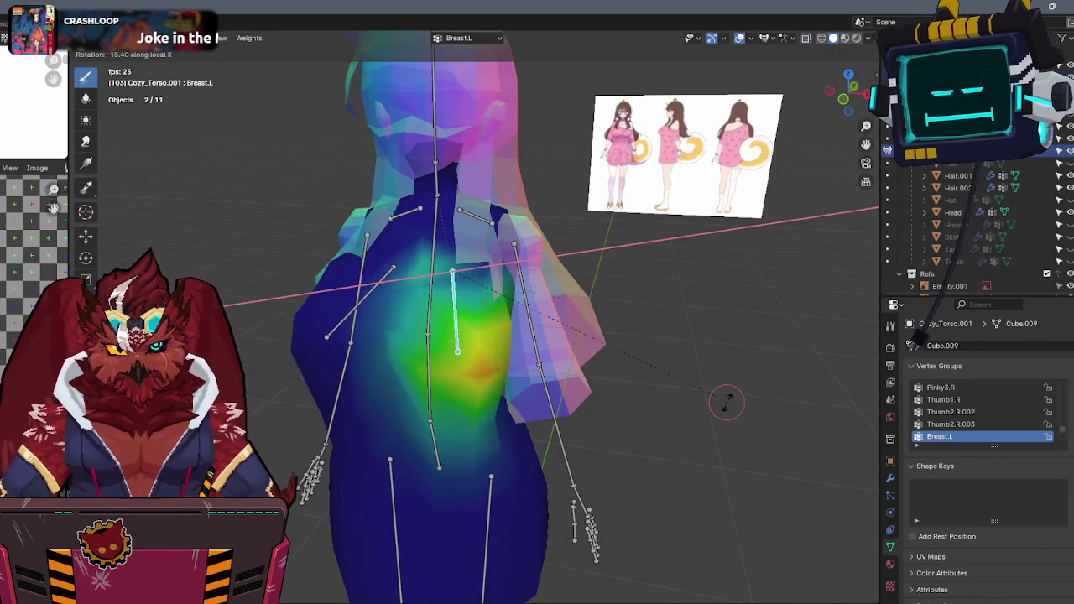
pyautogui.rightClick(688, 438)
pyautogui.moveTo(688, 439); pyautogui.dragTo(588, 335, button='middle')
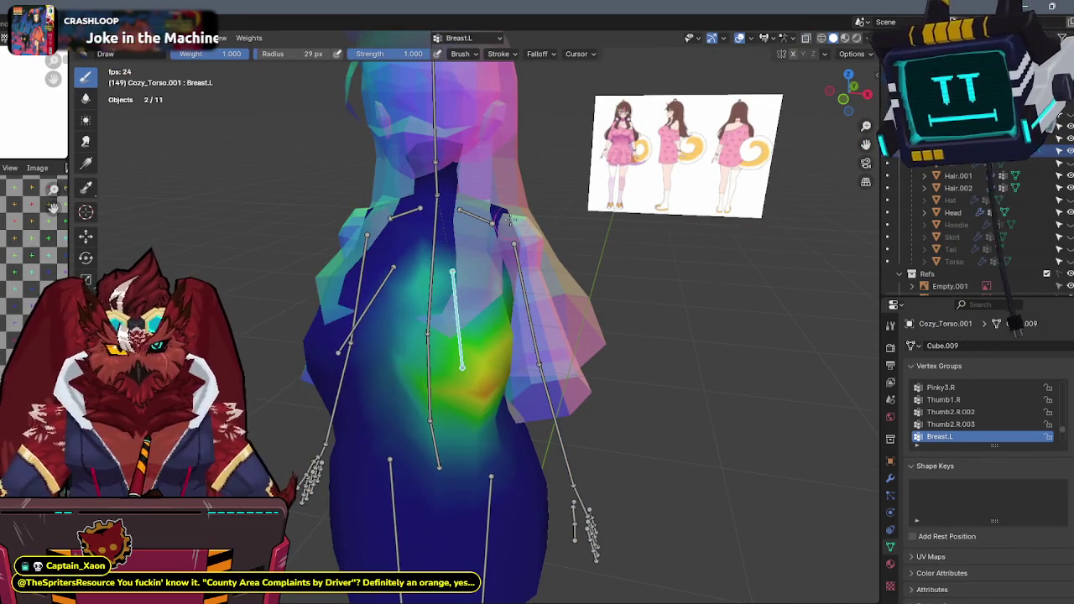
# Test-rotate Shoulder.L and inspect the UpperArm.L weights.
pyautogui.keyDown('ctrl'); pyautogui.click(482, 205); pyautogui.keyUp('ctrl')
pyautogui.press('r')
pyautogui.rightClick(590, 161)
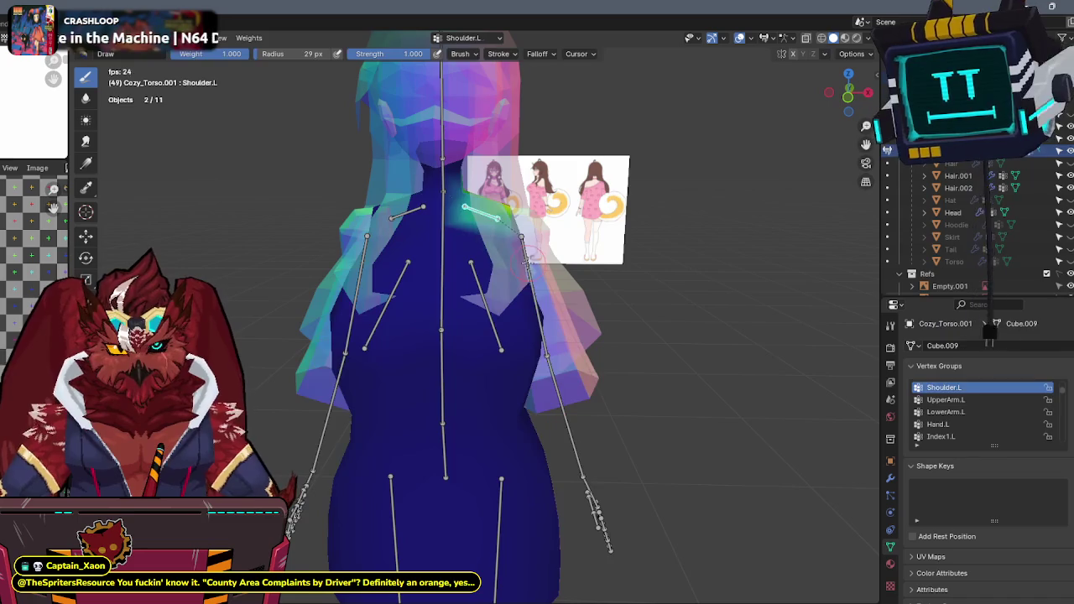
pyautogui.keyDown('ctrl'); pyautogui.click(571, 268); pyautogui.keyUp('ctrl')
pyautogui.moveTo(571, 268)
pyautogui.mouseDown(button='middle')
pyautogui.moveTo(606, 341)
pyautogui.moveTo(537, 332)
pyautogui.moveTo(614, 354)
pyautogui.moveTo(590, 347)
pyautogui.mouseUp(button='middle')
pyautogui.keyDown('ctrl'); pyautogui.click(522, 326); pyautogui.keyUp('ctrl')
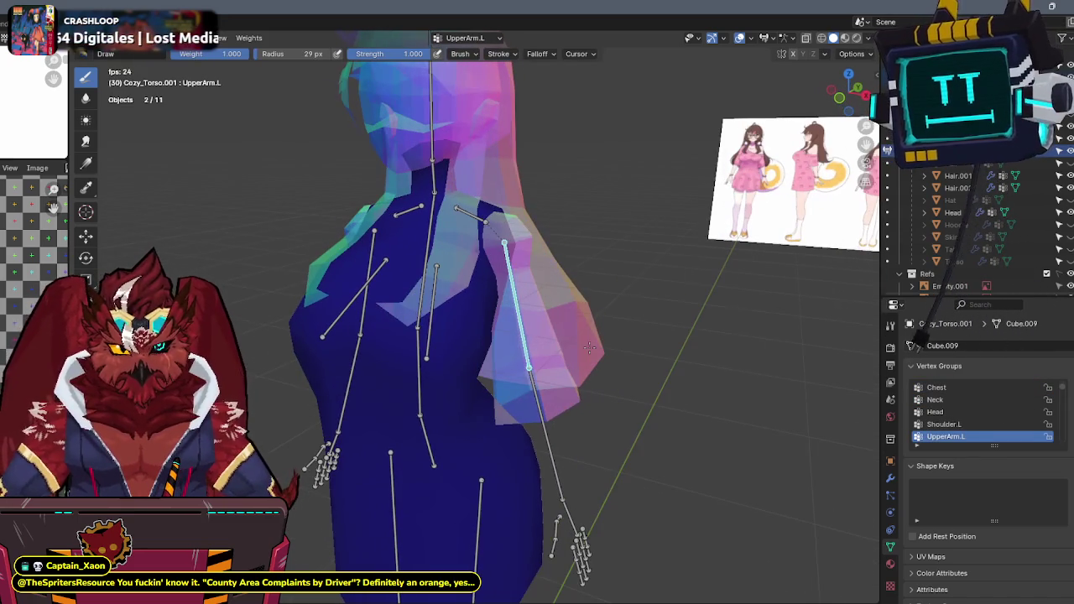
# Set the brush radius to 76 px and paint stronger Breast.L weight across the left chest.
pyautogui.keyDown('ctrl'); pyautogui.click(443, 321); pyautogui.keyUp('ctrl')
pyautogui.moveTo(443, 321); pyautogui.dragTo(428, 332, button='middle')
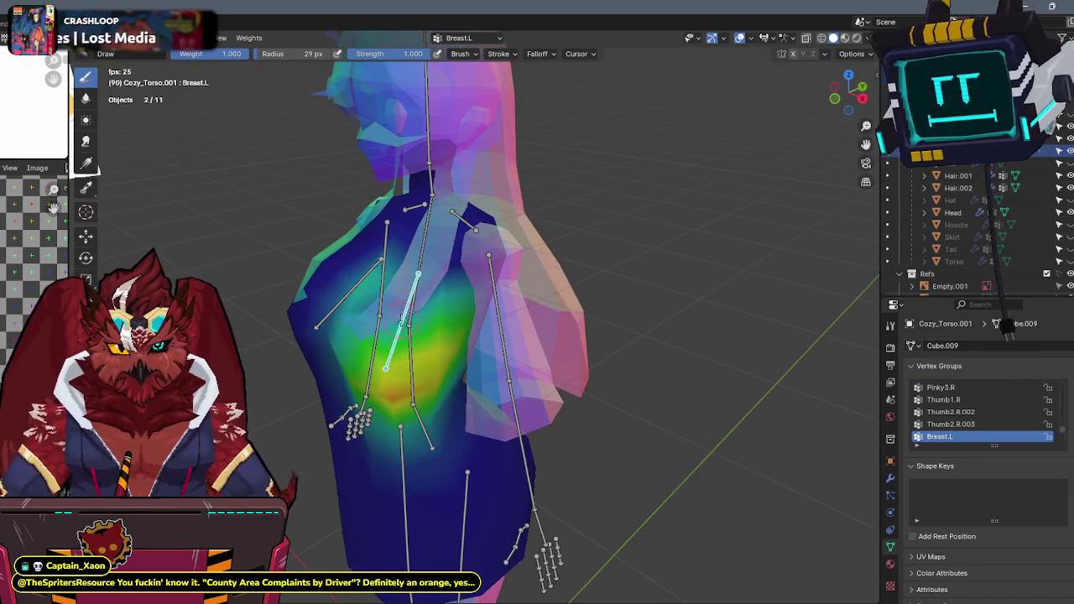
pyautogui.press('f')
pyautogui.moveTo(395, 302); pyautogui.dragTo(388, 337)
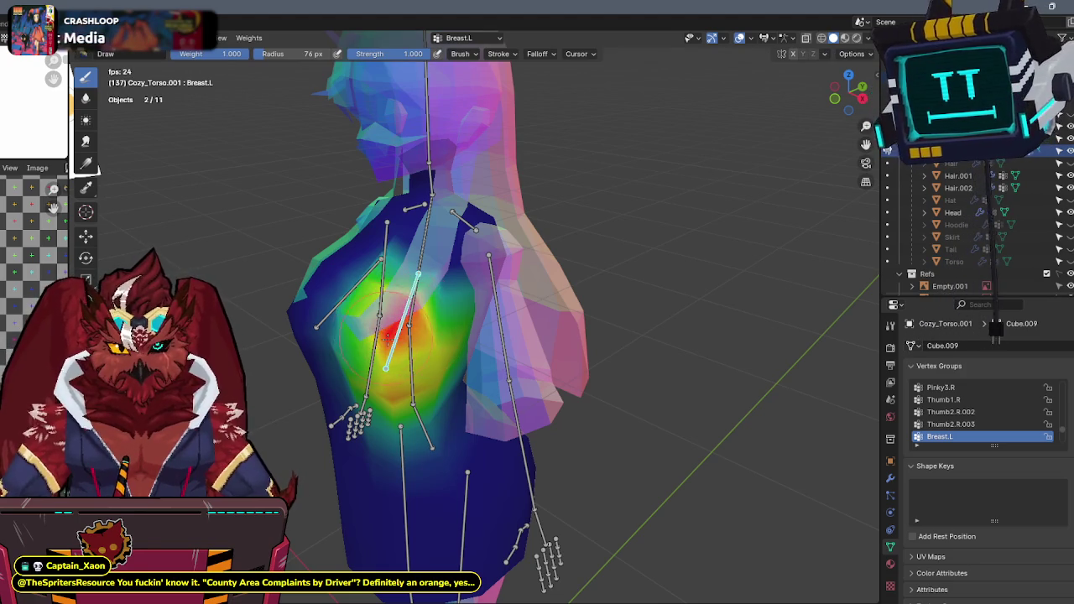
pyautogui.moveTo(387, 337); pyautogui.dragTo(445, 352, button='middle')
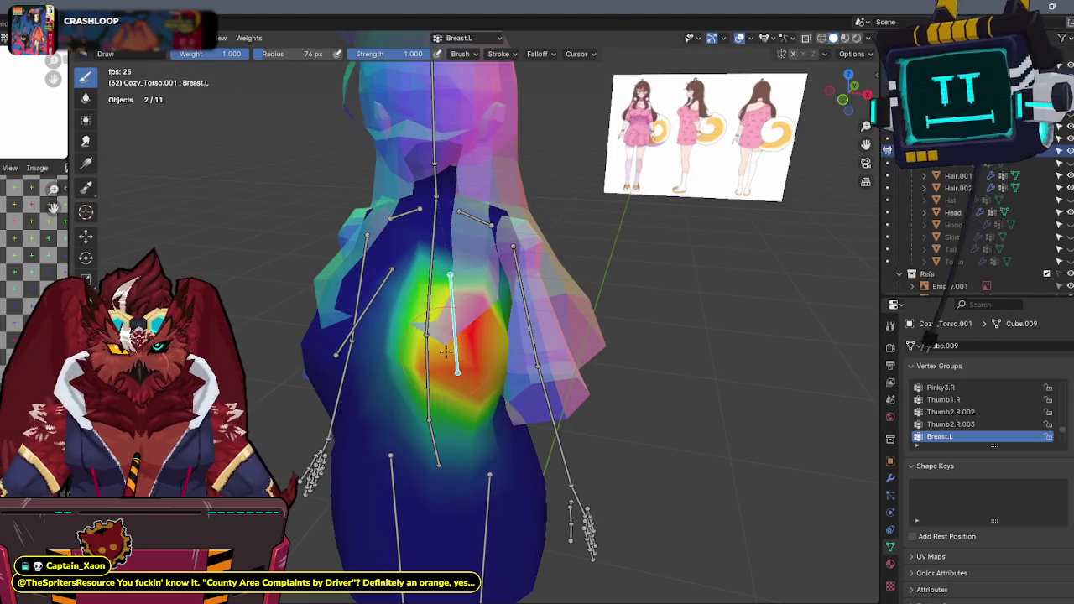
# Paint extra Breast.L weight up the left chest with X-mirror painting re-enabled.
pyautogui.click(890, 324)
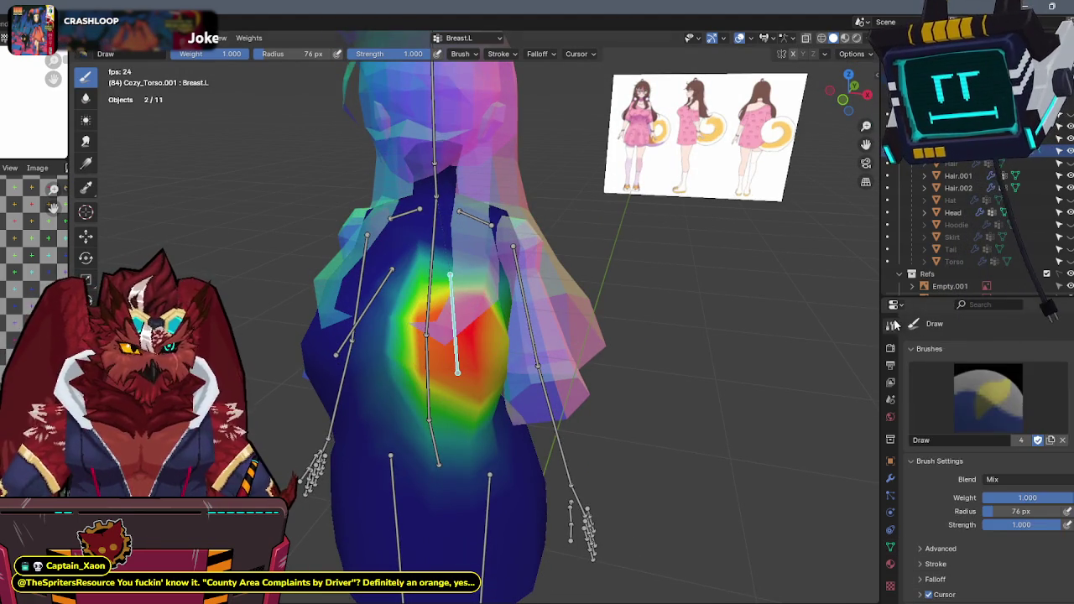
pyautogui.scroll(-4, 929, 505)
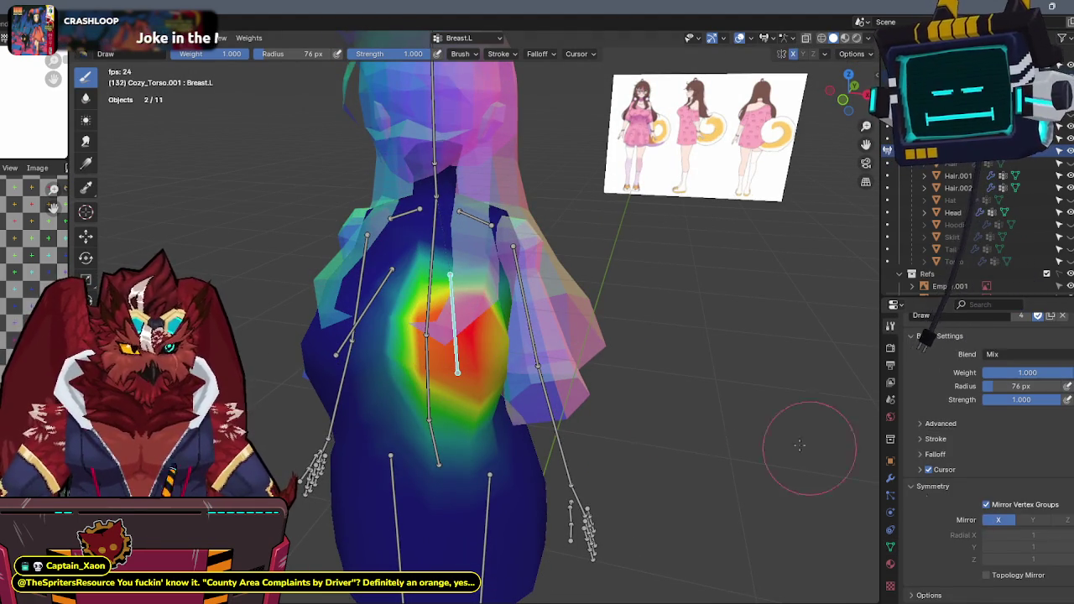
pyautogui.click(998, 519)
pyautogui.moveTo(503, 352); pyautogui.dragTo(493, 352, button='middle')
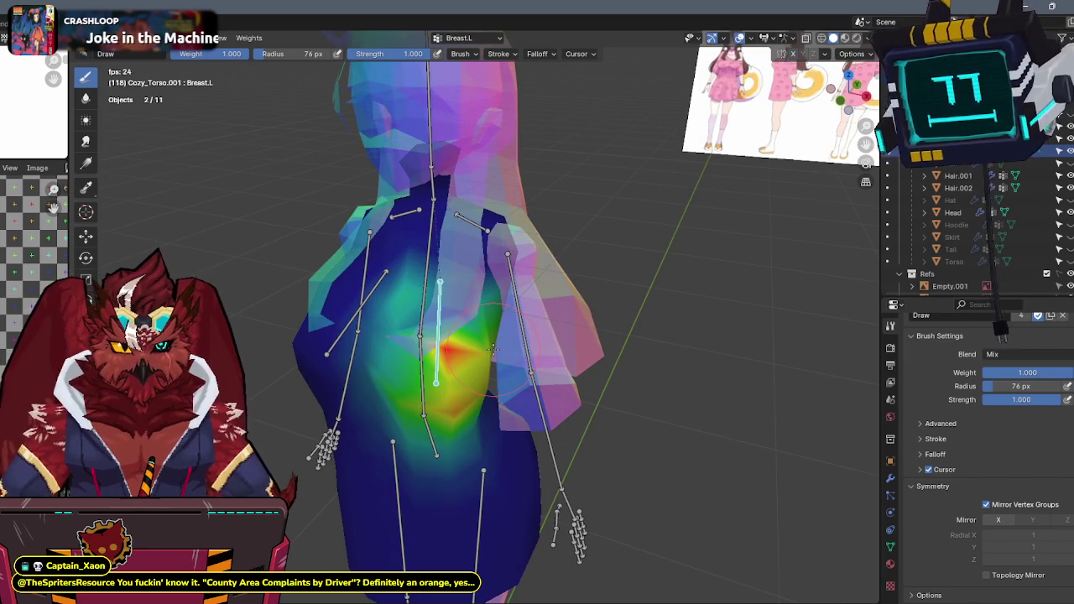
pyautogui.click(998, 519)
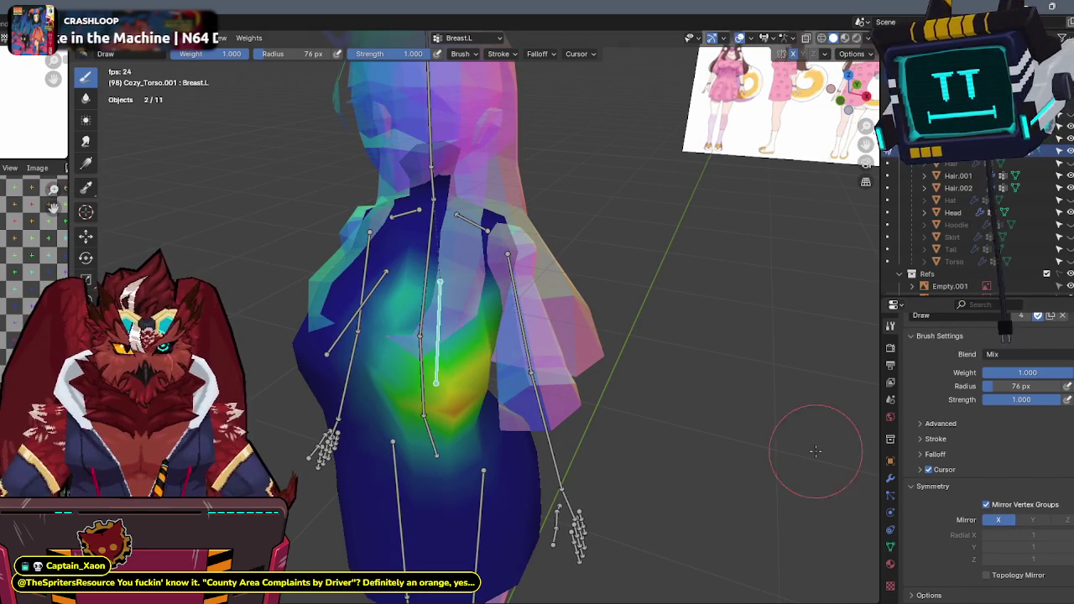
pyautogui.click(445, 352)
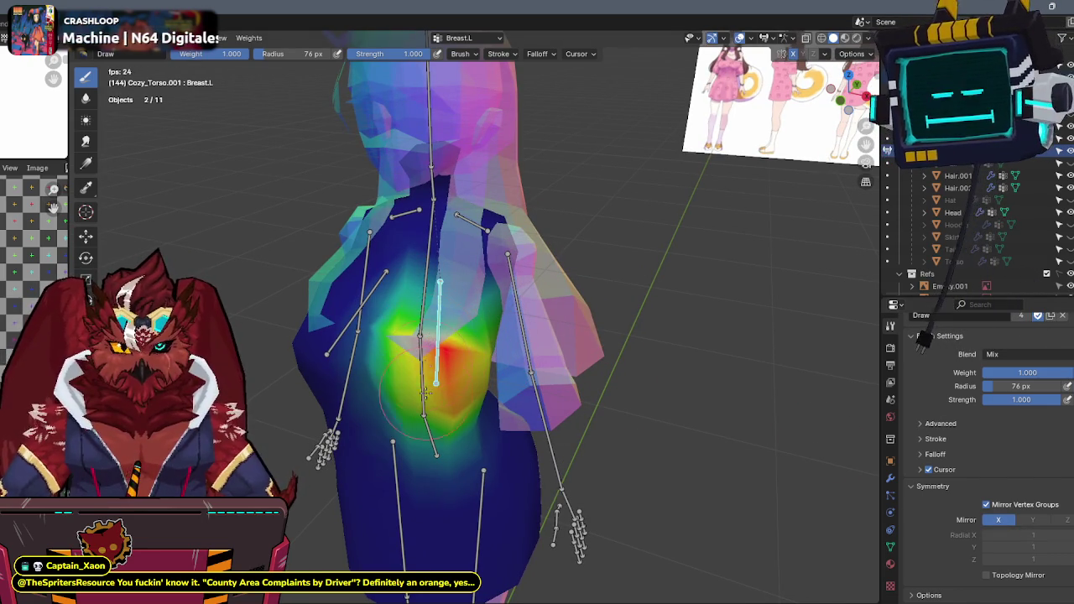
pyautogui.moveTo(435, 328); pyautogui.dragTo(457, 319)
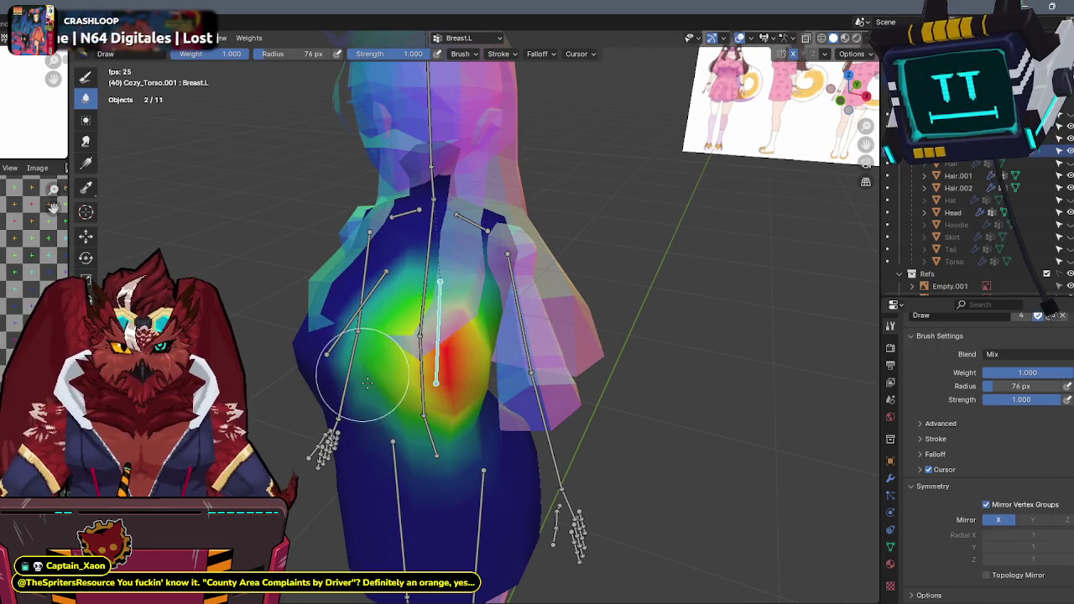
# Expand the Advanced brush options and test Breast.L by rotating it on local X.
pyautogui.moveTo(395, 335)
pyautogui.mouseDown(button='middle')
pyautogui.moveTo(417, 306)
pyautogui.moveTo(486, 323)
pyautogui.moveTo(509, 355)
pyautogui.mouseUp(button='middle')
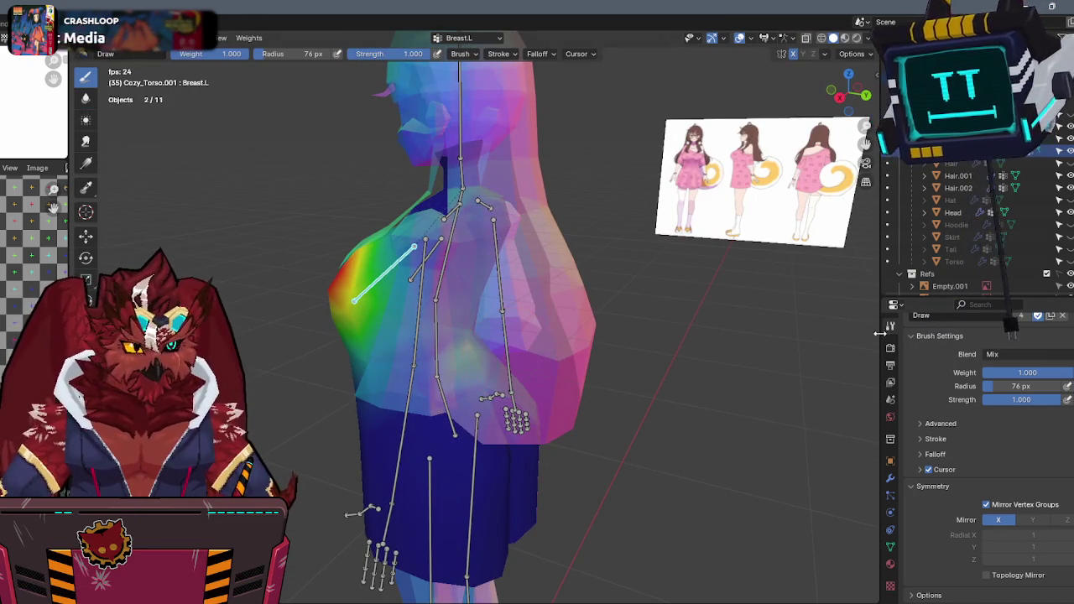
pyautogui.click(921, 456)
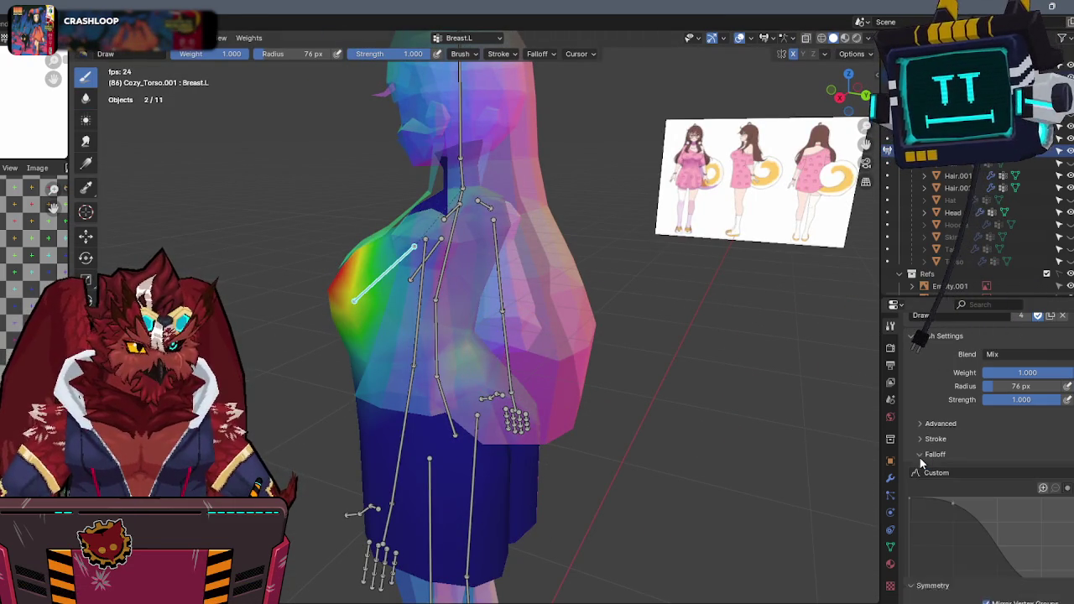
pyautogui.click(921, 454)
pyautogui.click(917, 424)
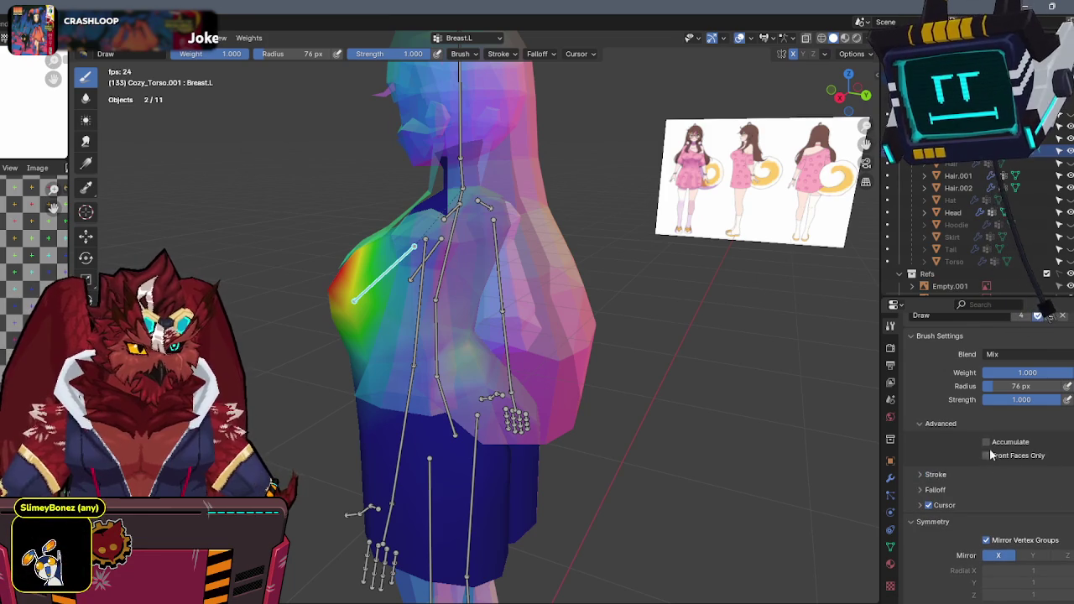
pyautogui.moveTo(818, 432); pyautogui.dragTo(533, 324, button='middle')
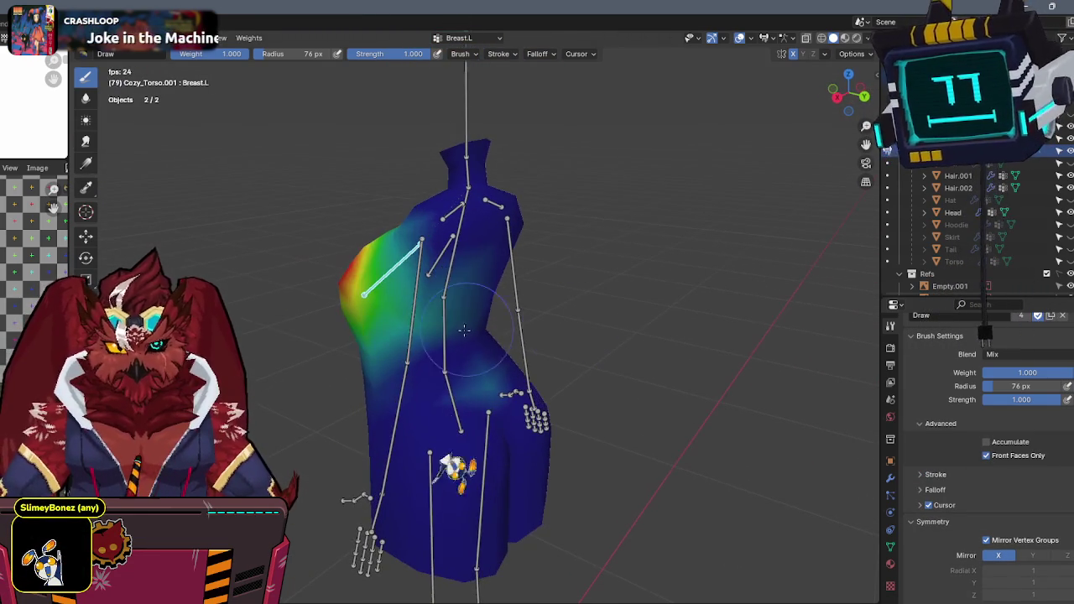
pyautogui.press('r')
pyautogui.press('x')
pyautogui.press('x')
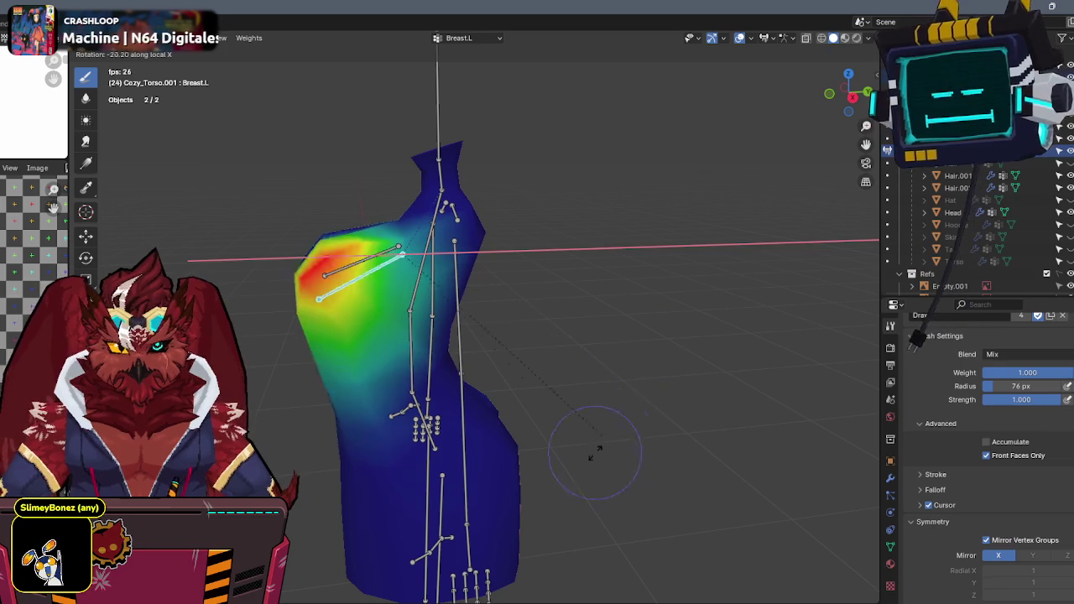
pyautogui.click(575, 457)
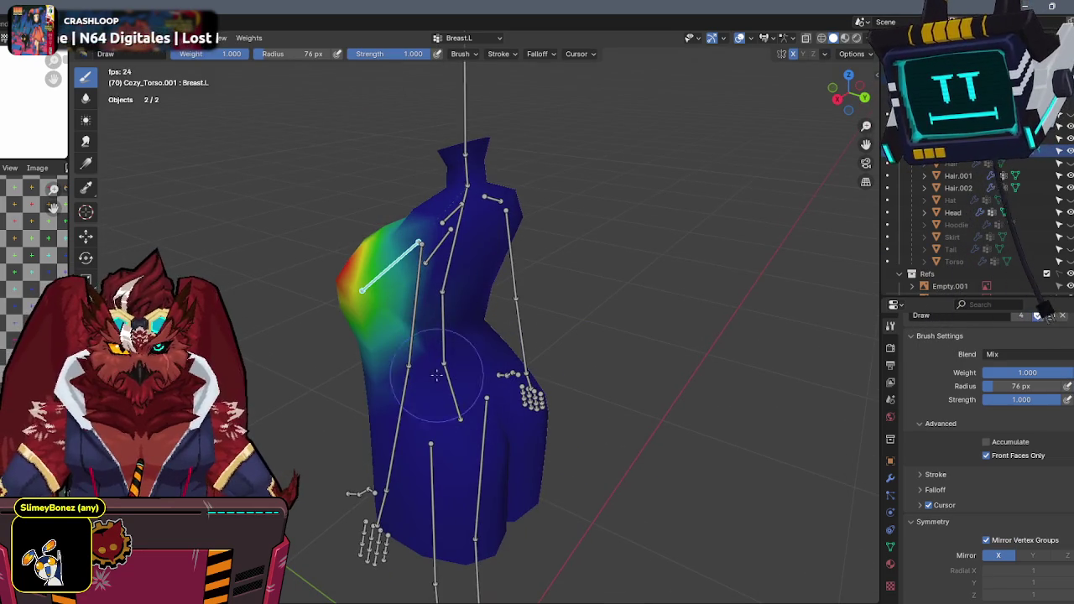
# Test UpperLeg.L with a local-Z rotation, then undo and cancel so the leg hangs straight.
pyautogui.keyDown('ctrl'); pyautogui.click(467, 444); pyautogui.keyUp('ctrl')
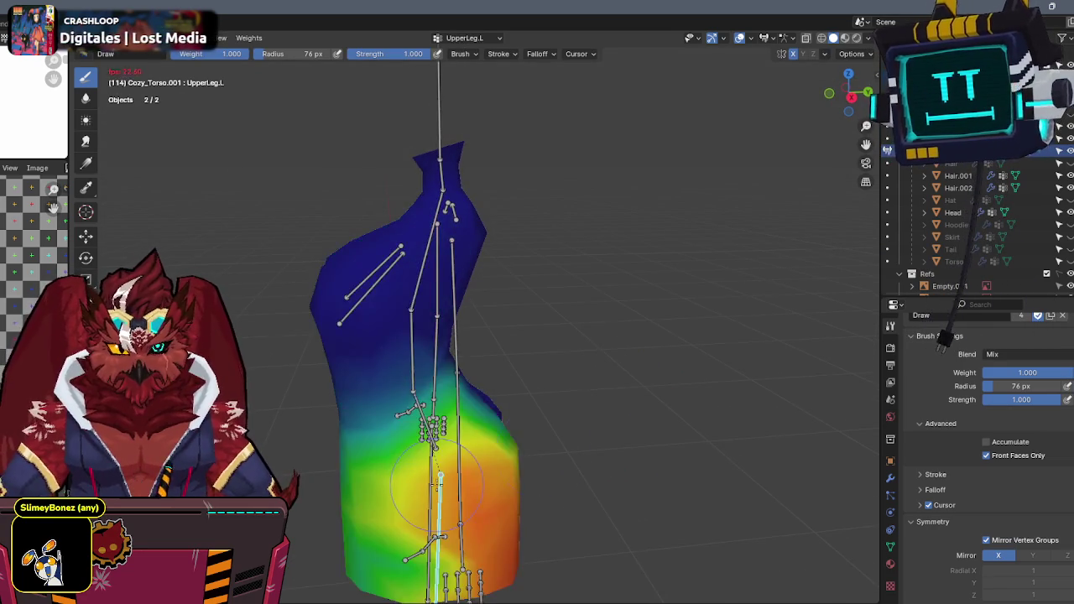
pyautogui.press('r')
pyautogui.press('z')
pyautogui.press('z')
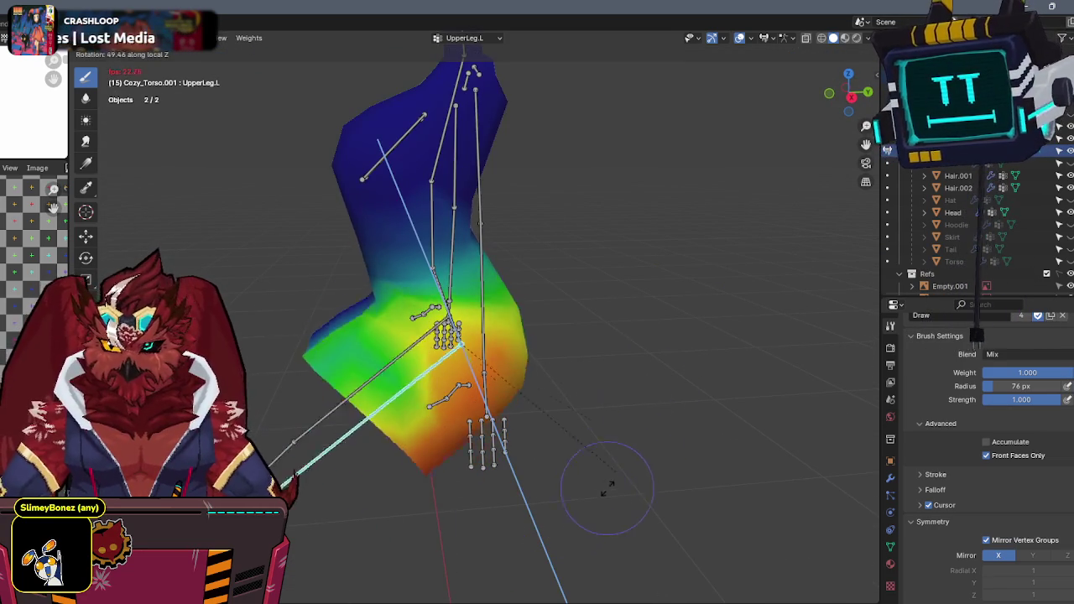
pyautogui.click(285, 541)
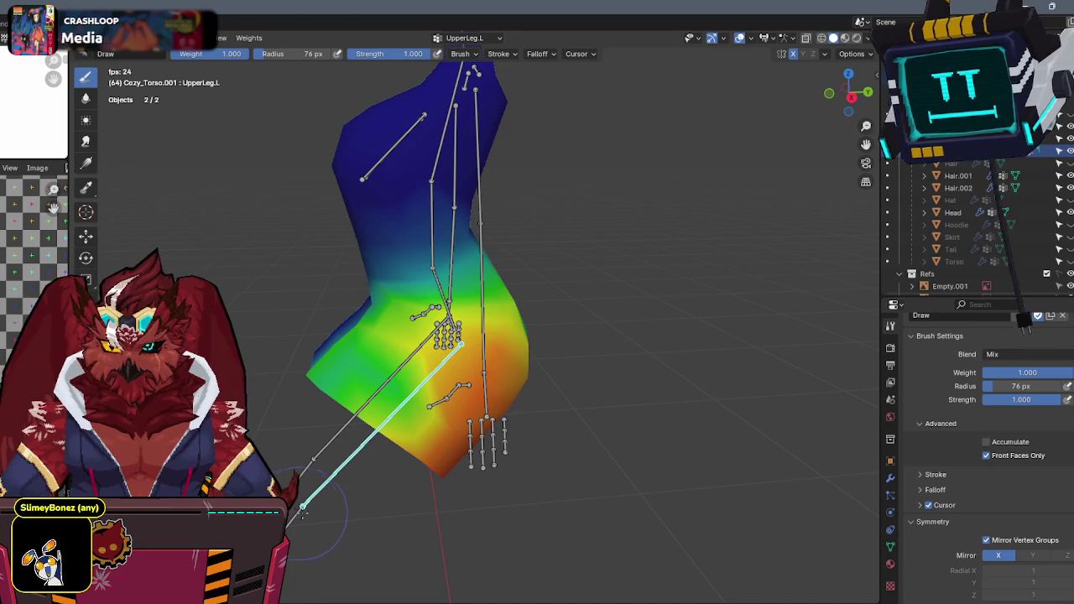
pyautogui.hotkey('ctrl', 'z')
pyautogui.press('r')
pyautogui.press('z')
pyautogui.press('z')
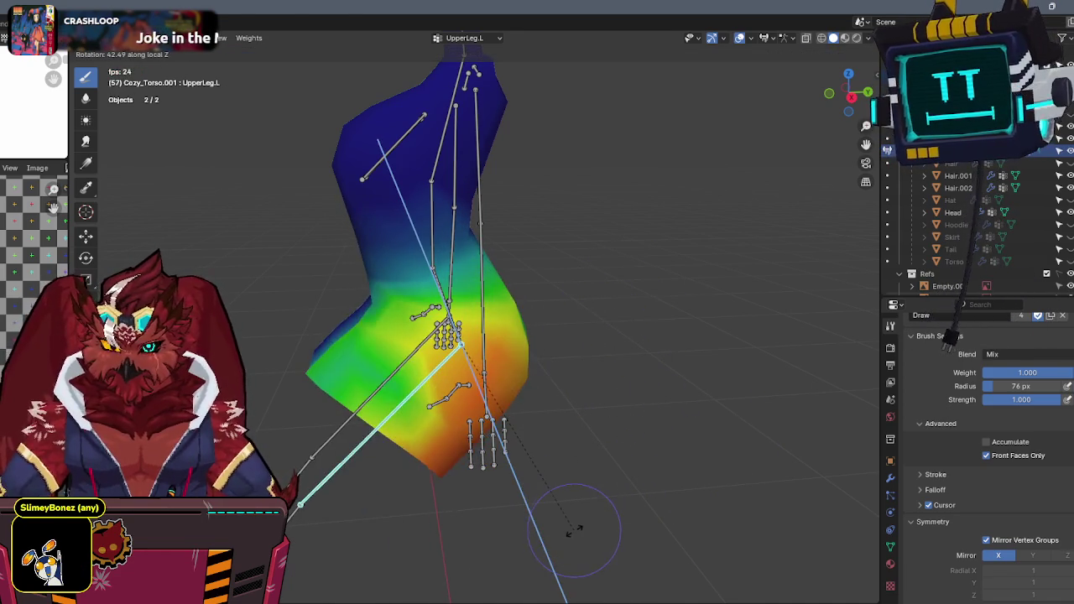
pyautogui.press('Escape')
# Inspect the Shoulder.L and Neck bone weights from a front view.
pyautogui.moveTo(546, 300)
pyautogui.mouseDown(button='middle')
pyautogui.moveTo(613, 394)
pyautogui.moveTo(537, 252)
pyautogui.mouseUp(button='middle')
pyautogui.keyDown('ctrl'); pyautogui.click(517, 213); pyautogui.keyUp('ctrl')
pyautogui.keyDown('ctrl'); pyautogui.click(438, 190); pyautogui.keyUp('ctrl')
pyautogui.moveTo(438, 190); pyautogui.dragTo(476, 166, button='middle')
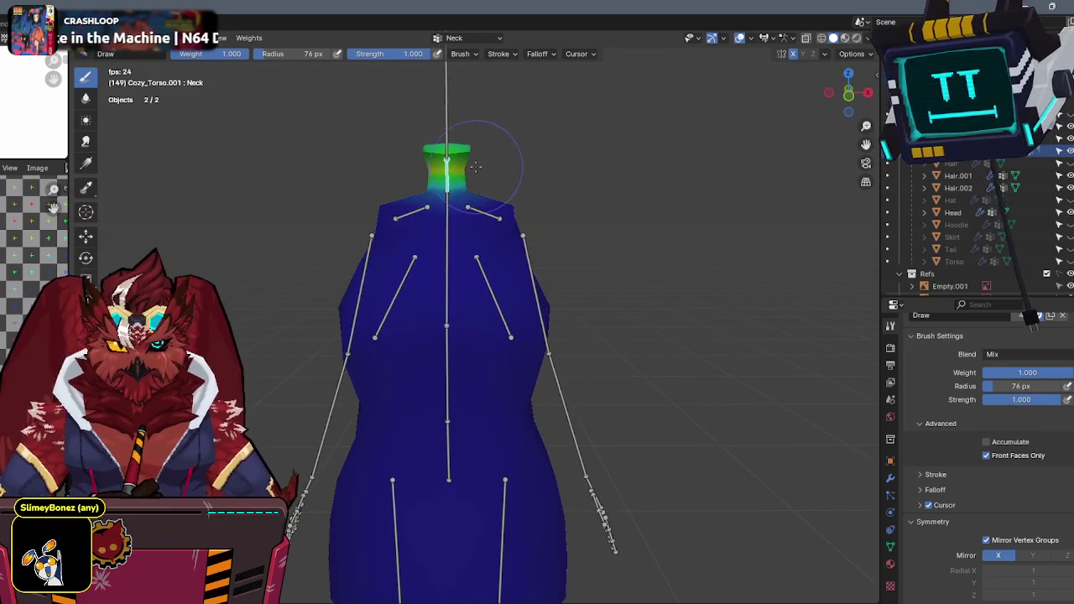
# Paint Head weight onto the top of the neck, then box-select the top neck vertices in Edit Mode.
pyautogui.press('f')
pyautogui.click(479, 148)
pyautogui.keyDown('ctrl'); pyautogui.moveTo(480, 148); pyautogui.dragTo(484, 128); pyautogui.keyUp('ctrl')
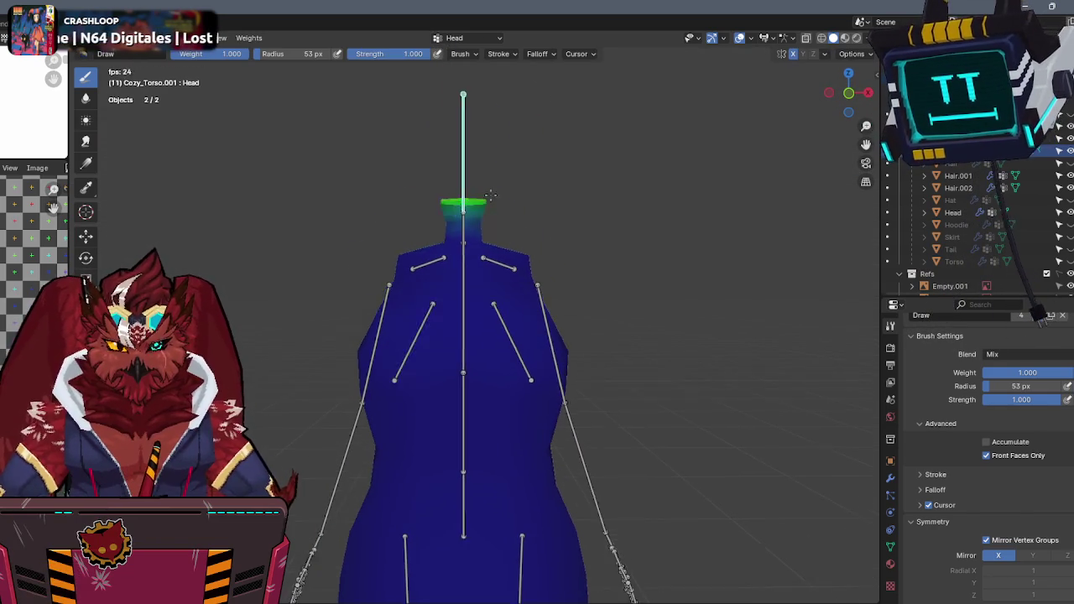
pyautogui.press('Tab')
pyautogui.scroll(3, 541, 220)
pyautogui.moveTo(579, 176); pyautogui.dragTo(428, 228)
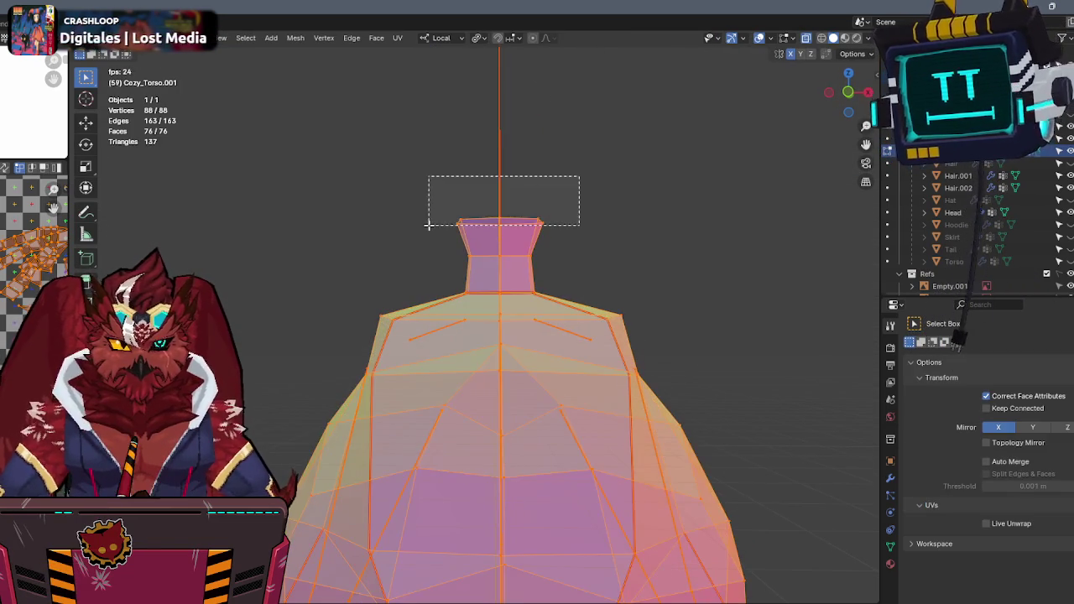
pyautogui.rightClick(721, 277)
pyautogui.click(734, 395)
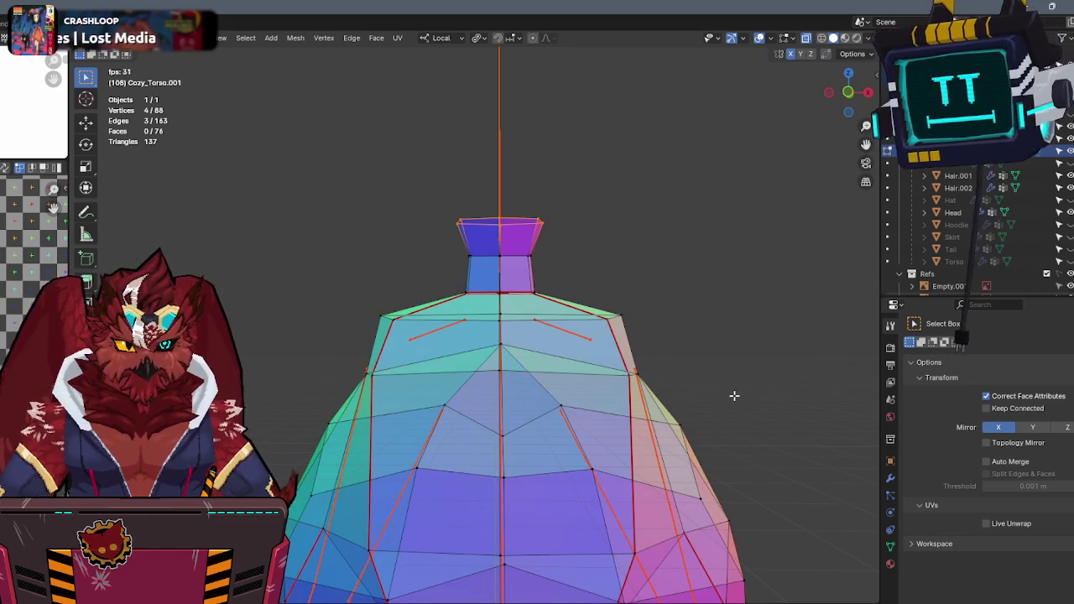
# Assign the top neck vertices to the Head vertex group at weight 1.0, then return to weight painting.
pyautogui.click(891, 478)
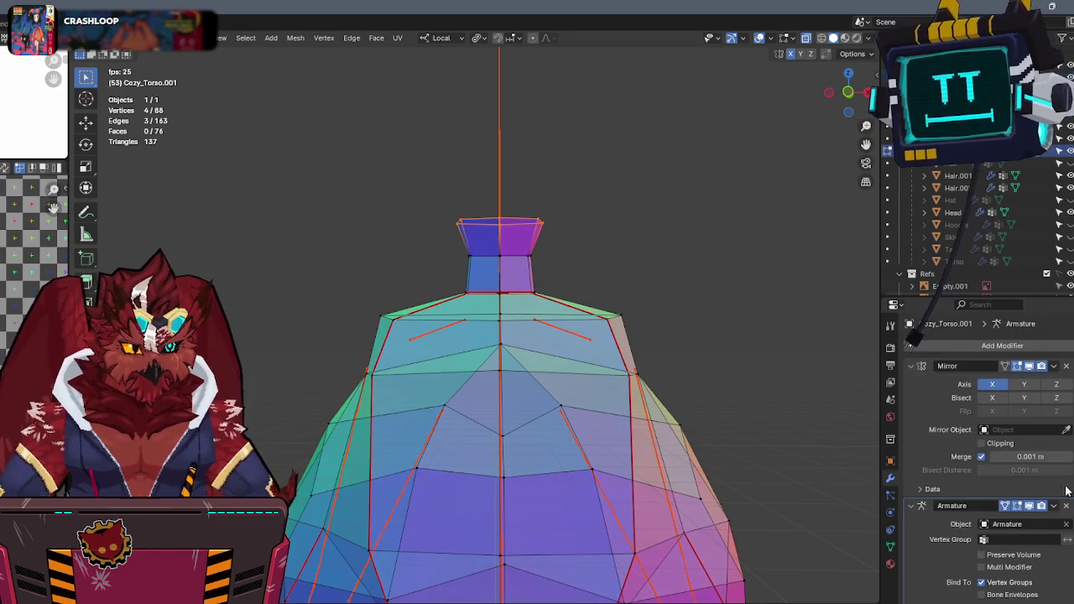
pyautogui.press('q')
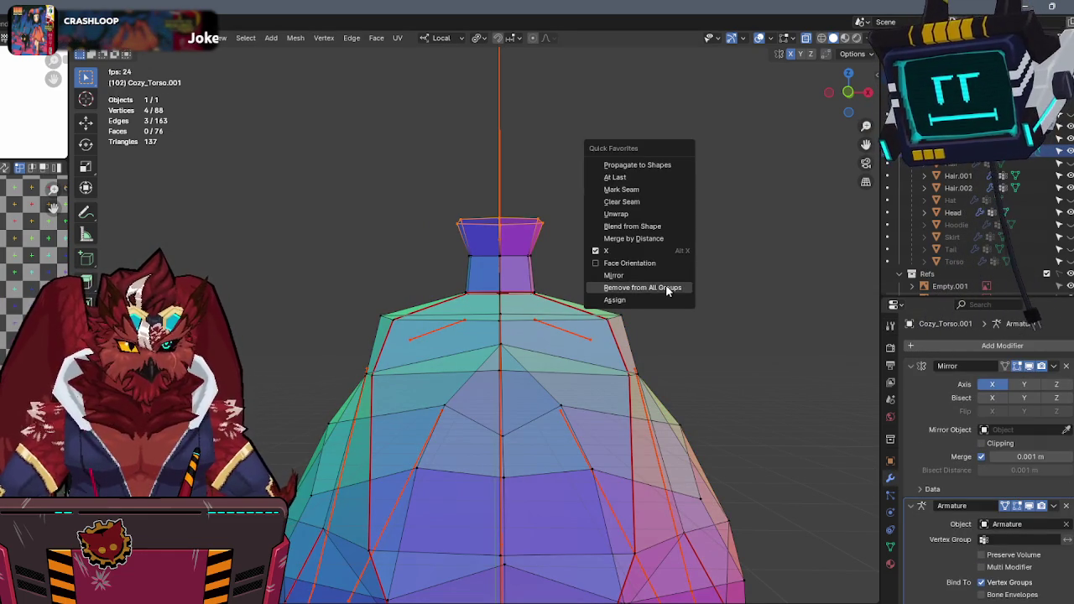
pyautogui.click(648, 300)
pyautogui.press('Tab')
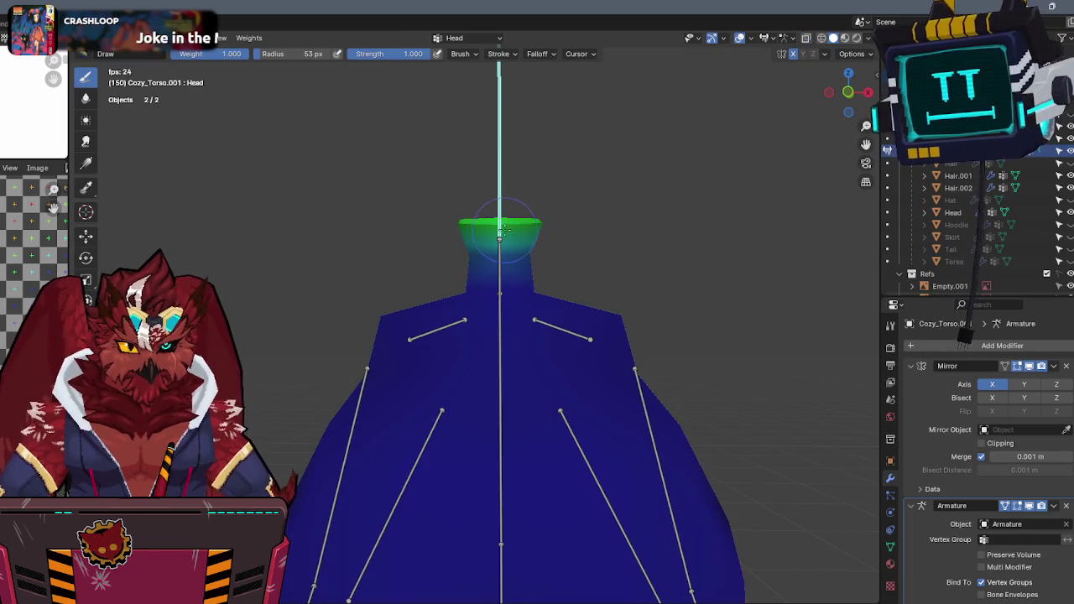
pyautogui.press('Tab')
pyautogui.click(891, 547)
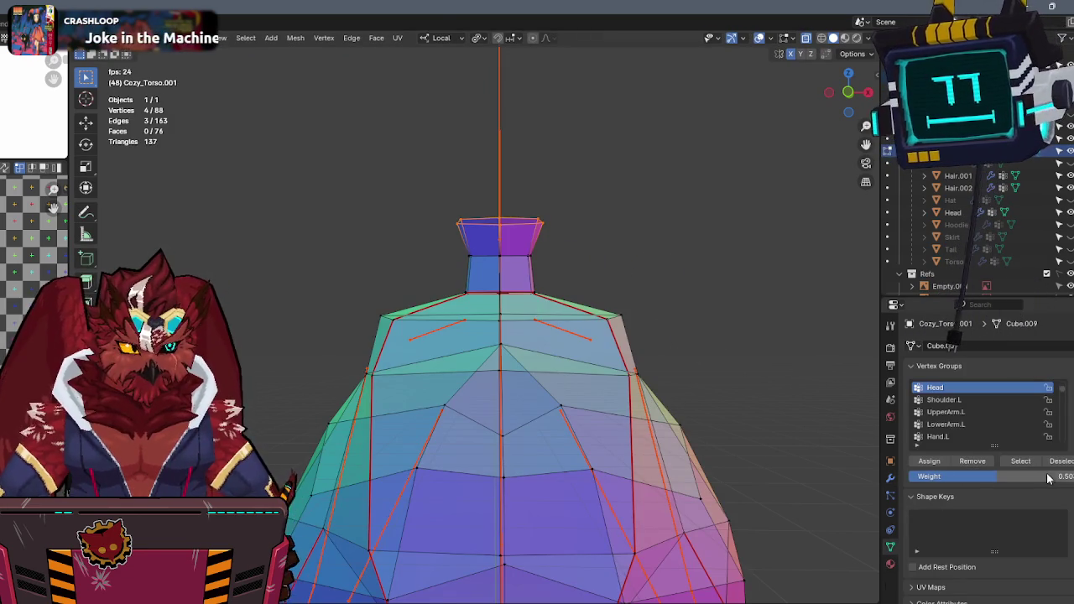
pyautogui.moveTo(996, 476); pyautogui.dragTo(1049, 476)
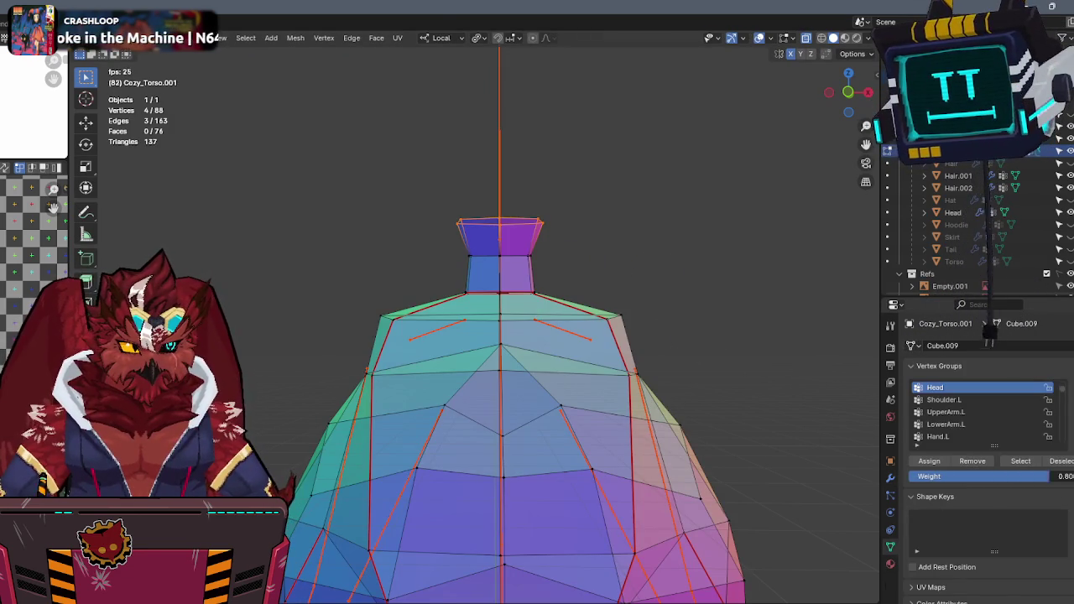
pyautogui.click(929, 461)
pyautogui.press('Tab')
pyautogui.keyDown('ctrl'); pyautogui.click(499, 252); pyautogui.keyUp('ctrl')
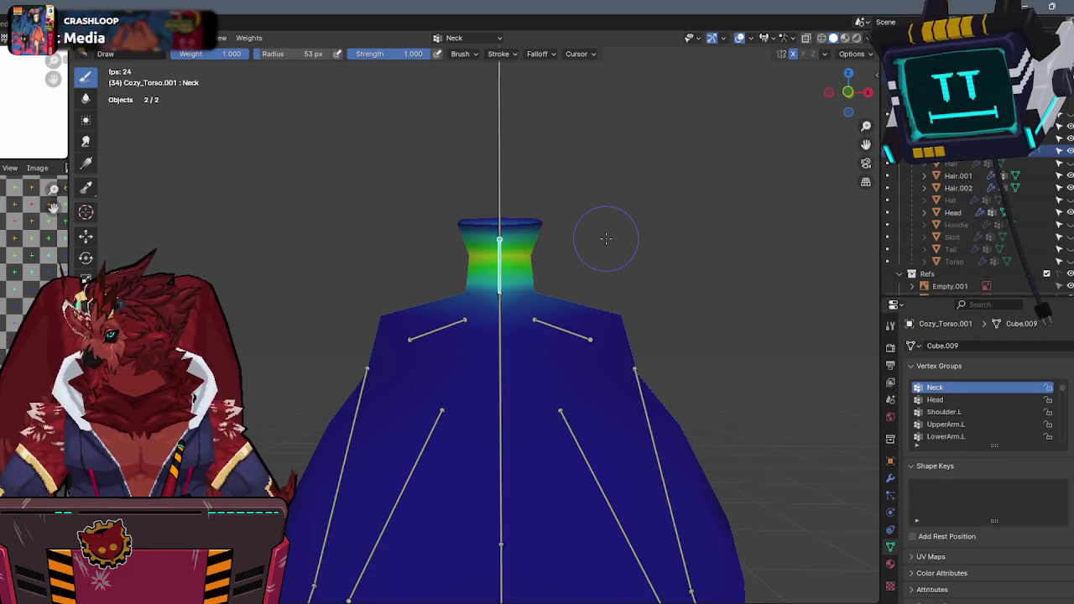
# Rotate the Head bone from a side view to test neck deformation, then switch to Object Mode.
pyautogui.moveTo(799, 160); pyautogui.dragTo(529, 270, button='middle')
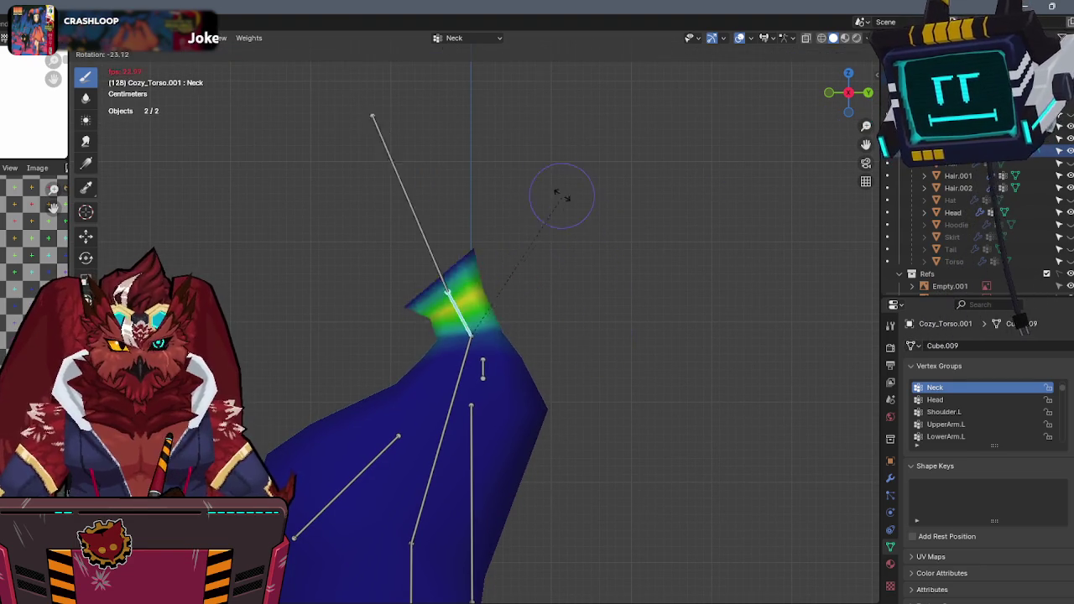
pyautogui.keyDown('ctrl'); pyautogui.click(469, 242); pyautogui.keyUp('ctrl')
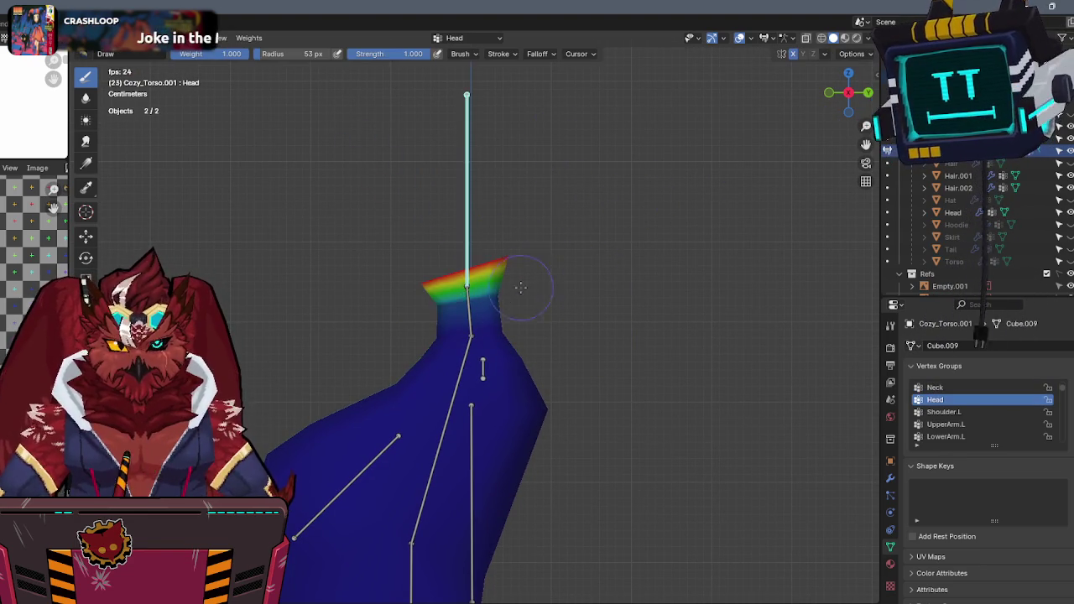
pyautogui.press('r')
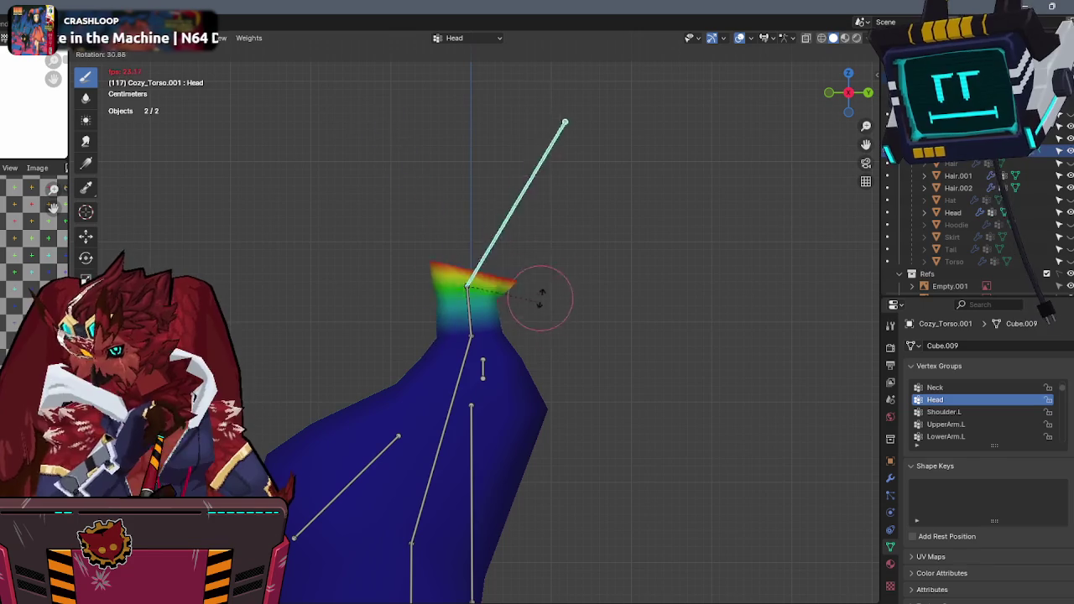
pyautogui.click(546, 233)
pyautogui.moveTo(549, 233)
pyautogui.mouseDown(button='middle')
pyautogui.moveTo(526, 267)
pyautogui.moveTo(640, 305)
pyautogui.mouseUp(button='middle')
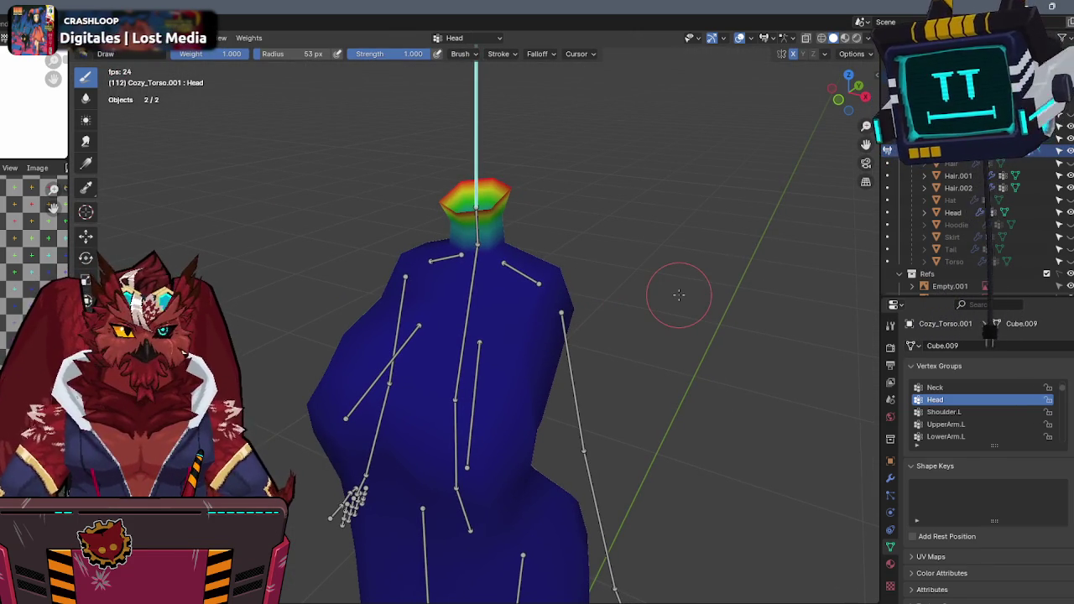
pyautogui.hotkey('ctrl', 'Tab')
pyautogui.click(617, 303)
pyautogui.scroll(-3, 619, 304)
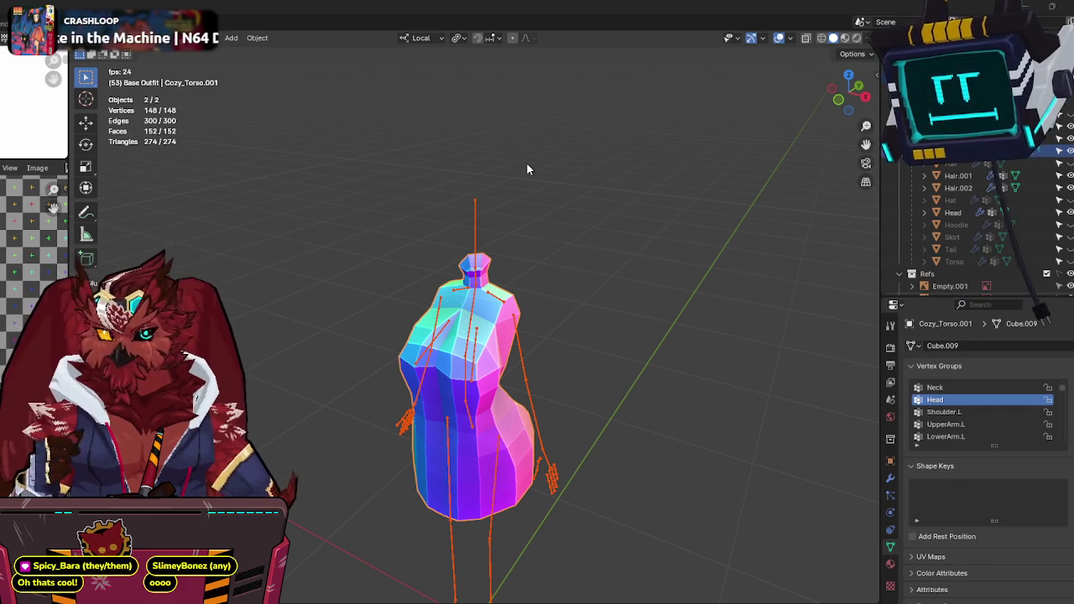
# Deselect everything, reframe the view on the character, and click the armature to select it.
pyautogui.click(529, 209)
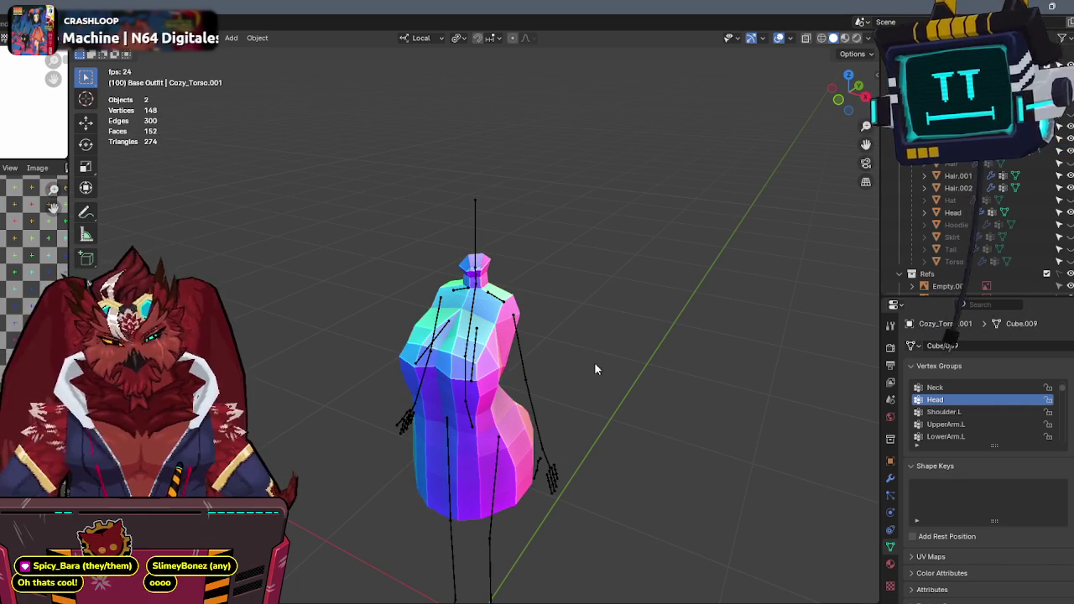
pyautogui.keyDown('shift'); pyautogui.moveTo(607, 401); pyautogui.dragTo(579, 316, button='middle'); pyautogui.keyUp('shift')
pyautogui.scroll(1, 567, 298)
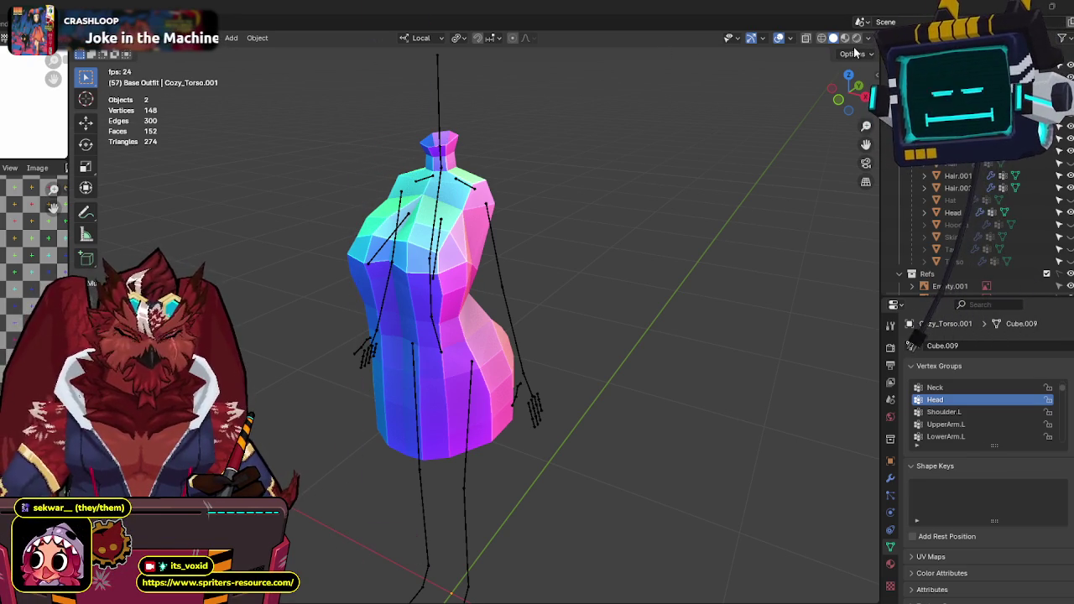
pyautogui.moveTo(579, 209)
pyautogui.mouseDown(button='middle')
pyautogui.moveTo(645, 175)
pyautogui.moveTo(553, 198)
pyautogui.moveTo(512, 187)
pyautogui.moveTo(563, 115)
pyautogui.moveTo(604, 201)
pyautogui.mouseUp(button='middle')
pyautogui.click(491, 206)
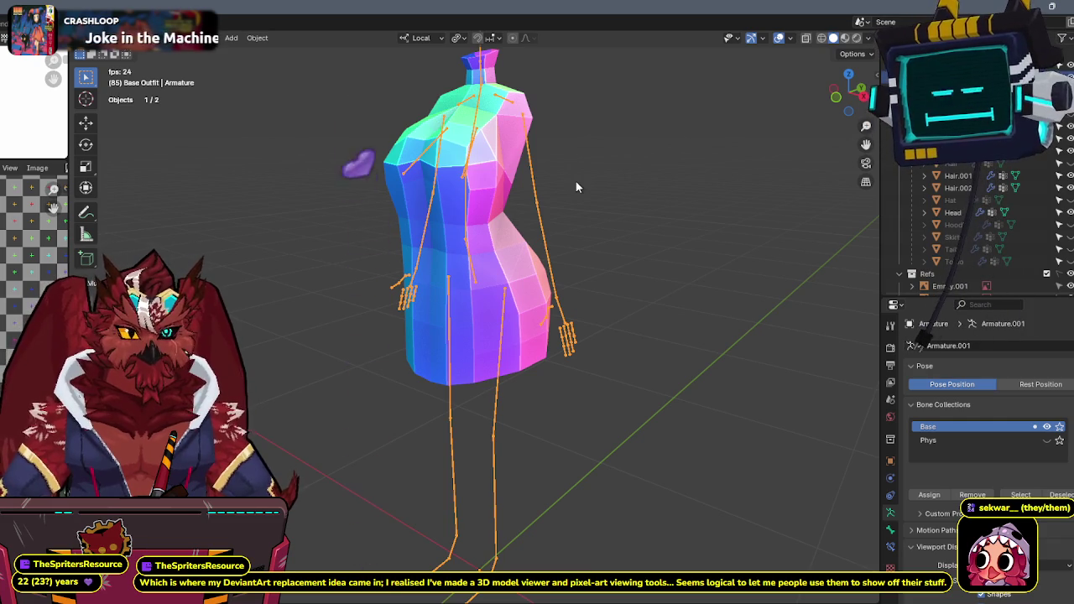
pyautogui.moveTo(575, 181); pyautogui.dragTo(649, 179, button='middle')
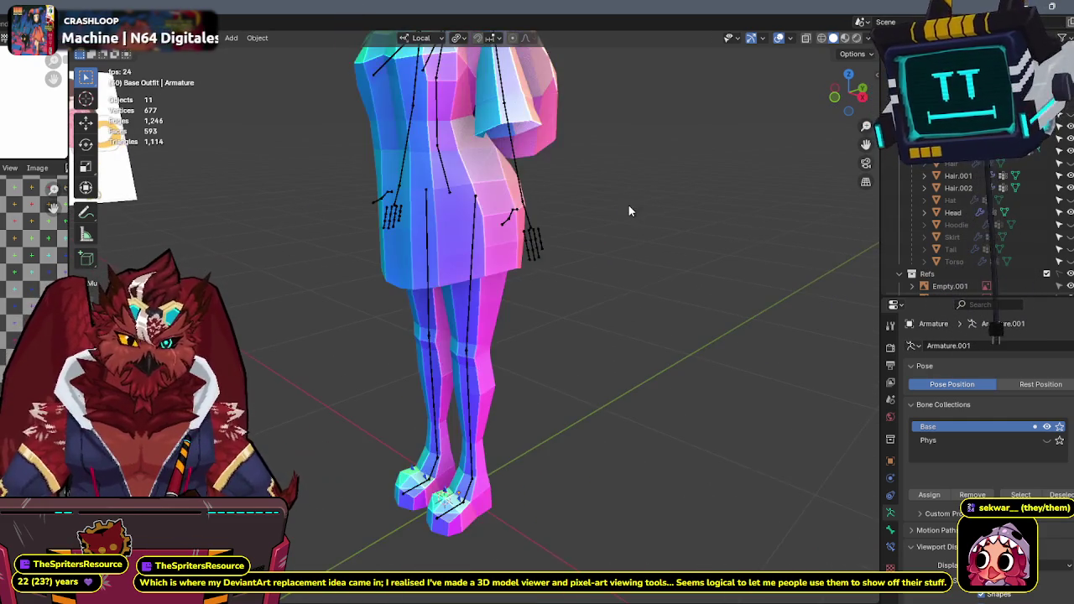
# In Pose Mode, rotate UpperLeg.L and LowerLeg.L around local Z to bend the left leg.
pyautogui.hotkey('ctrl', 'Tab')
pyautogui.click(476, 297)
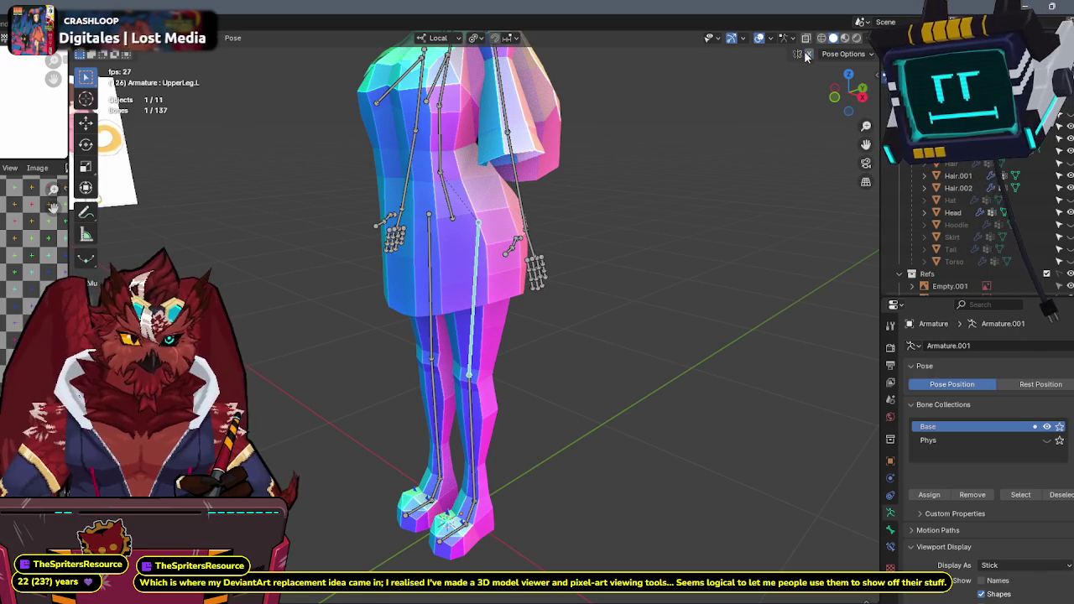
pyautogui.press('r')
pyautogui.press('z')
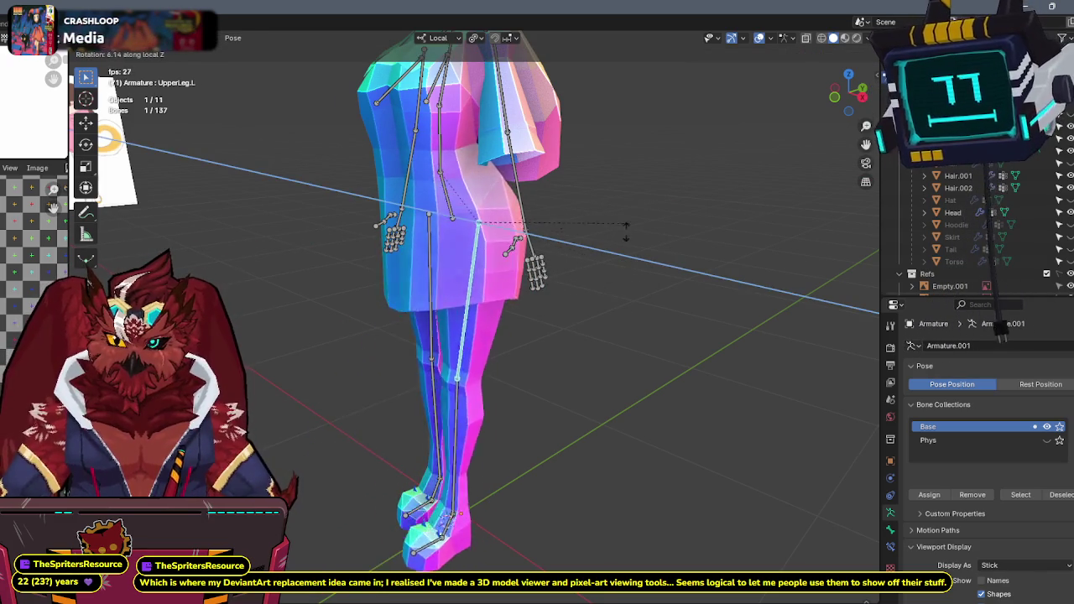
pyautogui.click(417, 388)
pyautogui.click(412, 412)
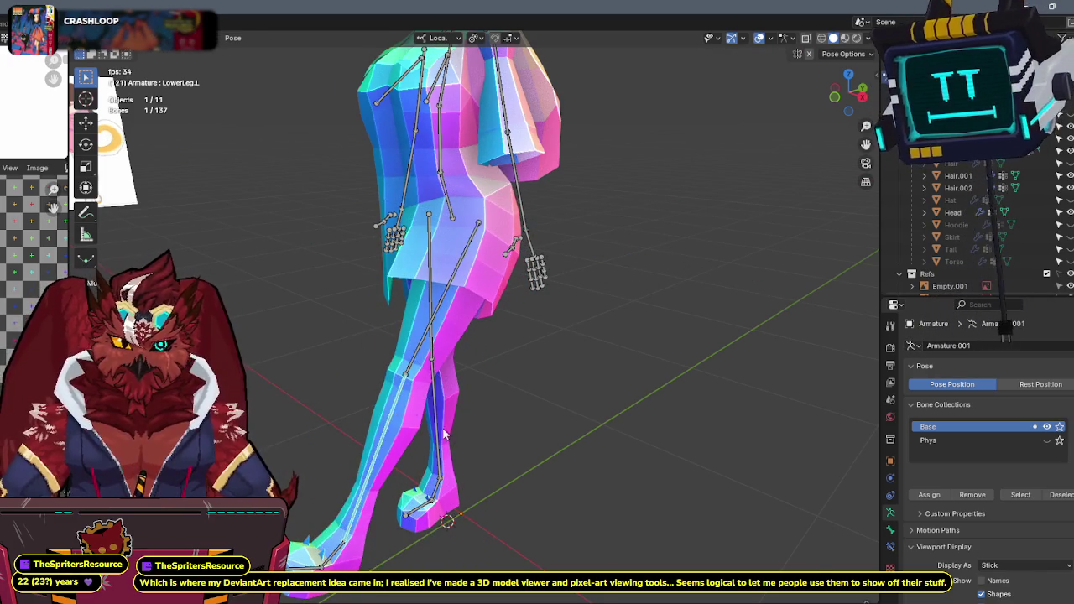
pyautogui.press('r')
pyautogui.press('z')
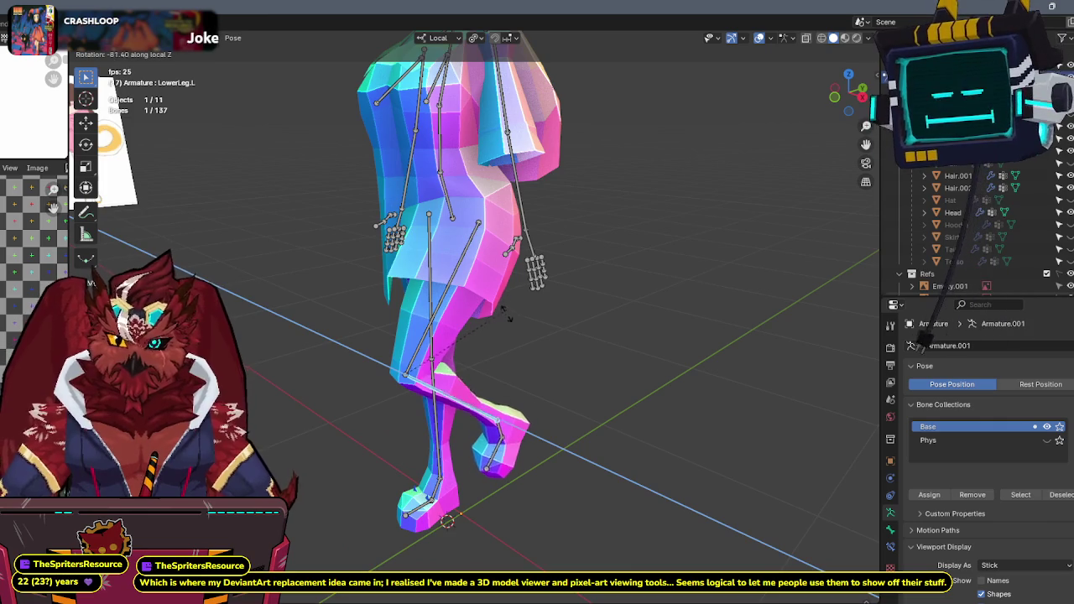
pyautogui.click(506, 302)
# From a front view, rotate UpperLeg.R, UpperLeg.L and Foot.R to test the leg deformation.
pyautogui.moveTo(507, 303)
pyautogui.mouseDown(button='middle')
pyautogui.moveTo(673, 267)
pyautogui.moveTo(755, 209)
pyautogui.mouseUp(button='middle')
pyautogui.click(849, 95)
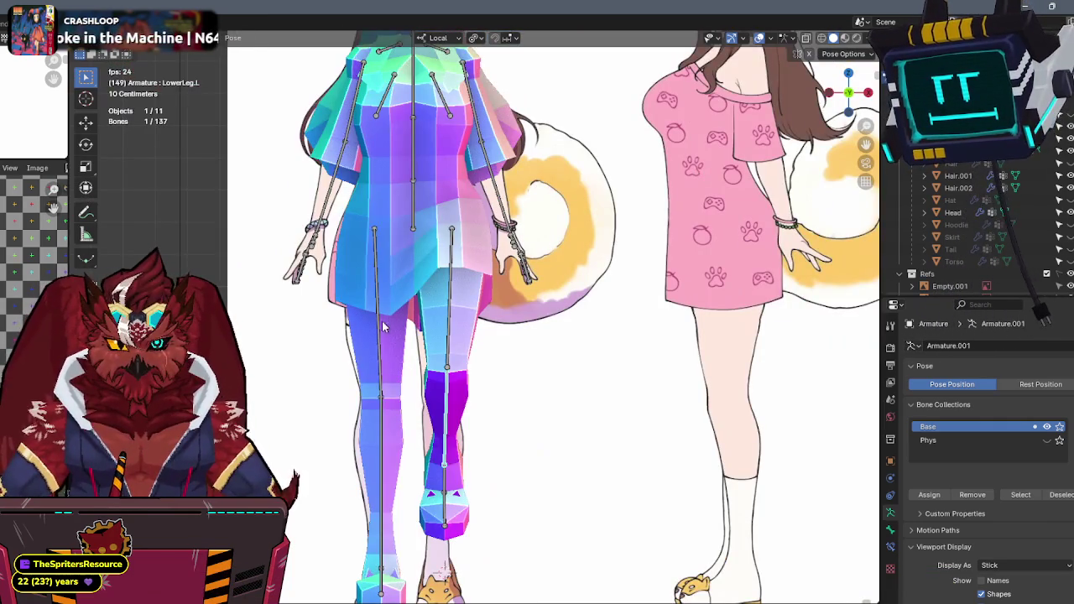
pyautogui.click(382, 327)
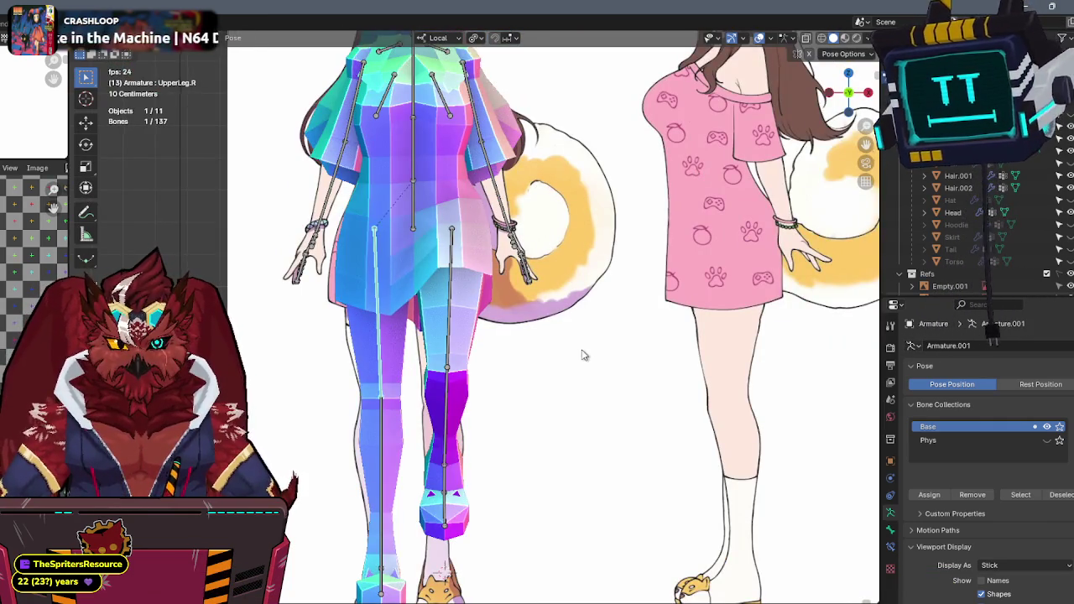
pyautogui.keyDown('shift'); pyautogui.moveTo(382, 328); pyautogui.dragTo(420, 273, button='middle'); pyautogui.keyUp('shift')
pyautogui.press('r')
pyautogui.click(611, 358)
pyautogui.click(487, 252)
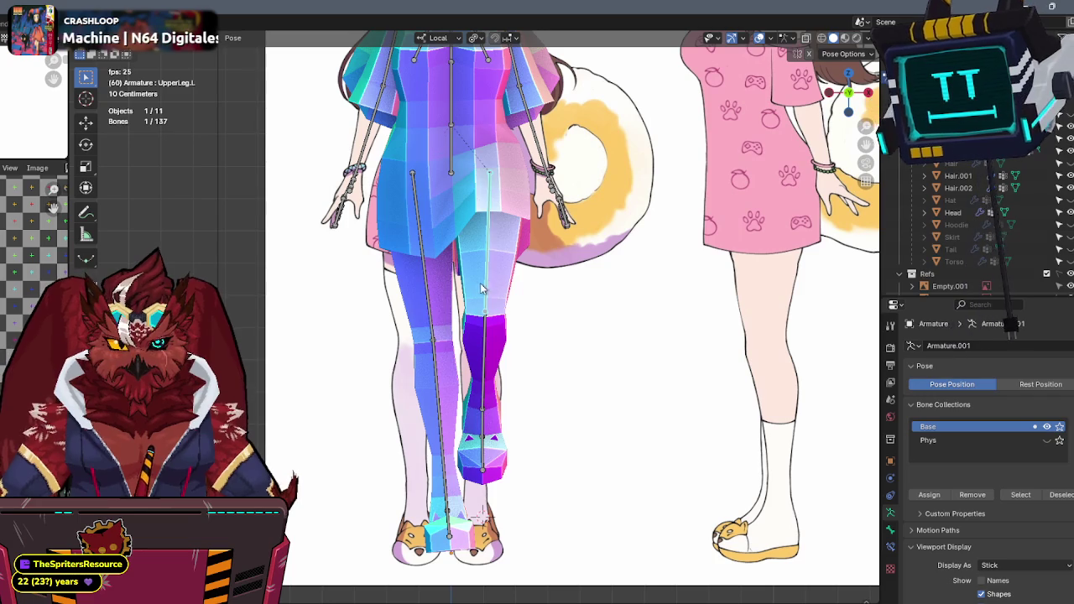
pyautogui.press('r')
pyautogui.click(564, 305)
pyautogui.click(449, 513)
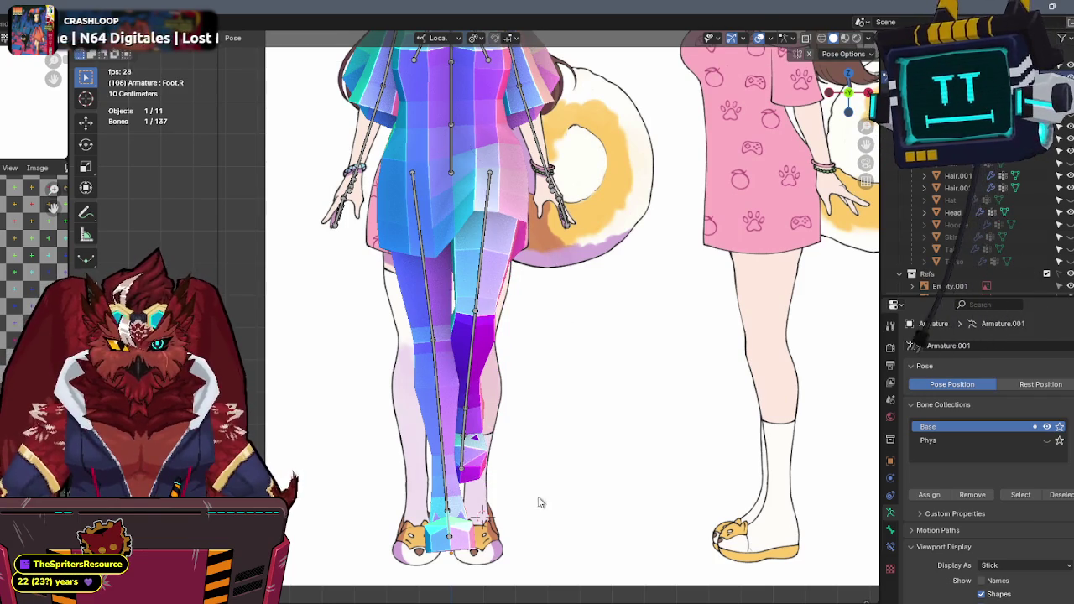
pyautogui.press('r')
pyautogui.click(595, 489)
# Select the torso mesh Cozy_Torso.001 and put it into Edit Mode.
pyautogui.moveTo(676, 201)
pyautogui.mouseDown(button='middle')
pyautogui.moveTo(570, 188)
pyautogui.moveTo(455, 196)
pyautogui.mouseUp(button='middle')
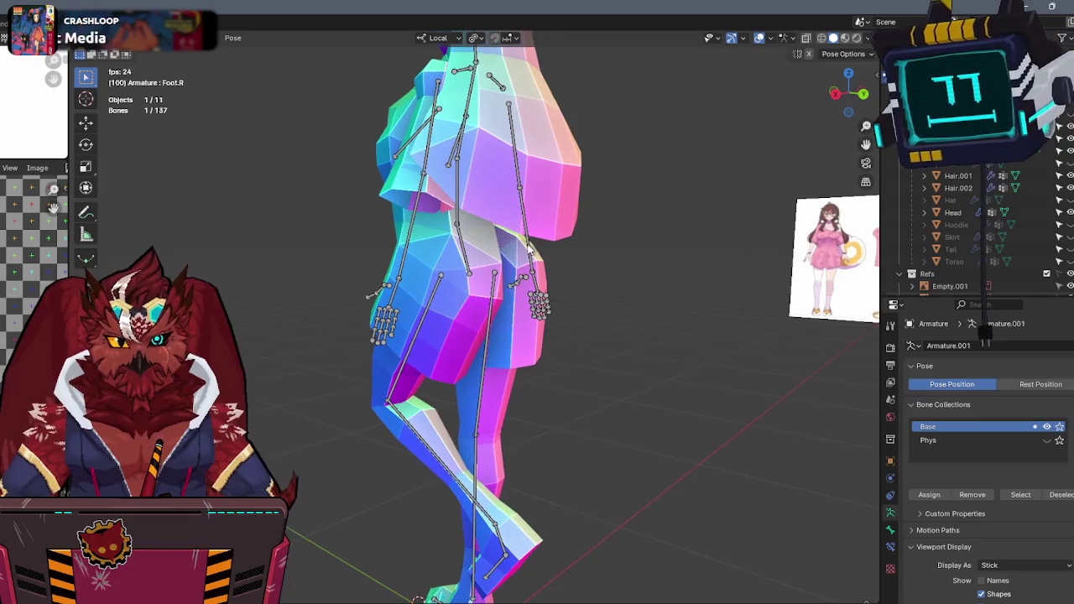
pyautogui.click(459, 252)
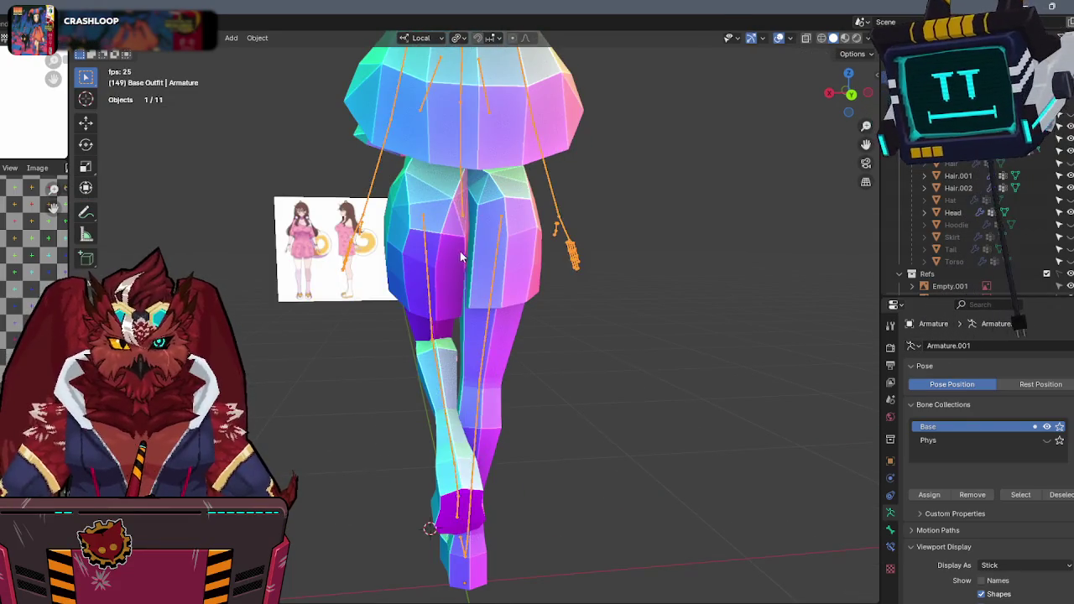
pyautogui.press('Tab')
pyautogui.moveTo(459, 252)
pyautogui.mouseDown(button='middle')
pyautogui.moveTo(520, 231)
pyautogui.moveTo(480, 204)
pyautogui.moveTo(487, 244)
pyautogui.mouseUp(button='middle')
pyautogui.scroll(3, 530, 226)
pyautogui.hotkey('ctrl', 'Tab')
# Enter Weight Paint with the armature selected and blur the UpperLeg.L boundary down the left thigh.
pyautogui.click(449, 217)
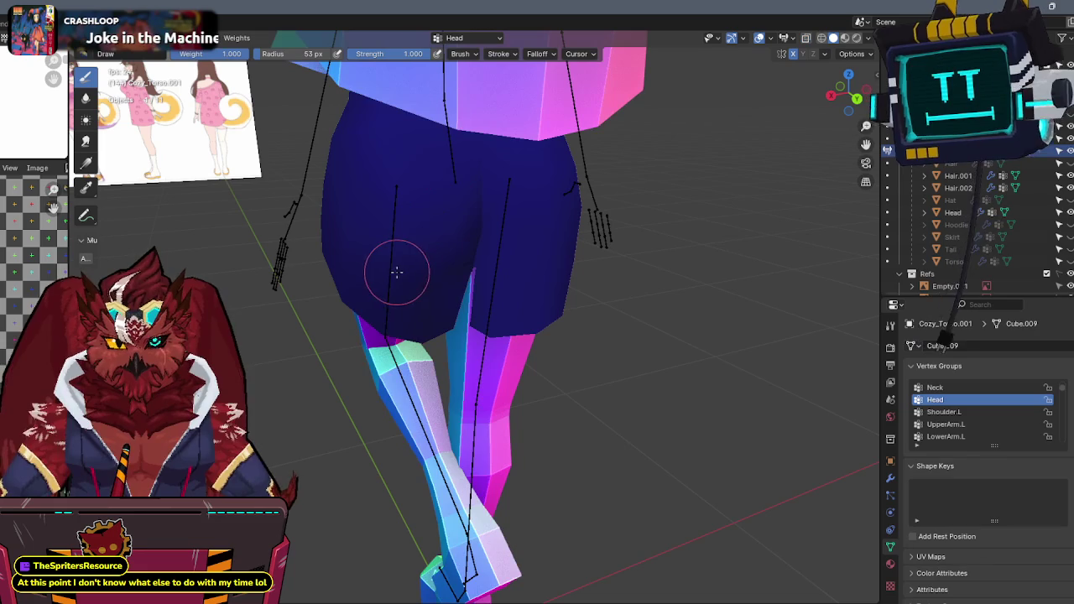
pyautogui.hotkey('ctrl', 'Tab')
pyautogui.click(347, 275)
pyautogui.hotkey('ctrl', 'Tab')
pyautogui.click(403, 244)
pyautogui.keyDown('ctrl'); pyautogui.click(392, 231); pyautogui.keyUp('ctrl')
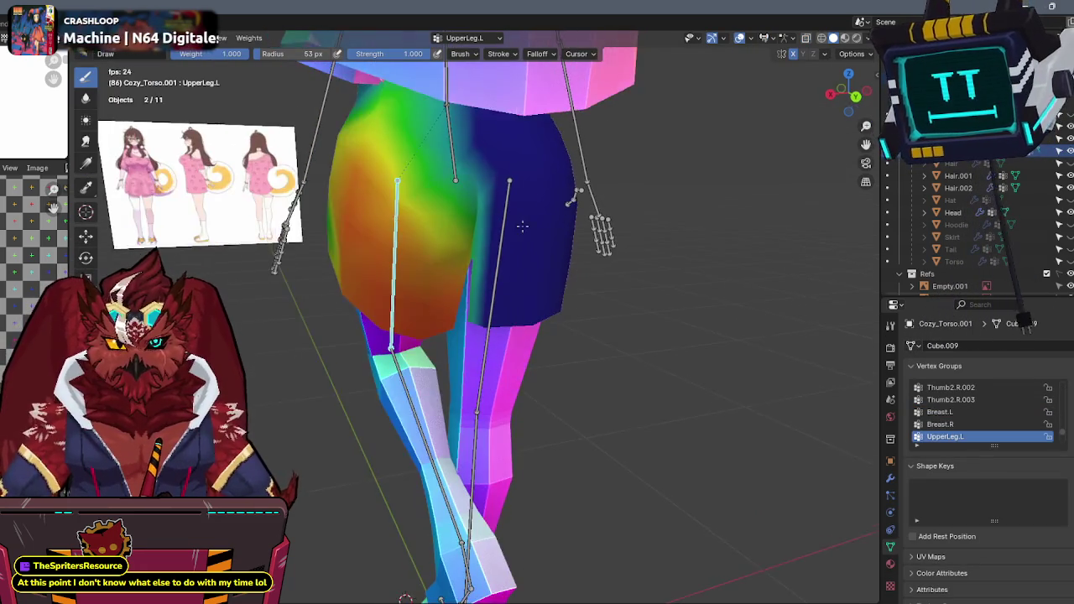
pyautogui.moveTo(498, 242); pyautogui.dragTo(501, 247, button='middle')
pyautogui.keyDown('shift'); pyautogui.moveTo(498, 245); pyautogui.dragTo(487, 359); pyautogui.keyUp('shift')
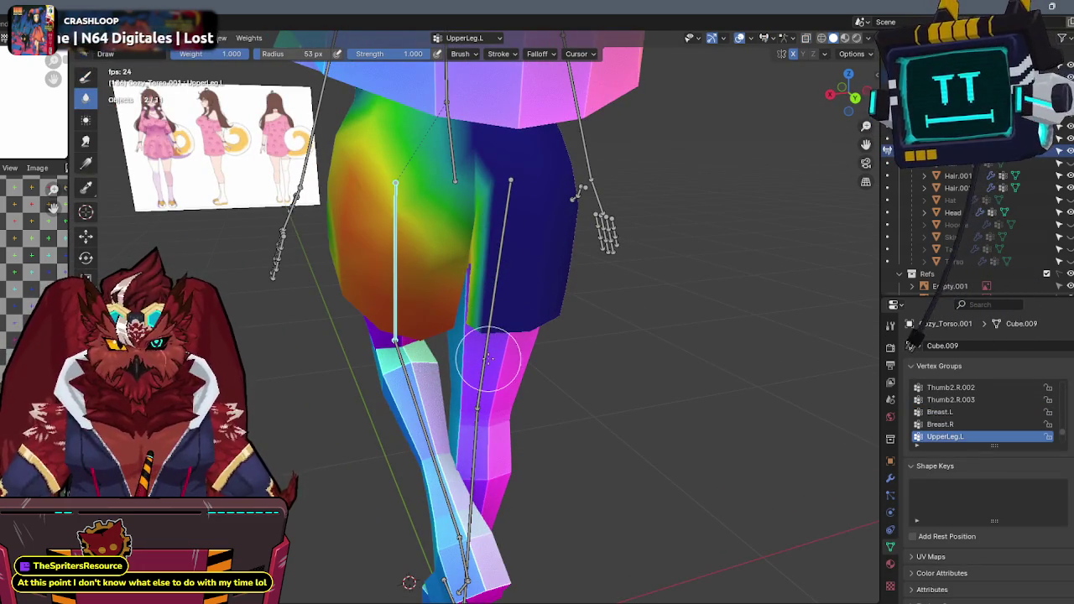
pyautogui.keyDown('ctrl'); pyautogui.click(496, 267); pyautogui.keyUp('ctrl')
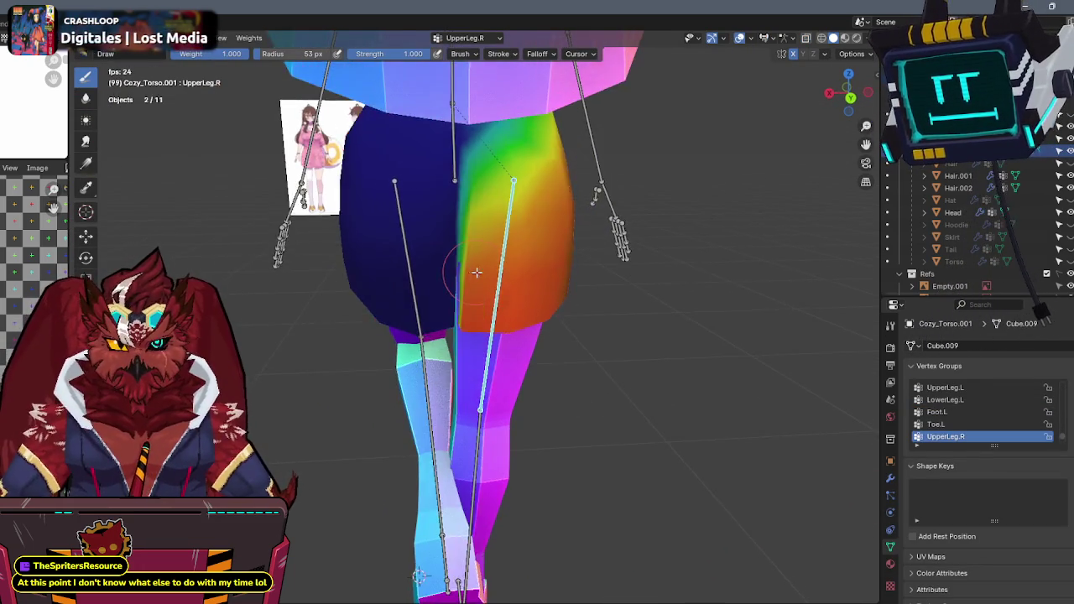
# Check the hip vertex weights in Edit Mode's side-panel Item tab, then return to Weight Paint.
pyautogui.press('Tab')
pyautogui.scroll(2, 504, 262)
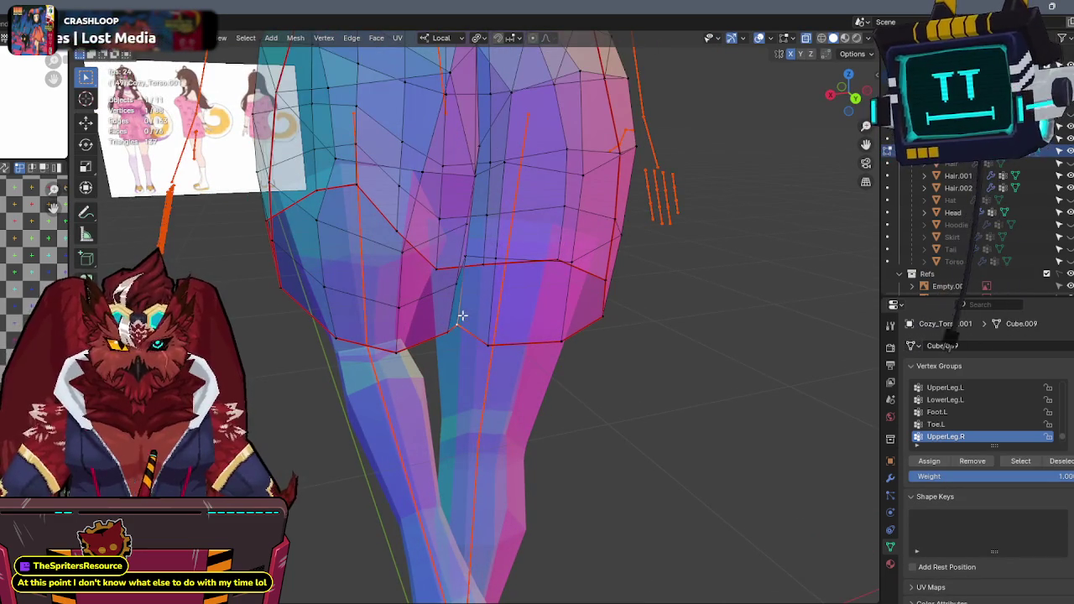
pyautogui.press('n')
pyautogui.moveTo(740, 229)
pyautogui.mouseDown(button='middle')
pyautogui.moveTo(770, 220)
pyautogui.moveTo(503, 243)
pyautogui.moveTo(487, 295)
pyautogui.moveTo(508, 320)
pyautogui.moveTo(434, 328)
pyautogui.moveTo(813, 305)
pyautogui.mouseUp(button='middle')
pyautogui.press('n')
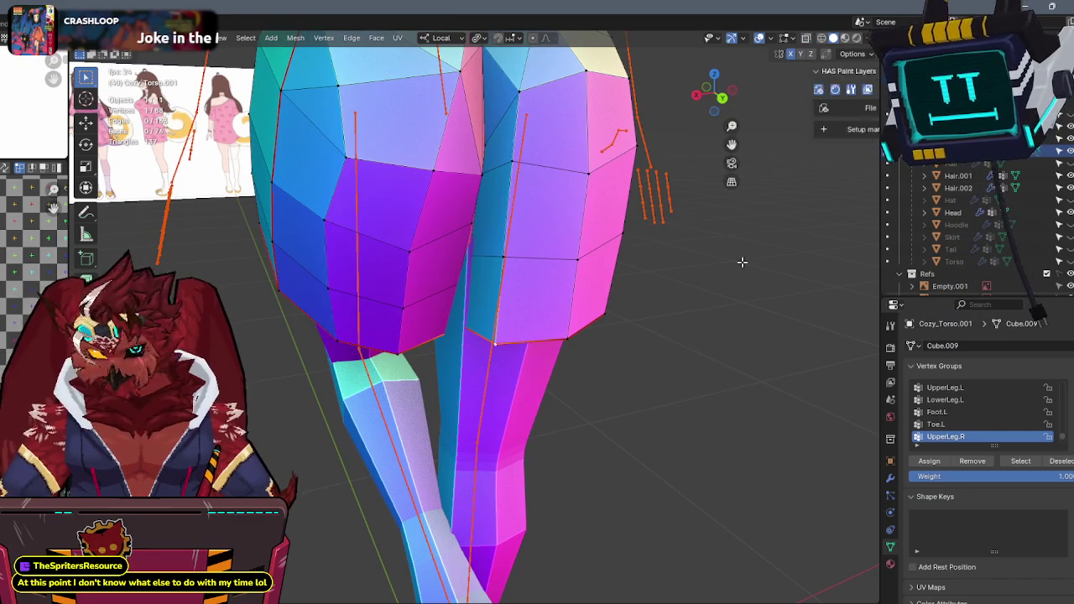
pyautogui.press('n')
pyautogui.click(871, 80)
pyautogui.moveTo(642, 233); pyautogui.dragTo(684, 257, button='middle')
pyautogui.press('Tab')
pyautogui.hotkey('ctrl', 'Tab')
pyautogui.click(589, 237)
pyautogui.moveTo(540, 282)
pyautogui.mouseDown(button='middle')
pyautogui.moveTo(445, 327)
pyautogui.moveTo(499, 264)
pyautogui.mouseUp(button='middle')
# Compare the UpperLeg.L and UpperLeg.R weights, briefly toggling Edit Mode to check the mesh.
pyautogui.keyDown('ctrl'); pyautogui.click(387, 303); pyautogui.keyUp('ctrl')
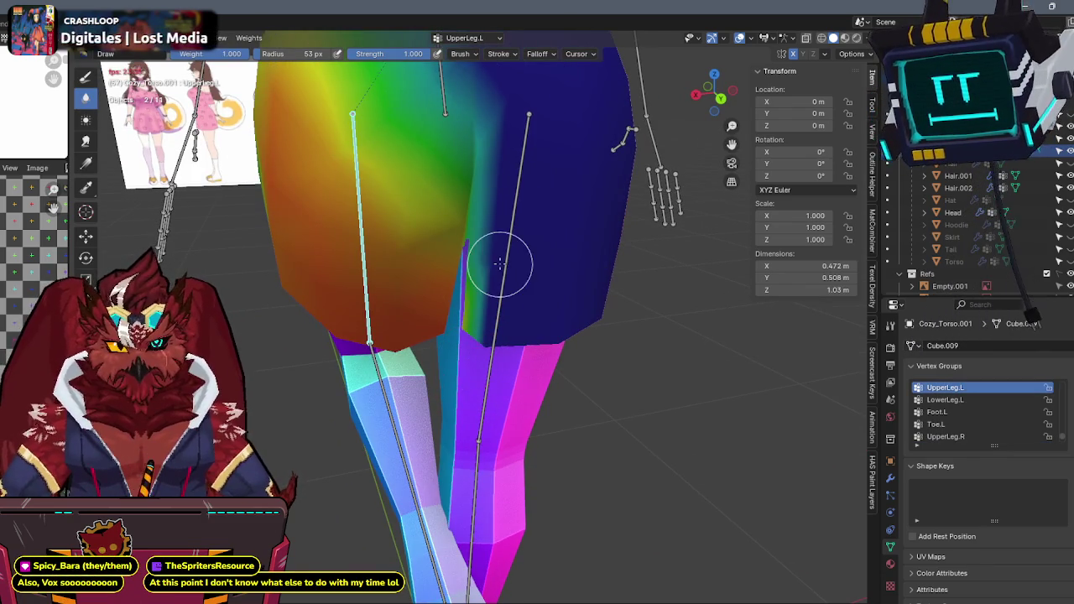
pyautogui.press('Tab')
pyautogui.press('Tab')
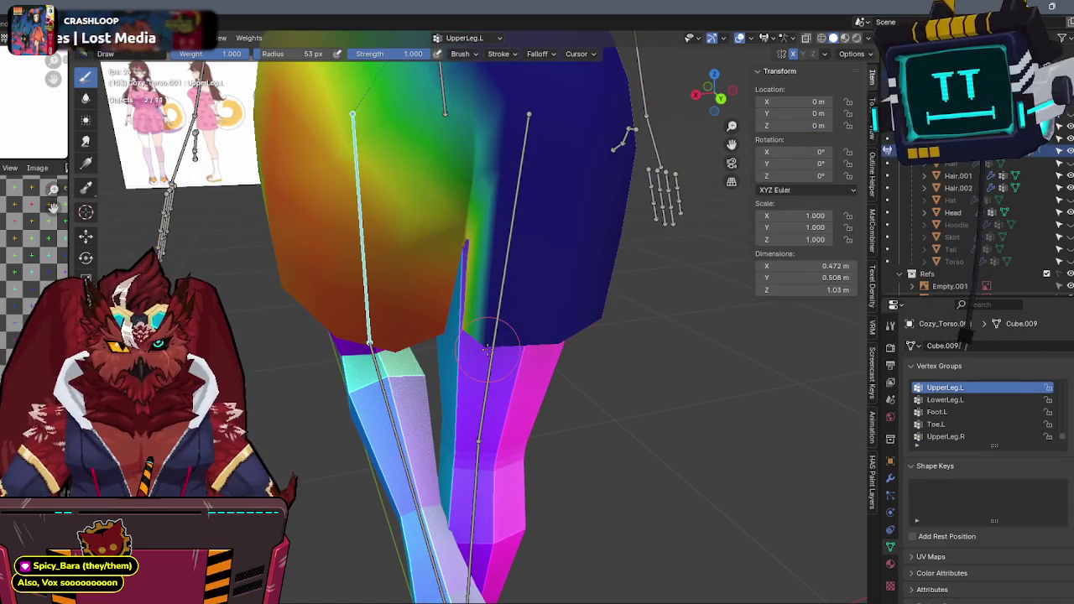
pyautogui.press('Tab')
pyautogui.press('Tab')
pyautogui.press('Tab')
pyautogui.press('Tab')
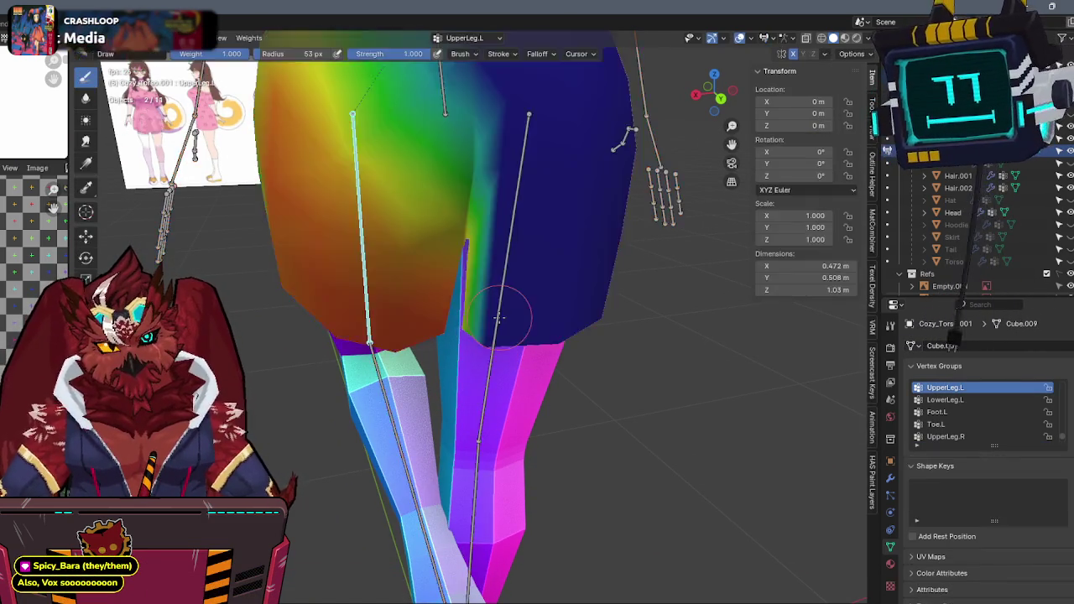
pyautogui.keyDown('ctrl'); pyautogui.click(495, 315); pyautogui.keyUp('ctrl')
pyautogui.press('Tab')
pyautogui.press('Tab')
# Test the left thigh deformation with two rotations, the second constrained to local X.
pyautogui.keyDown('ctrl'); pyautogui.click(372, 276); pyautogui.keyUp('ctrl')
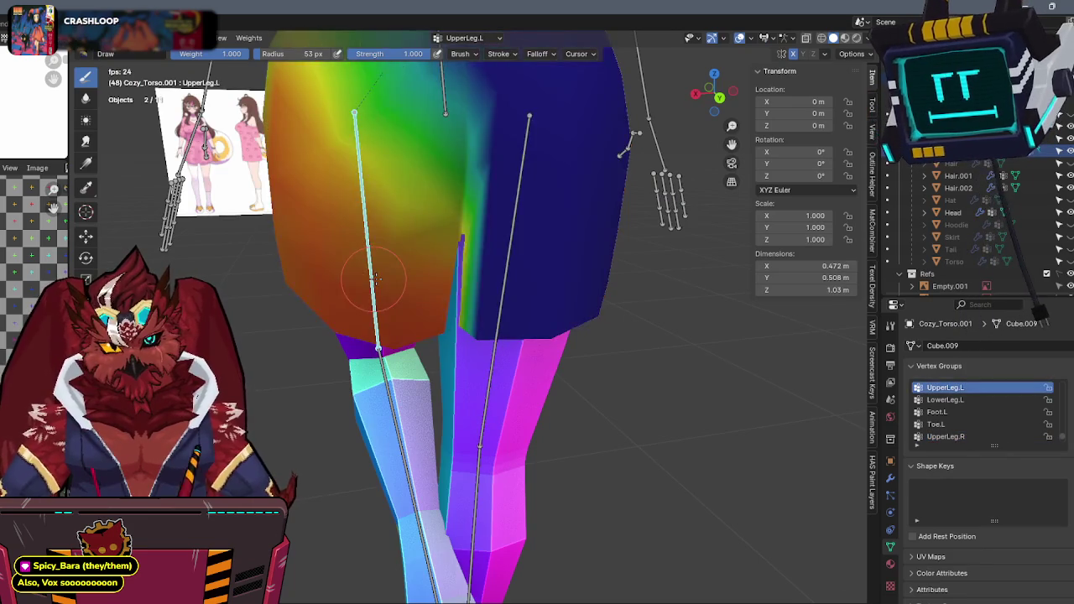
pyautogui.moveTo(372, 276); pyautogui.dragTo(717, 248, button='middle')
pyautogui.press('r')
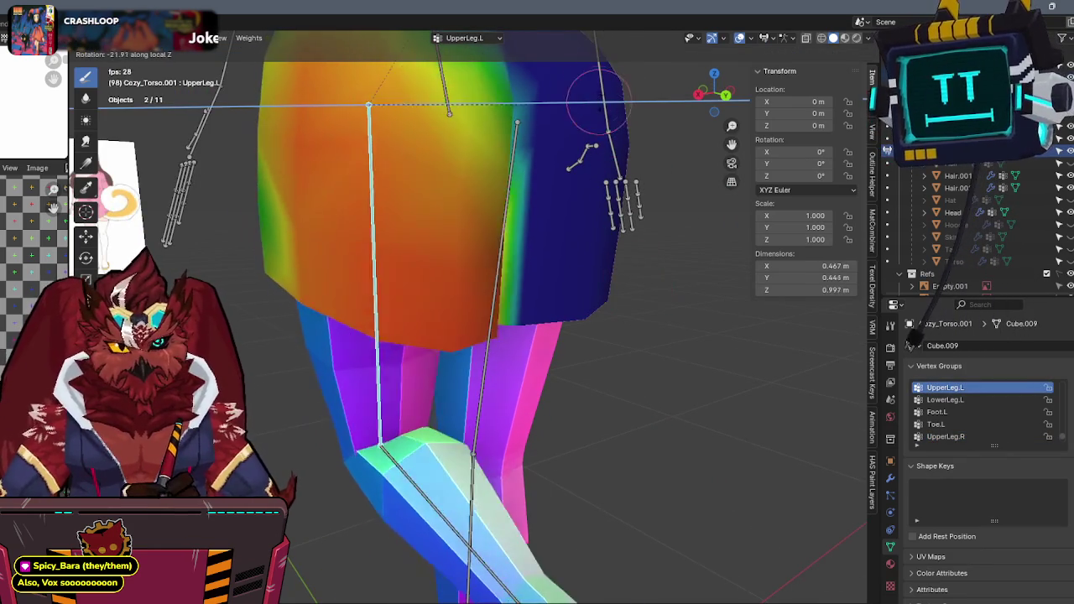
pyautogui.click(631, 210)
pyautogui.moveTo(631, 210); pyautogui.dragTo(571, 221, button='middle')
pyautogui.press('r')
pyautogui.press('x')
pyautogui.press('x')
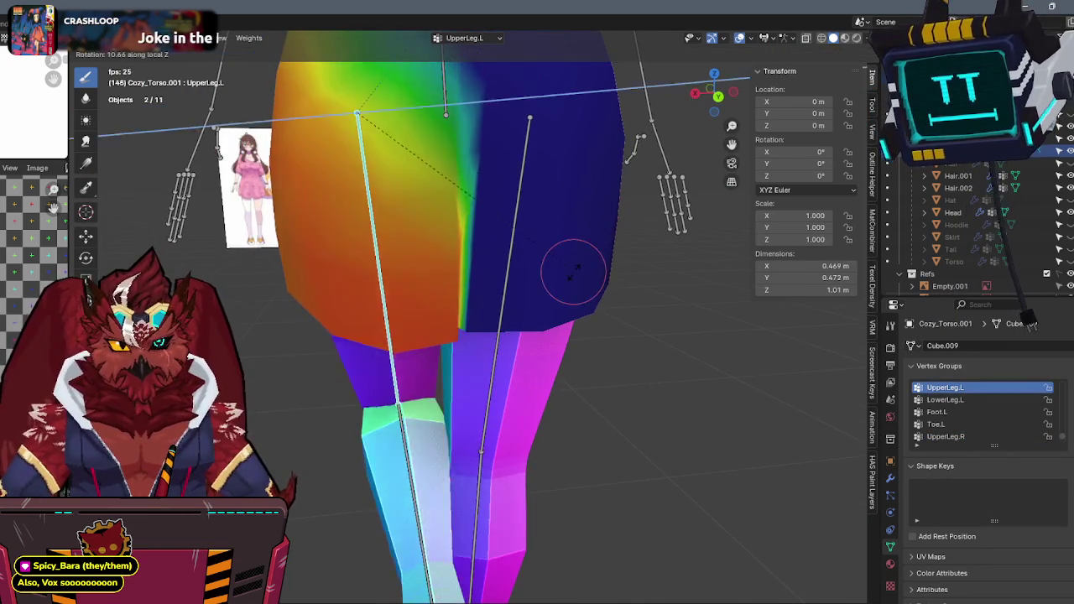
pyautogui.click(555, 301)
pyautogui.moveTo(522, 294); pyautogui.dragTo(499, 307, button='middle')
# Smooth the UpperLeg.R weight boundary on the right thigh with the Blur brush, then return to Draw.
pyautogui.keyDown('ctrl'); pyautogui.click(498, 305); pyautogui.keyUp('ctrl')
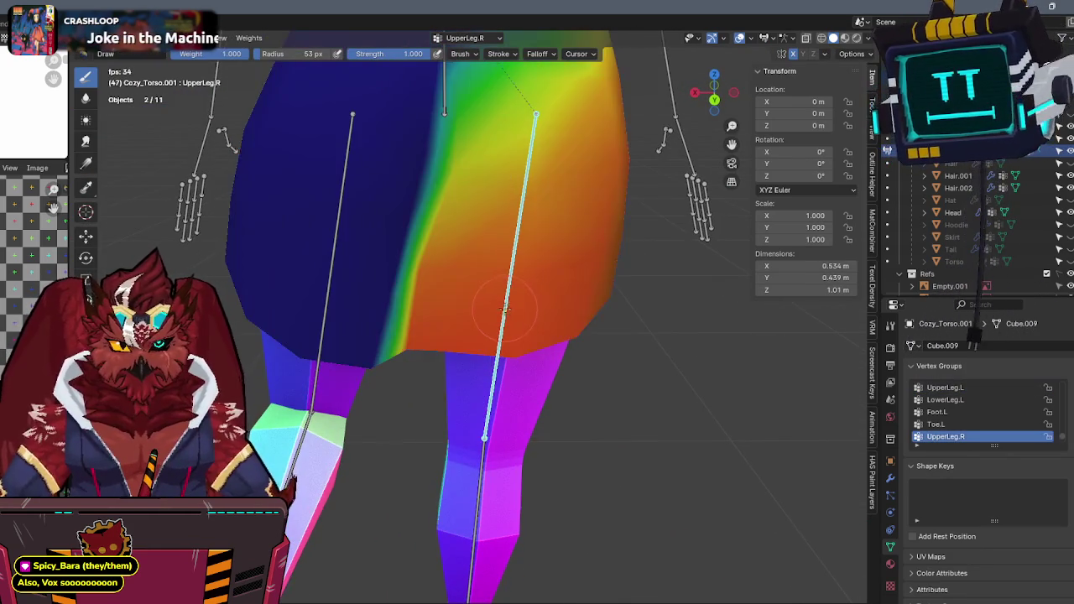
pyautogui.hotkey('shift', 'space')
pyautogui.press('b')
pyautogui.moveTo(367, 456)
pyautogui.mouseDown()
pyautogui.moveTo(391, 293)
pyautogui.moveTo(360, 343)
pyautogui.moveTo(401, 198)
pyautogui.moveTo(412, 244)
pyautogui.moveTo(431, 149)
pyautogui.mouseUp()
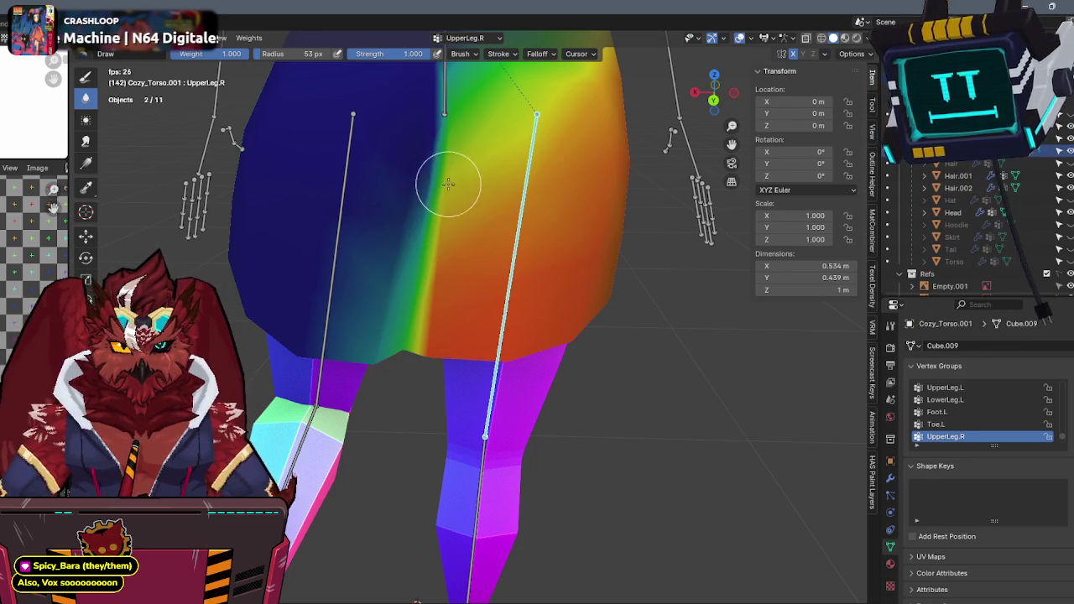
pyautogui.hotkey('shift', 'space')
pyautogui.press('d')
# Test the left thigh with a local-Z rotation, cancel it, and switch to Object Mode.
pyautogui.keyDown('ctrl'); pyautogui.click(317, 252); pyautogui.keyUp('ctrl')
pyautogui.moveTo(317, 251); pyautogui.dragTo(646, 285, button='middle')
pyautogui.press('r')
pyautogui.press('z')
pyautogui.press('z')
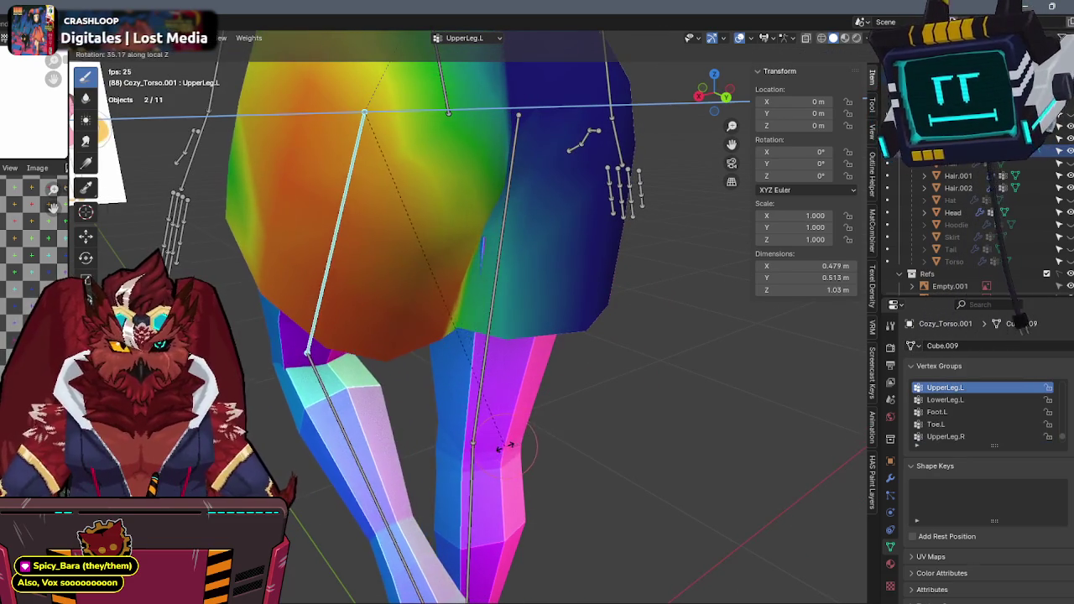
pyautogui.rightClick(528, 403)
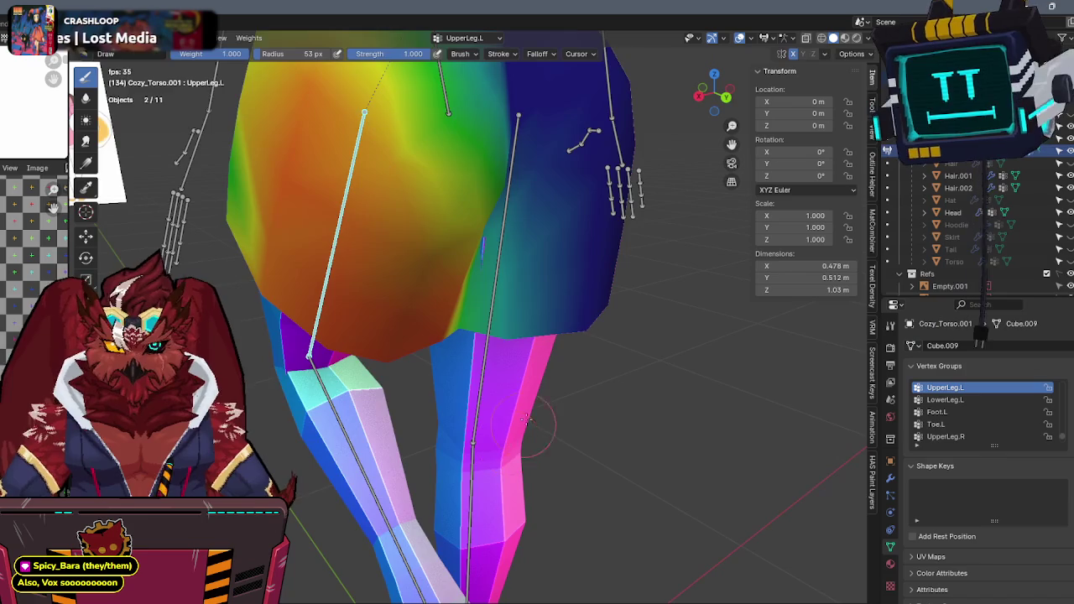
pyautogui.moveTo(529, 403); pyautogui.dragTo(514, 369, button='middle')
pyautogui.hotkey('ctrl', 'Tab')
pyautogui.click(512, 319)
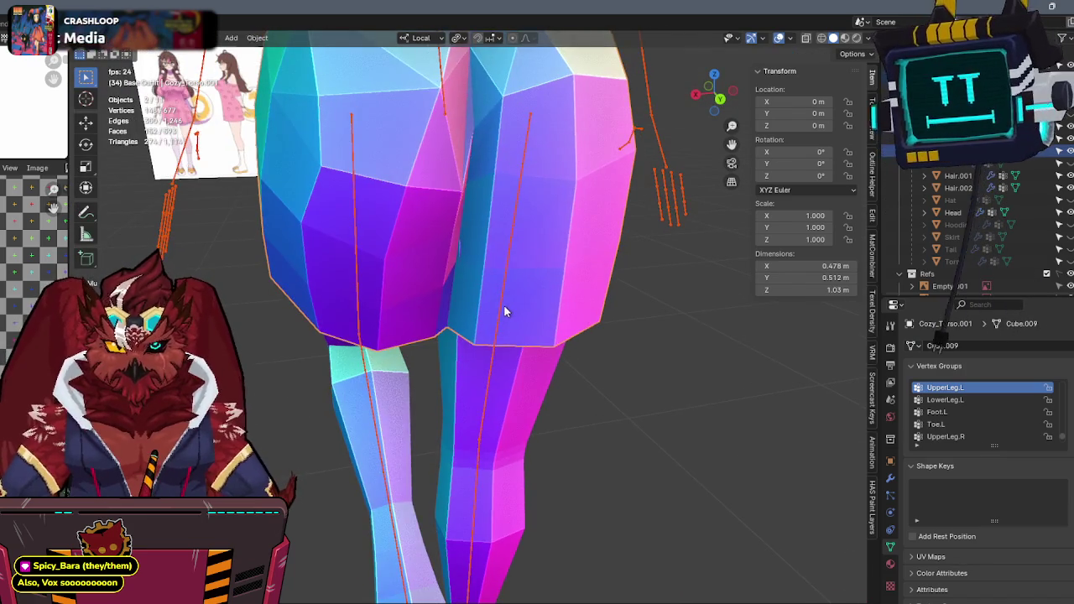
# In Edit Mode, select back-hip and inner-thigh vertices and set the UpperLeg.L weight to 0.9.
pyautogui.click(504, 305)
pyautogui.click(460, 267)
pyautogui.moveTo(460, 266); pyautogui.dragTo(730, 262, button='middle')
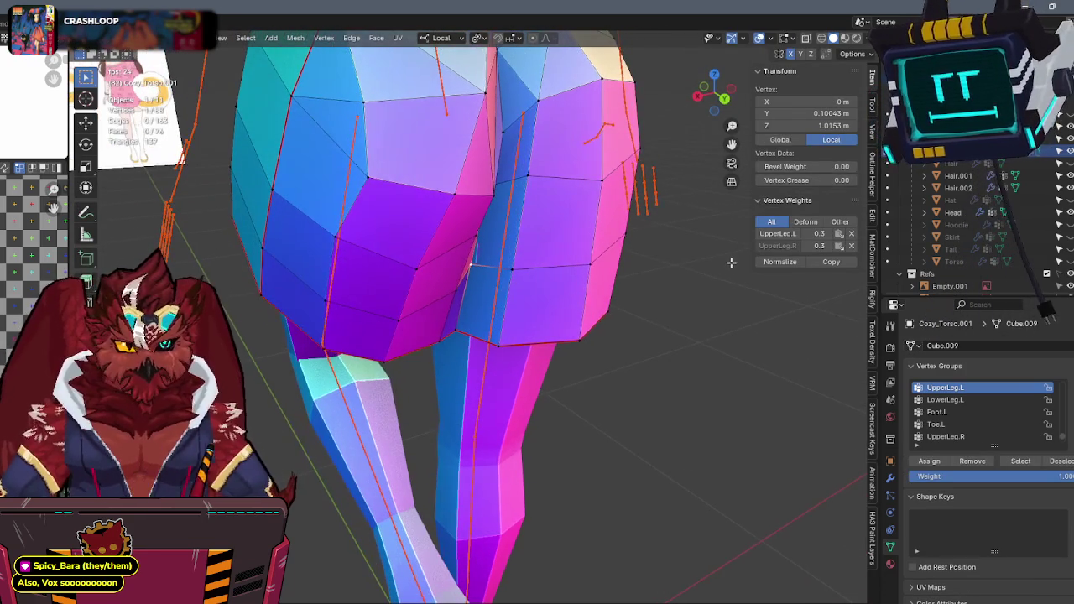
pyautogui.click(511, 277)
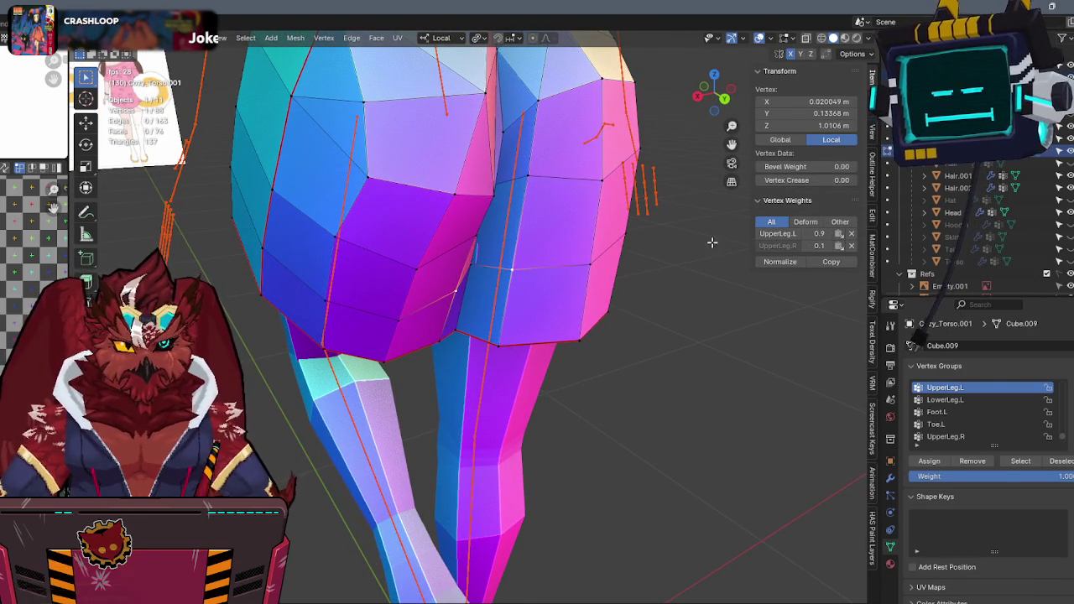
pyautogui.moveTo(818, 245)
pyautogui.mouseDown()
pyautogui.moveTo(839, 245)
pyautogui.moveTo(798, 245)
pyautogui.moveTo(818, 235)
pyautogui.moveTo(797, 233)
pyautogui.mouseUp()
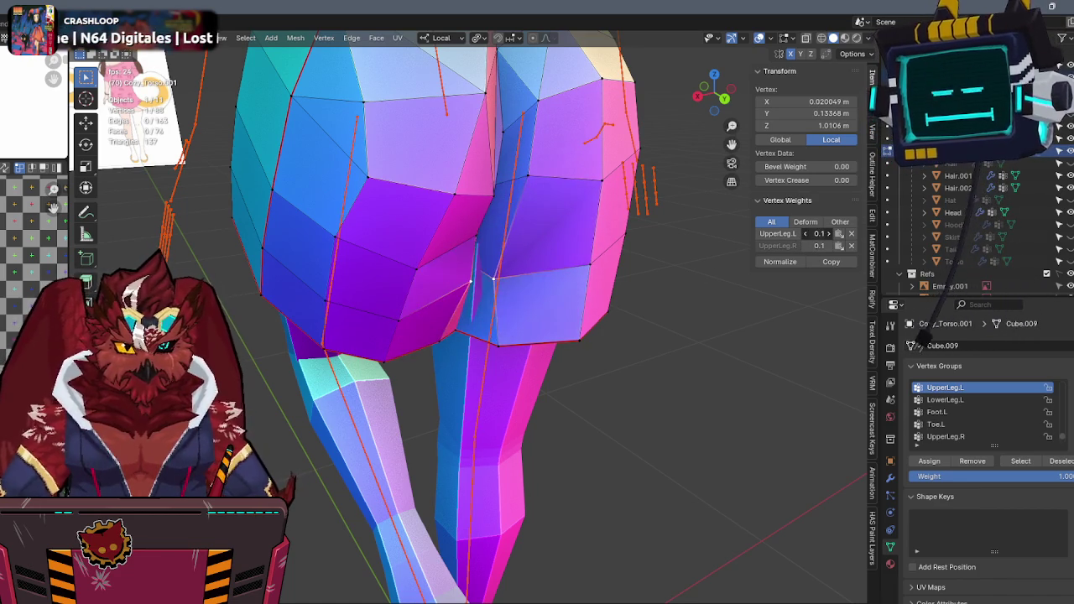
pyautogui.hotkey('ctrl', 'z')
pyautogui.moveTo(606, 273); pyautogui.dragTo(525, 217, button='middle')
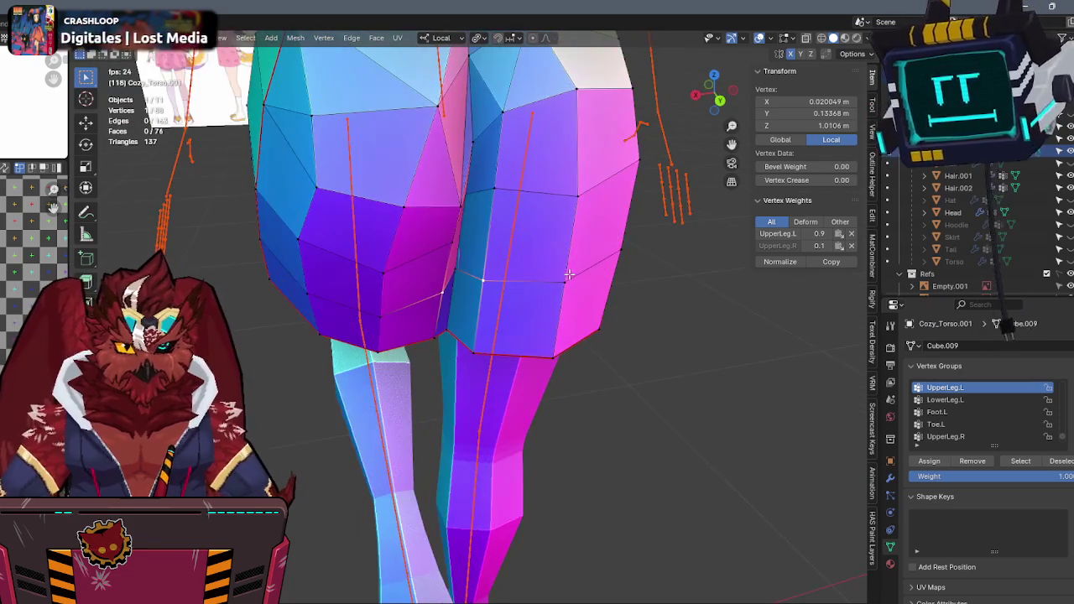
# Add a second hip vertex and slide both along local Y.
pyautogui.keyDown('shift'); pyautogui.click(475, 277); pyautogui.keyUp('shift')
pyautogui.press('g')
pyautogui.moveTo(475, 278)
pyautogui.mouseDown(button='middle')
pyautogui.moveTo(537, 312)
pyautogui.moveTo(551, 360)
pyautogui.mouseUp(button='middle')
pyautogui.press('y')
pyautogui.click(536, 312)
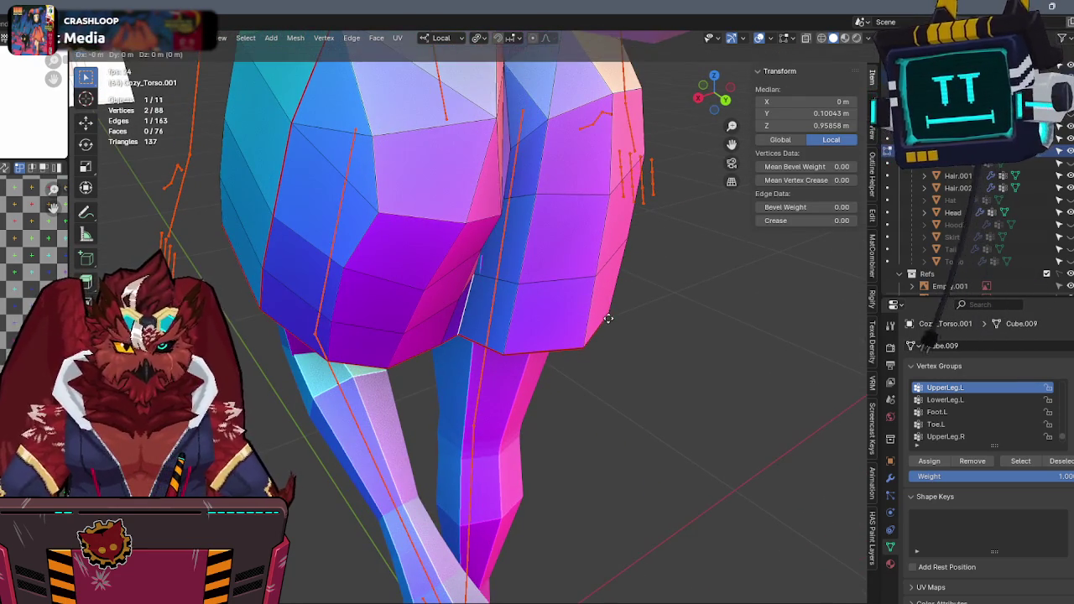
# Switch the transform orientation to Global and slide the vertices along global Y.
pyautogui.press(',')
pyautogui.click(518, 313)
pyautogui.moveTo(518, 314); pyautogui.dragTo(630, 300, button='middle')
pyautogui.press('g')
pyautogui.press('y')
pyautogui.click(648, 308)
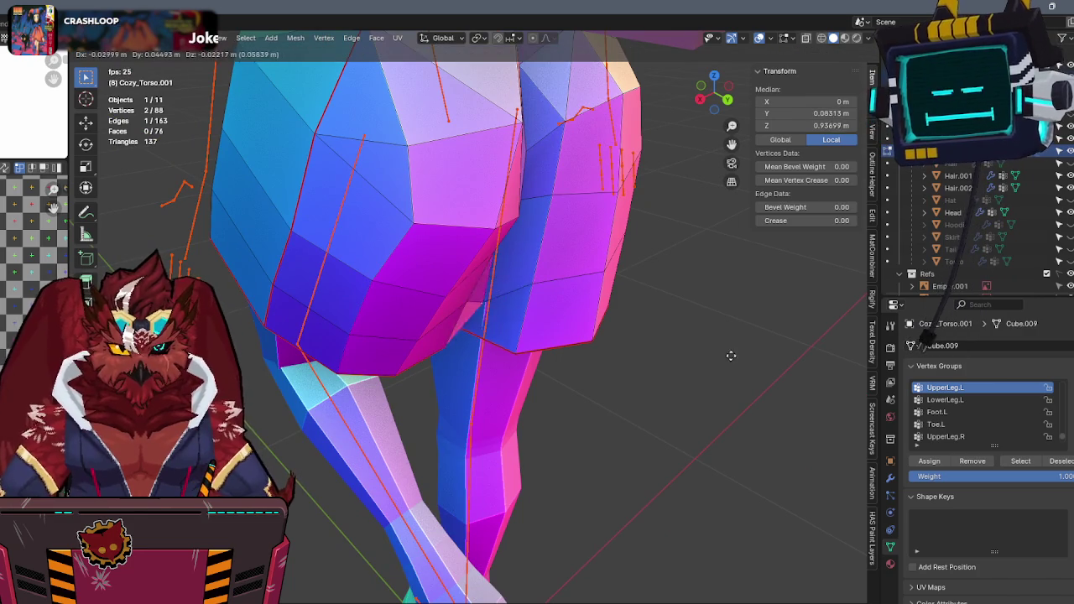
# Check the torso's modifier stack and nudge the hip vertices again along global Y.
pyautogui.moveTo(561, 308); pyautogui.dragTo(538, 310, button='middle')
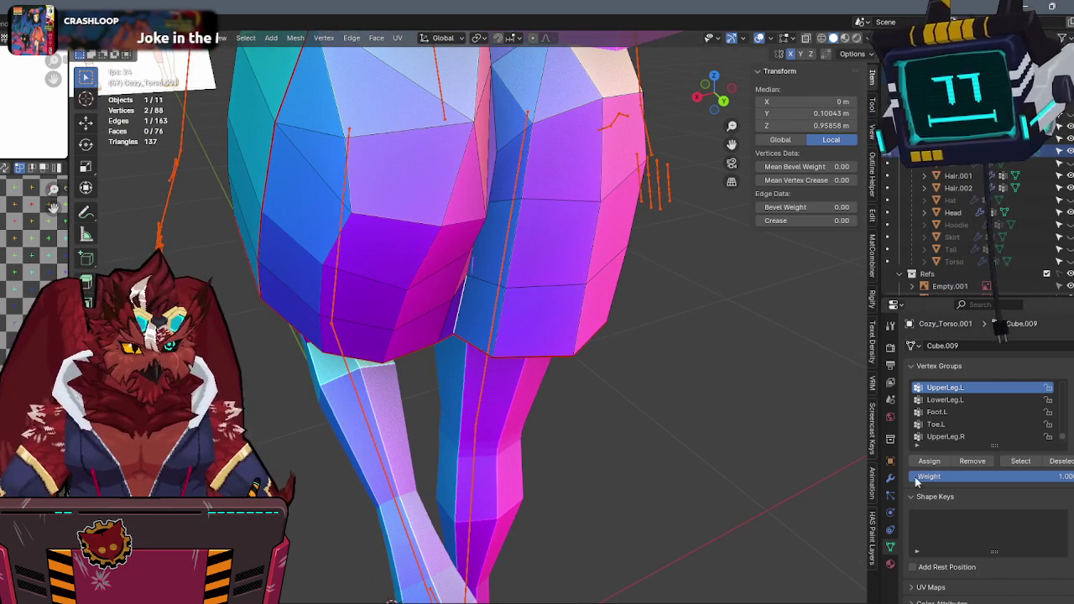
pyautogui.click(891, 477)
pyautogui.moveTo(616, 324); pyautogui.dragTo(641, 366, button='middle')
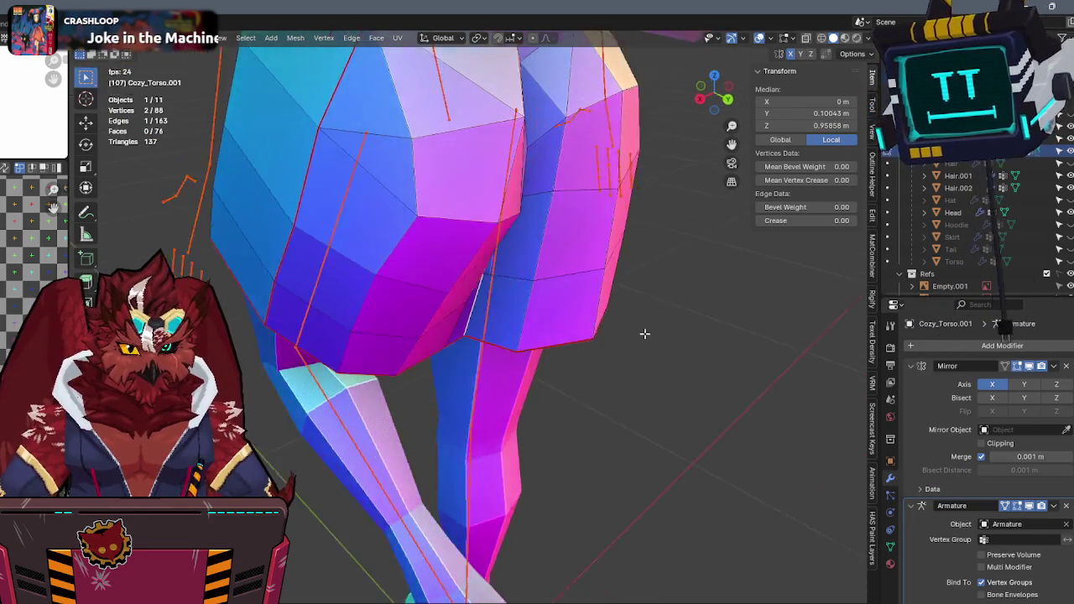
pyautogui.press('g')
pyautogui.press('y')
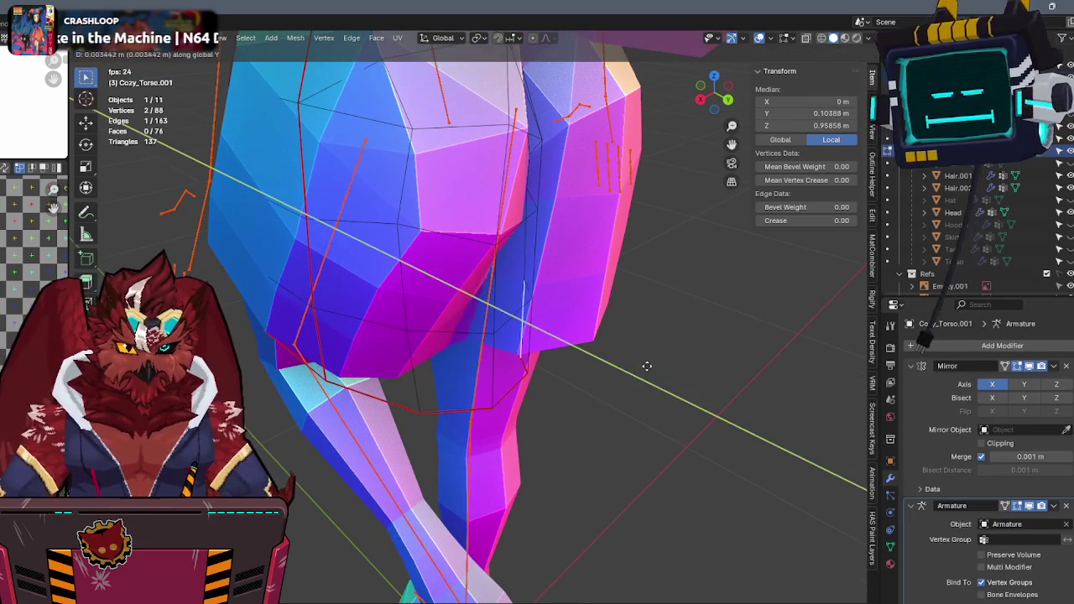
pyautogui.click(776, 405)
# From a lower angle, move the selected vertex along global Y.
pyautogui.moveTo(775, 405)
pyautogui.mouseDown(button='middle')
pyautogui.moveTo(546, 233)
pyautogui.moveTo(523, 251)
pyautogui.mouseUp(button='middle')
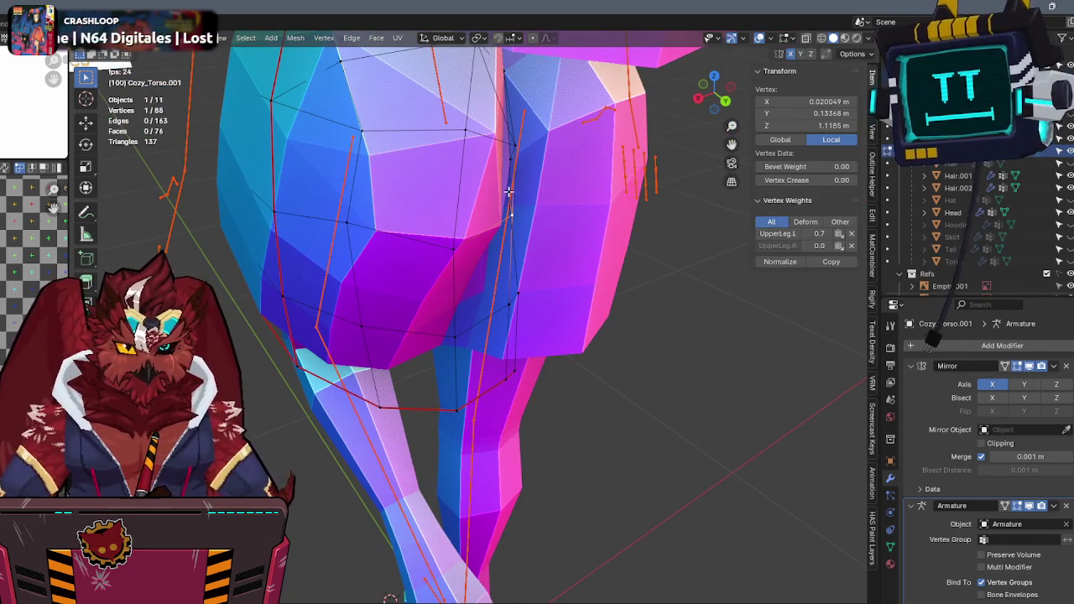
pyautogui.moveTo(629, 197)
pyautogui.mouseDown(button='middle')
pyautogui.moveTo(439, 212)
pyautogui.moveTo(571, 210)
pyautogui.moveTo(517, 187)
pyautogui.moveTo(590, 179)
pyautogui.mouseUp(button='middle')
pyautogui.press('g')
pyautogui.press('y')
pyautogui.click(600, 204)
# Move one more hip vertex, check the legs from the front, and return to Object Mode.
pyautogui.click(507, 191)
pyautogui.click(507, 192)
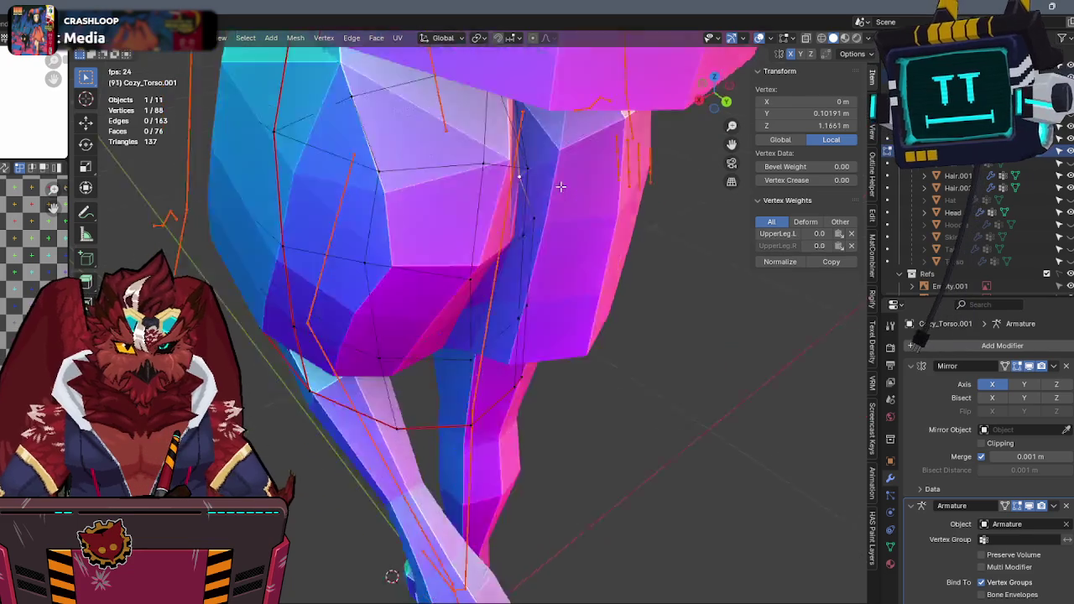
pyautogui.press('g')
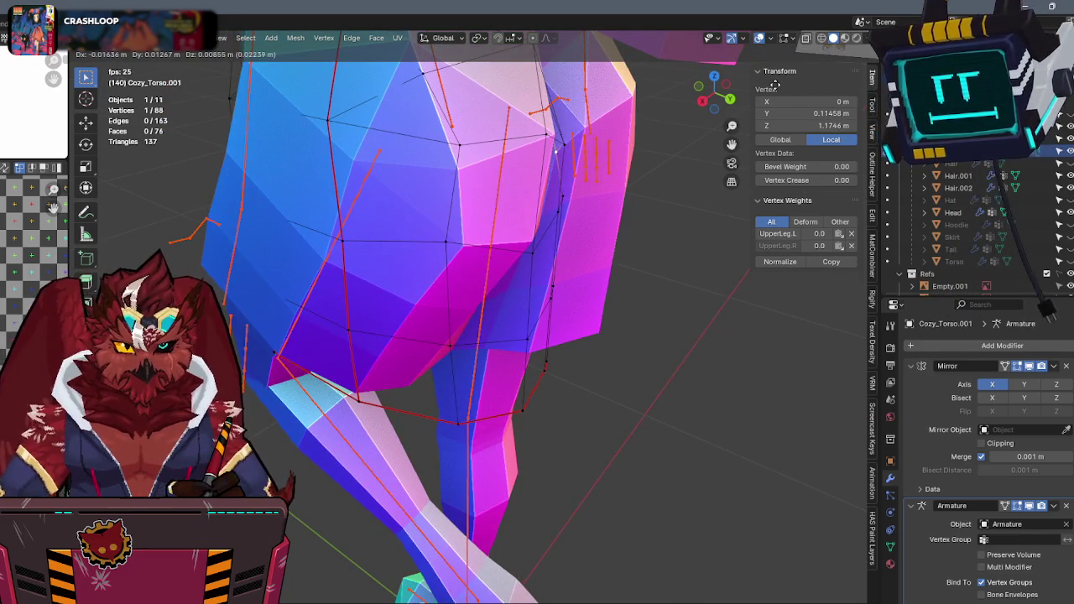
pyautogui.click(559, 150)
pyautogui.moveTo(559, 151)
pyautogui.mouseDown(button='middle')
pyautogui.moveTo(565, 261)
pyautogui.moveTo(651, 243)
pyautogui.moveTo(647, 256)
pyautogui.moveTo(683, 264)
pyautogui.mouseUp(button='middle')
pyautogui.press('Tab')
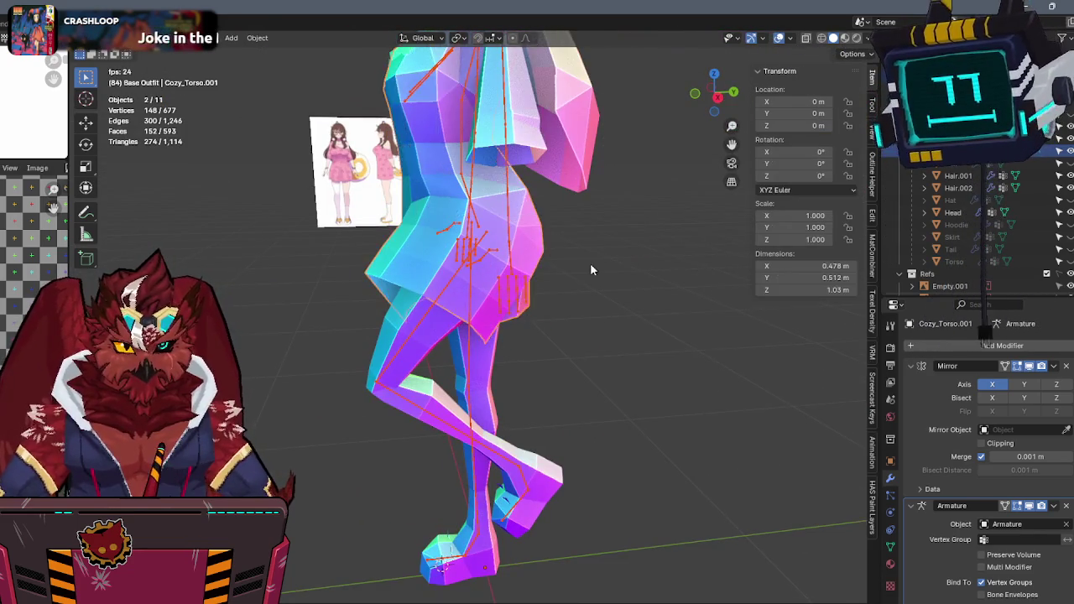
# Switch to a front orthographic view, zoom in, and select the armature on its own.
pyautogui.moveTo(591, 270); pyautogui.dragTo(618, 272, button='middle')
pyautogui.press('KP_1')
pyautogui.scroll(3, 551, 300)
pyautogui.click(510, 323)
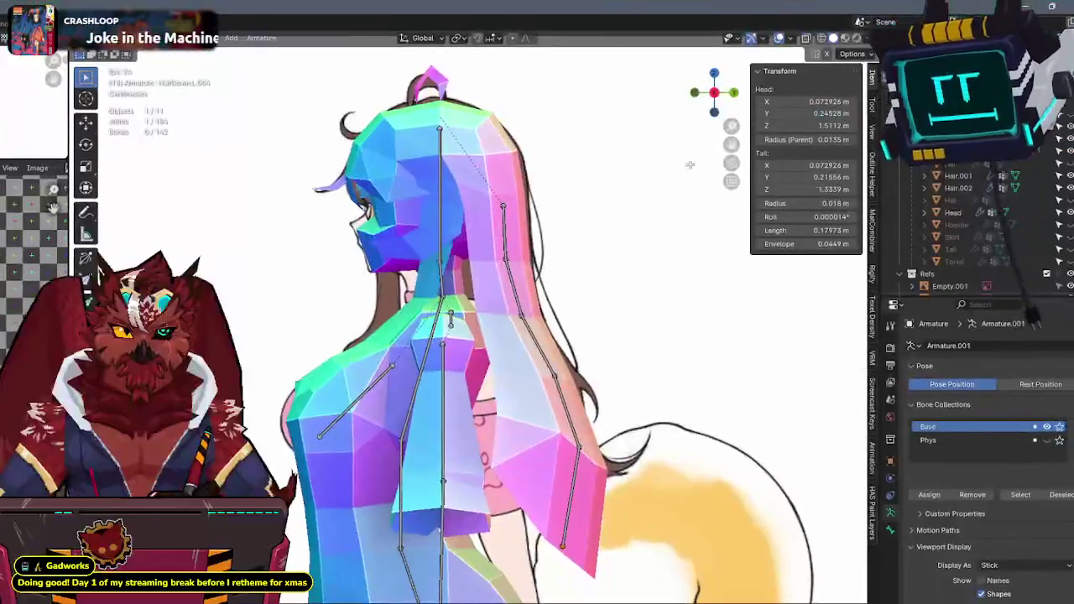
# From the back view, move the three lower hair bone tails sideways along global X.
pyautogui.click(734, 93)
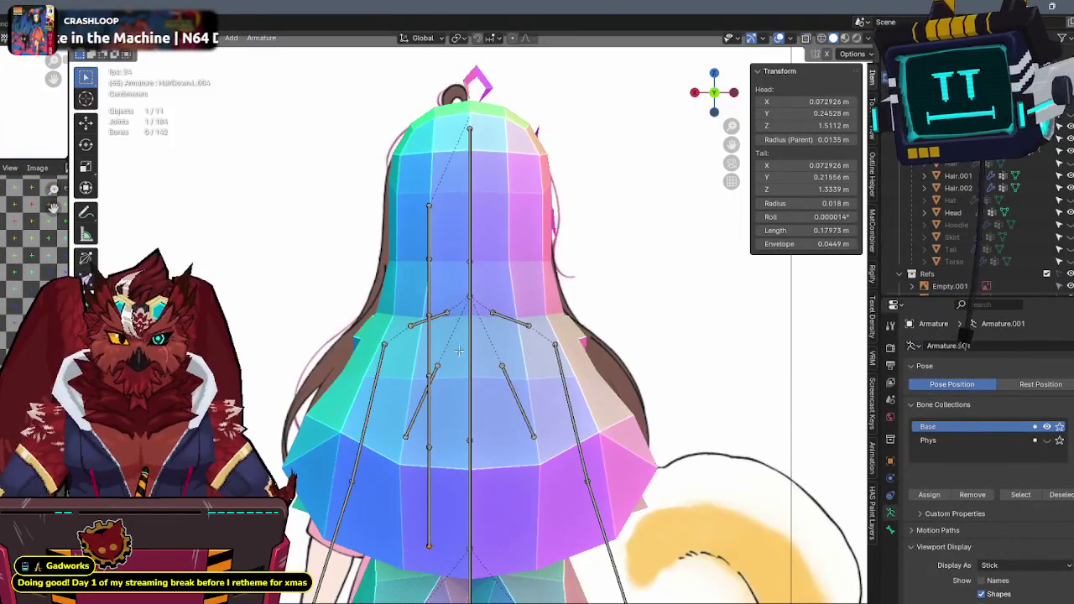
pyautogui.press('g')
pyautogui.press('x')
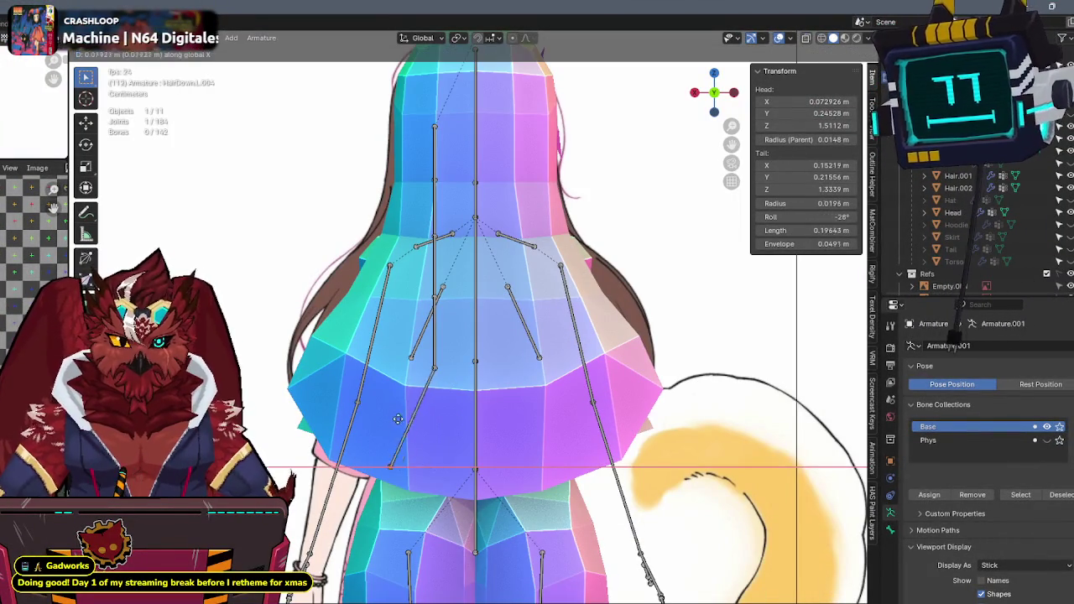
pyautogui.click(388, 422)
pyautogui.press('g')
pyautogui.press('x')
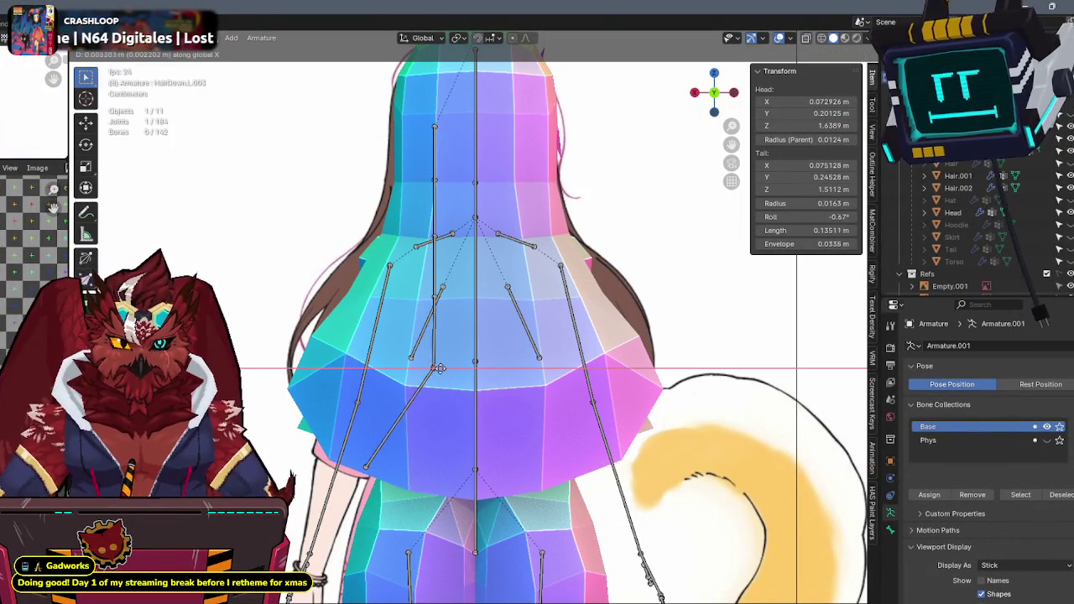
pyautogui.click(383, 367)
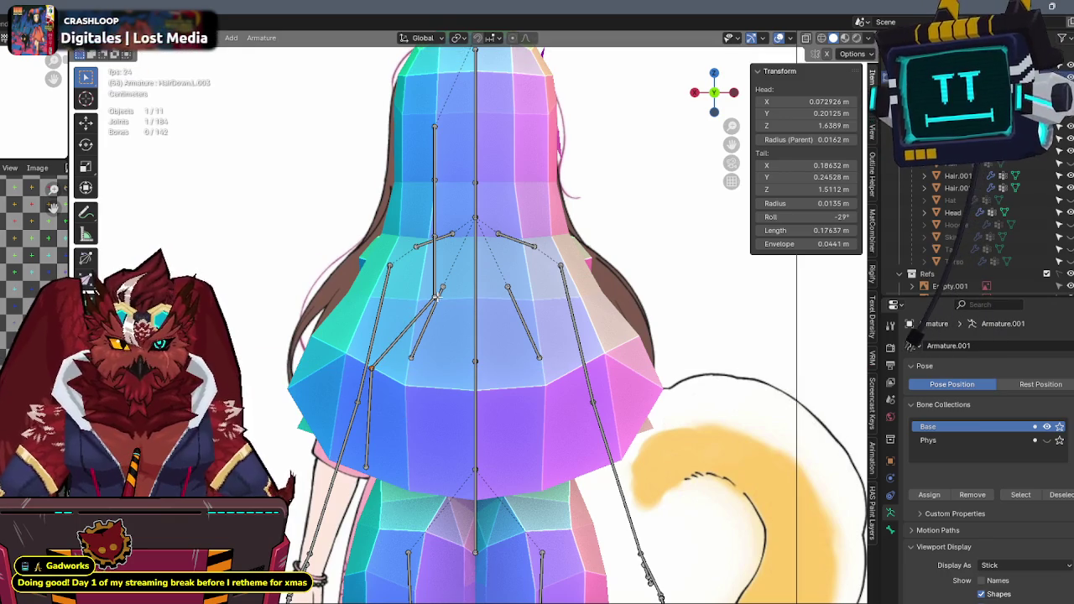
pyautogui.press('g')
pyautogui.press('x')
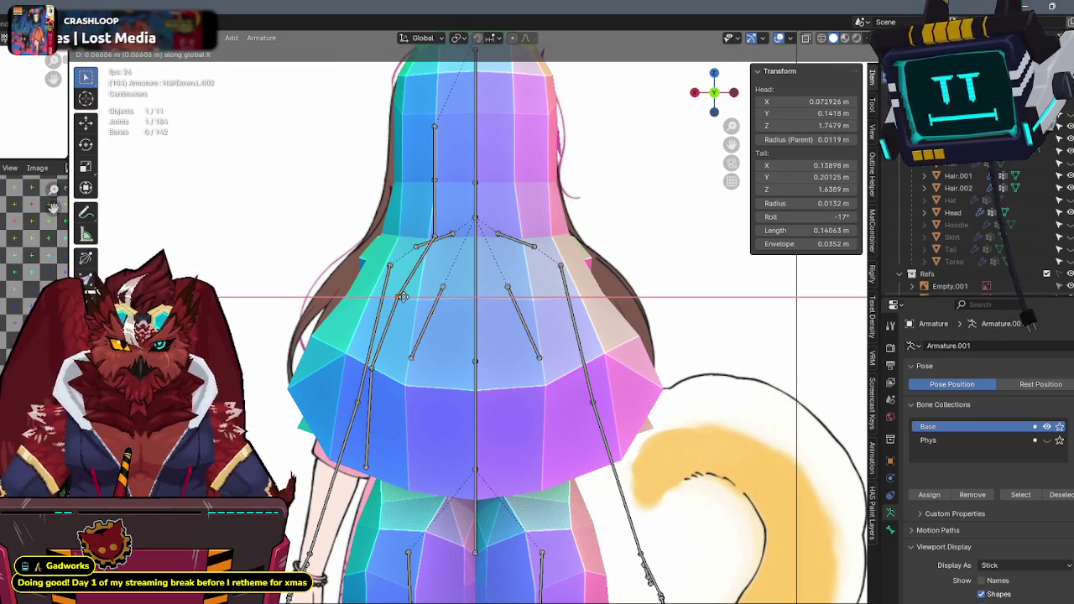
pyautogui.click(403, 297)
# Shift the upper and top hair bone tips outward, then select the whole HairDown.L chain.
pyautogui.press('g')
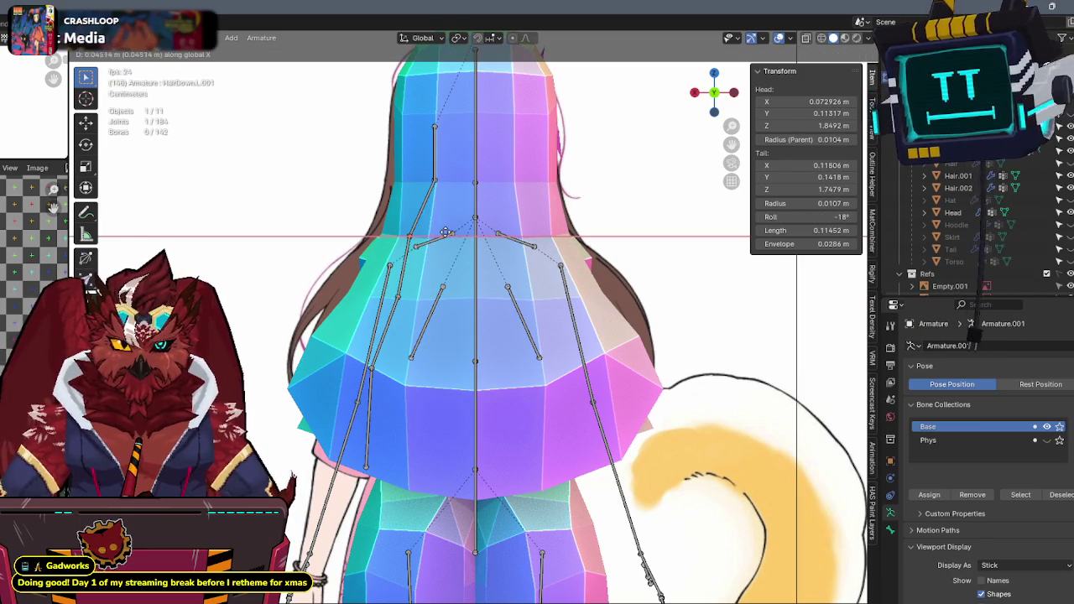
pyautogui.click(413, 193)
pyautogui.press('g')
pyautogui.click(414, 194)
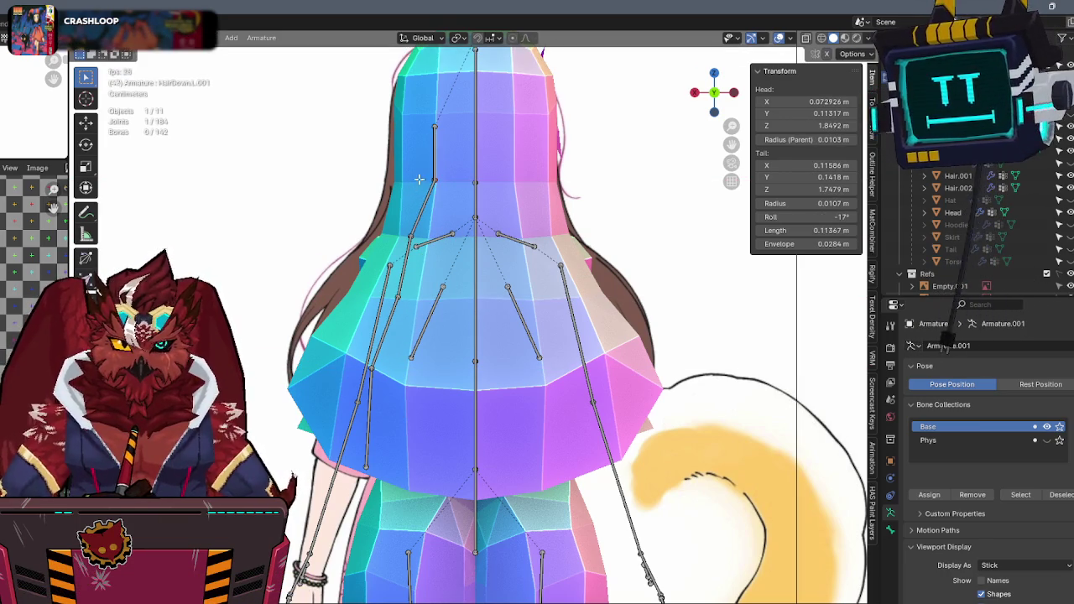
pyautogui.press('g')
pyautogui.click(420, 148)
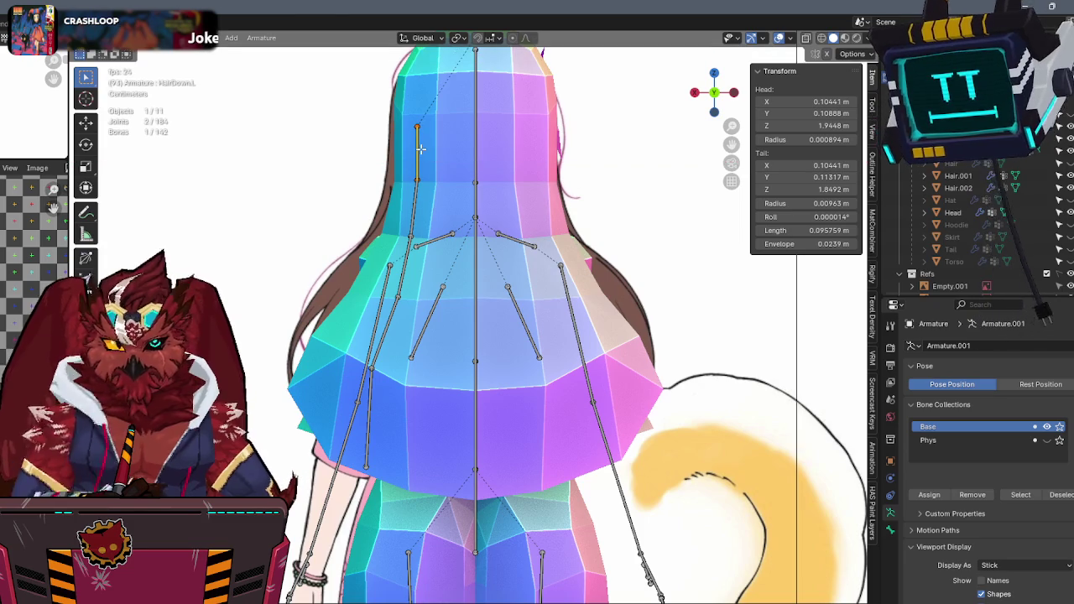
pyautogui.moveTo(420, 148); pyautogui.dragTo(553, 202, button='middle')
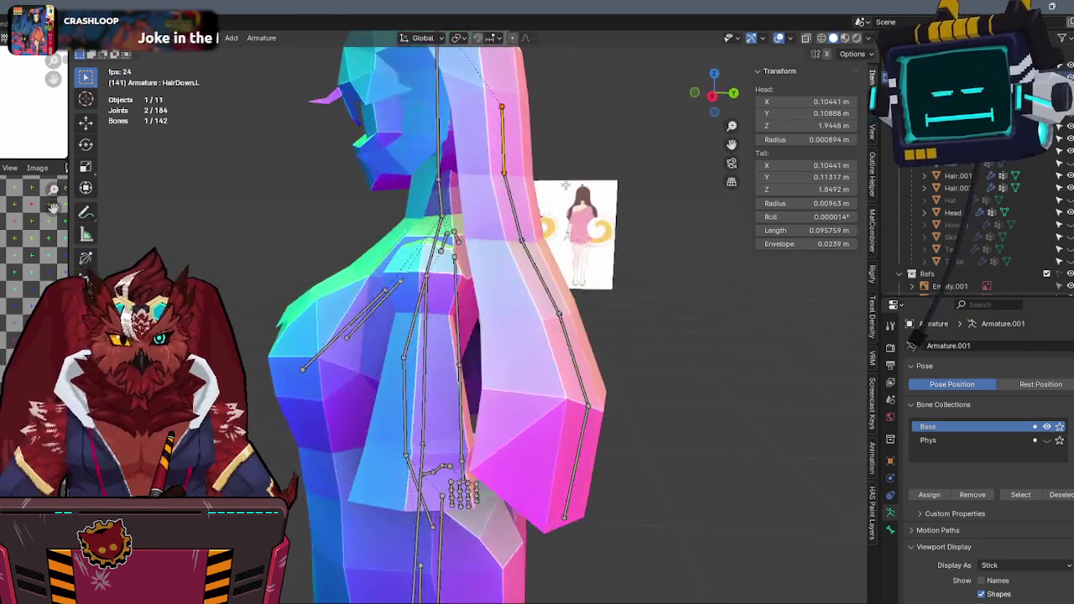
pyautogui.press('l')
pyautogui.press('F3')
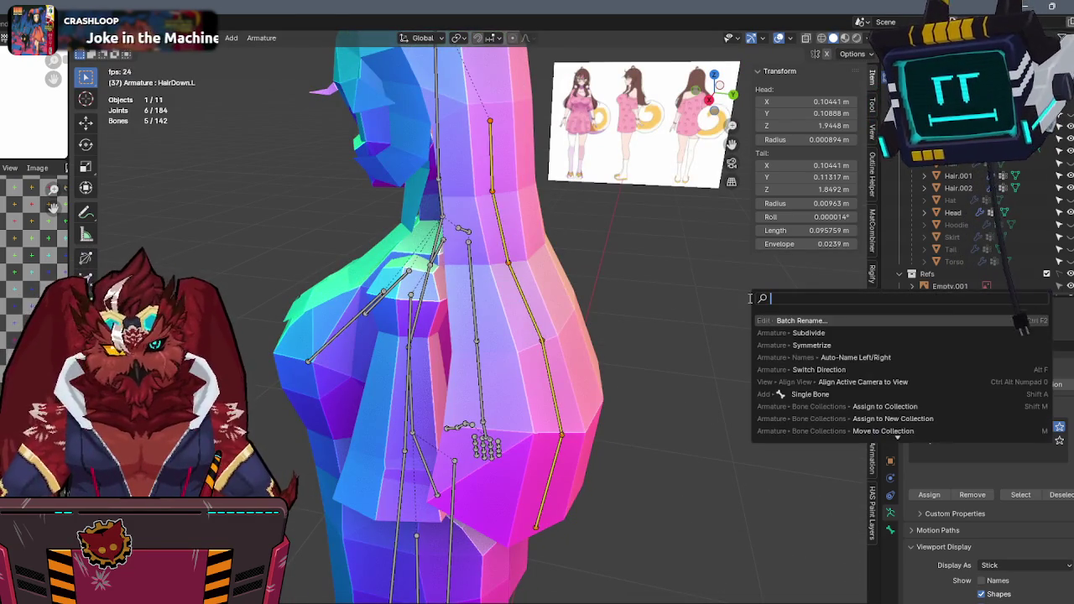
# Symmetrize the HairDown.L chain into a mirrored HairDown.R chain, redoing it once after an undo.
pyautogui.click(812, 344)
pyautogui.moveTo(818, 335)
pyautogui.mouseDown(button='middle')
pyautogui.moveTo(572, 293)
pyautogui.moveTo(618, 293)
pyautogui.mouseUp(button='middle')
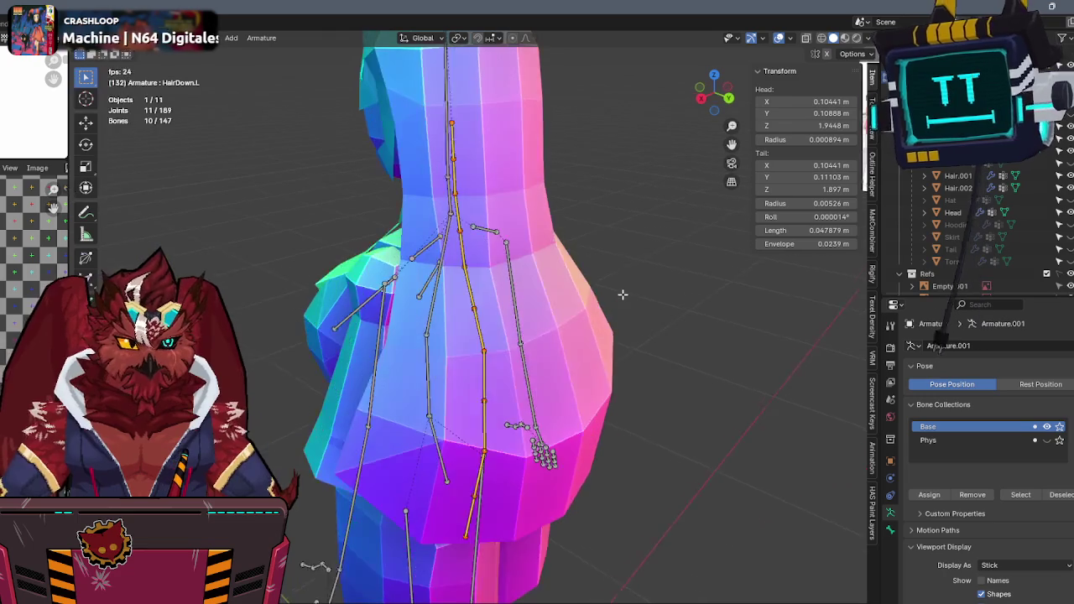
pyautogui.hotkey('ctrl', 'z')
pyautogui.press('F3')
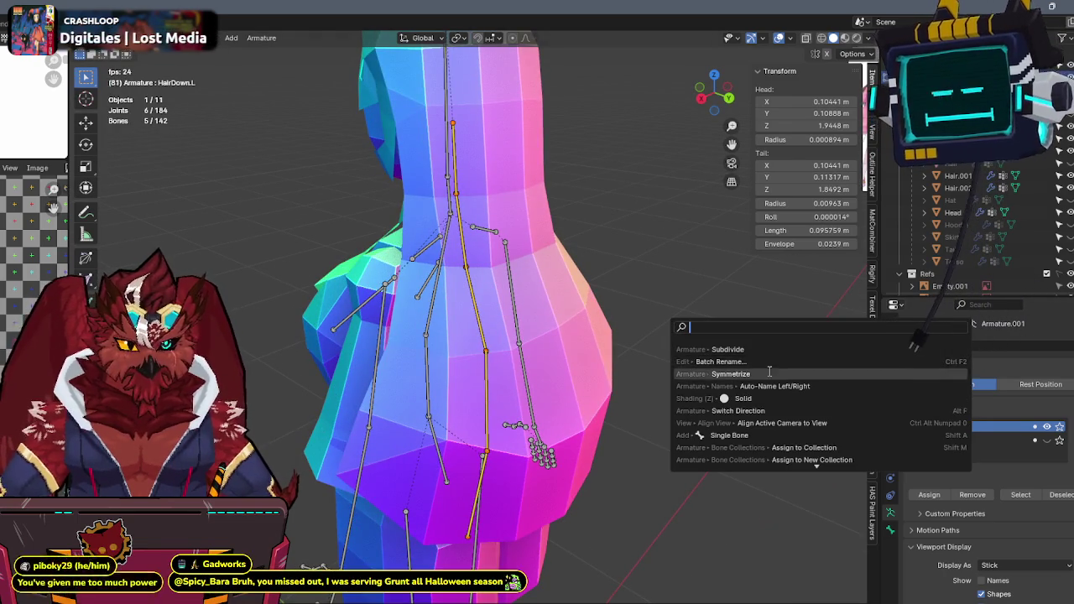
pyautogui.click(768, 374)
pyautogui.moveTo(768, 374); pyautogui.dragTo(696, 333, button='middle')
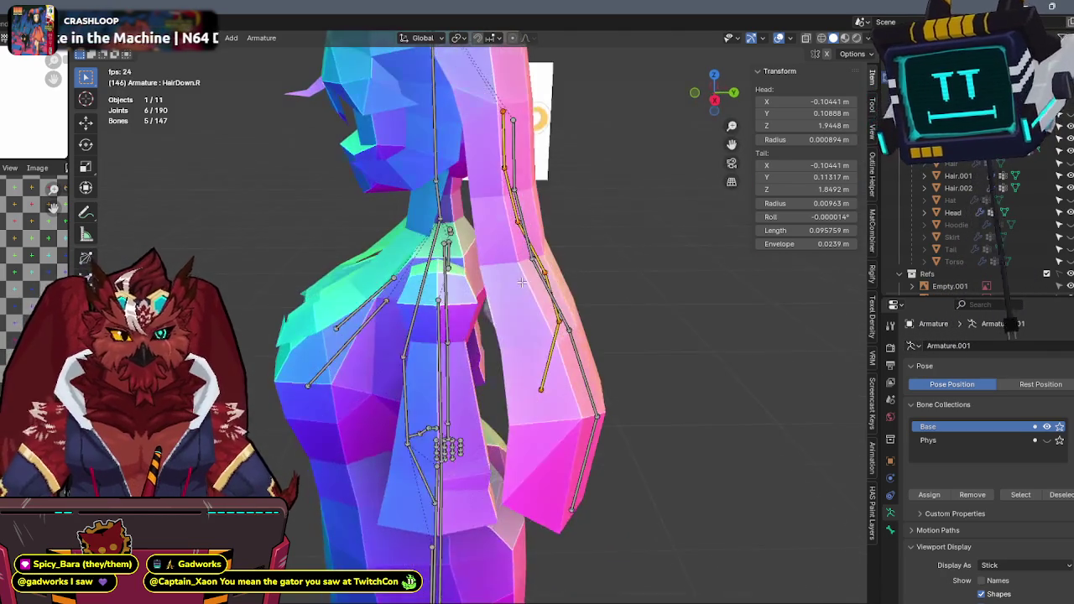
# Parent the Hair.002 mesh to the armature with automatic weights.
pyautogui.hotkey('ctrl', 'Tab')
pyautogui.click(470, 364)
pyautogui.click(537, 353)
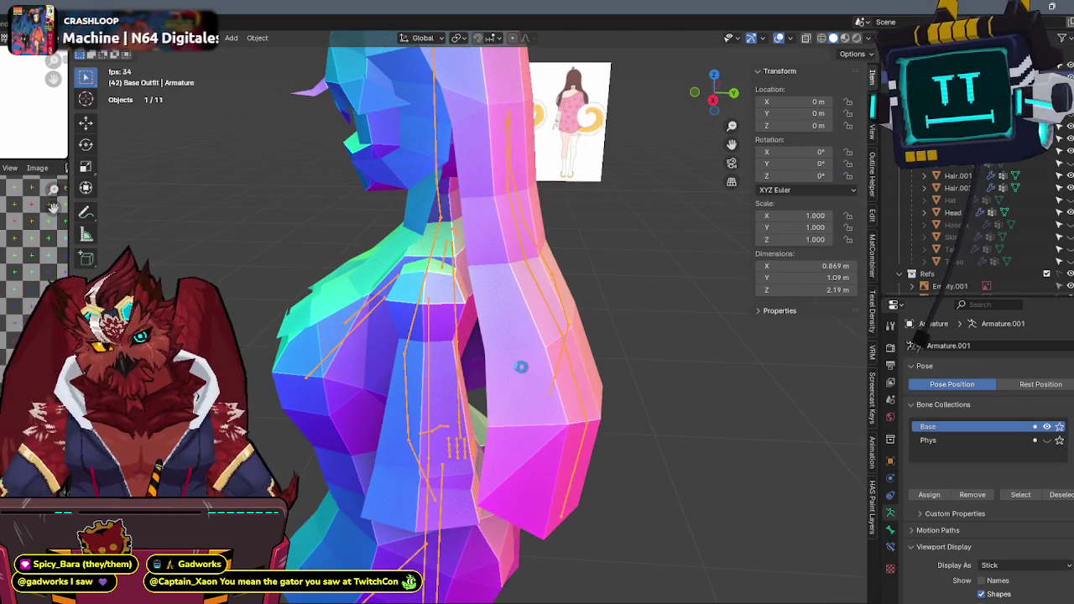
pyautogui.keyDown('shift'); pyautogui.click(560, 327); pyautogui.keyUp('shift')
pyautogui.hotkey('ctrl', 'p')
pyautogui.click(546, 329)
pyautogui.keyDown('shift'); pyautogui.click(537, 331); pyautogui.keyUp('shift')
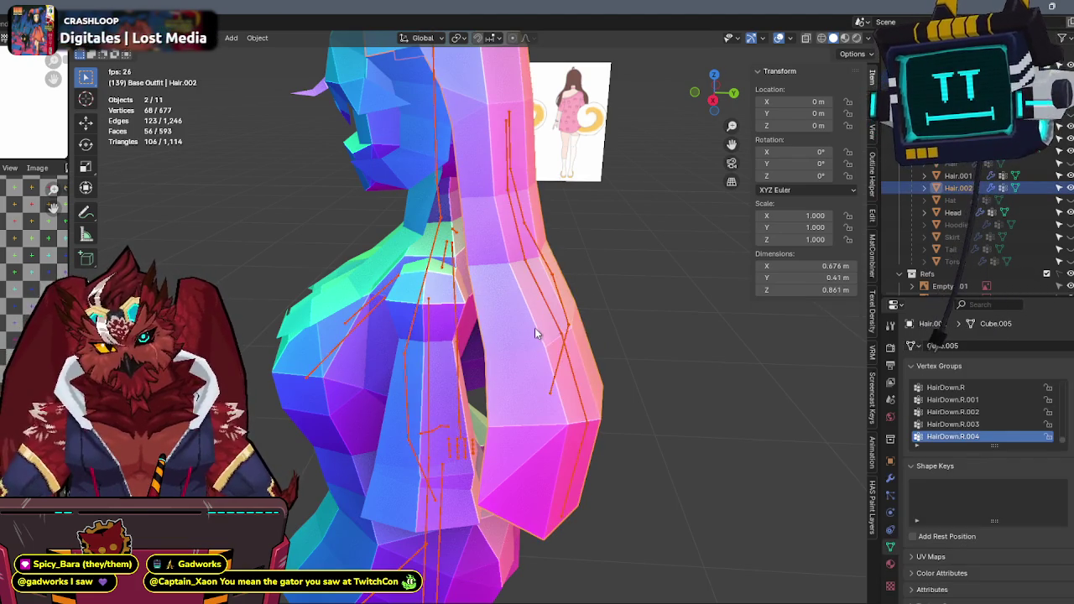
# In Weight Paint mode, paint the Head group's weight to zero below the crown from the back.
pyautogui.hotkey('ctrl', 'Tab')
pyautogui.click(454, 286)
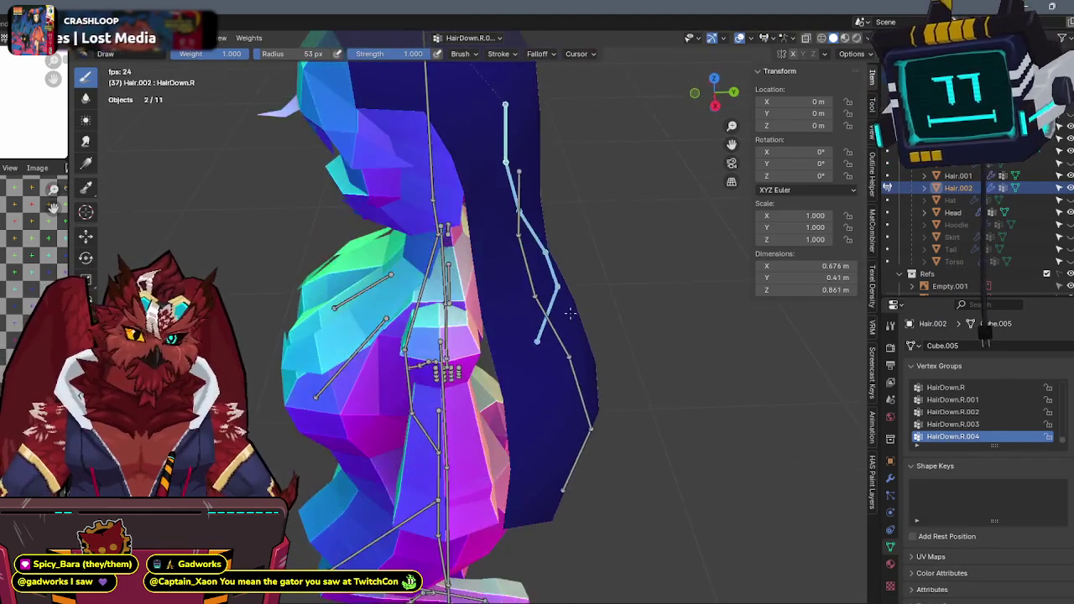
pyautogui.keyDown('ctrl'); pyautogui.click(447, 173); pyautogui.keyUp('ctrl')
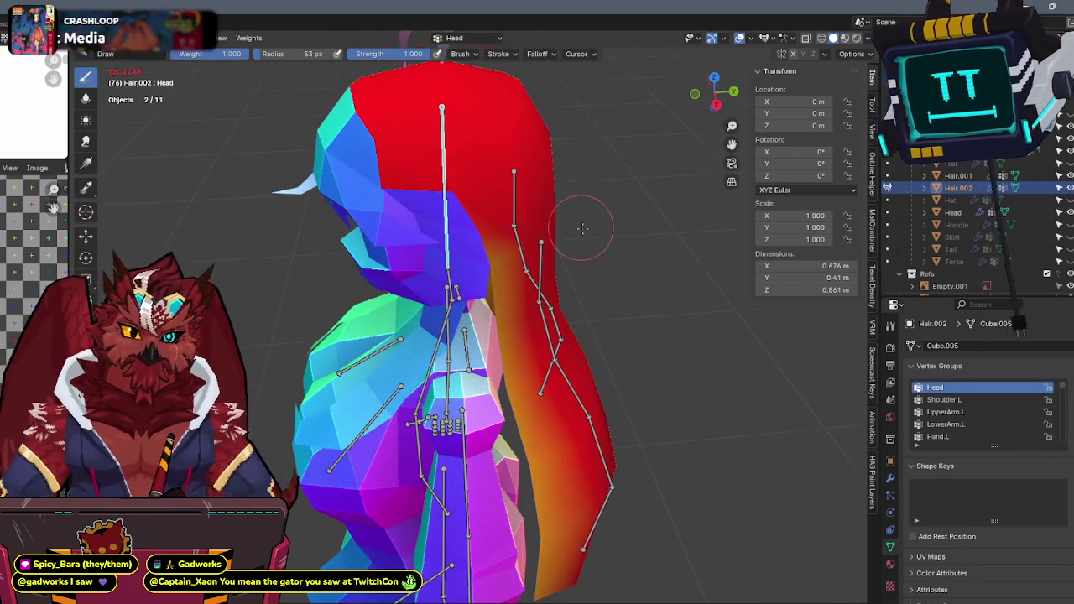
pyautogui.click(711, 99)
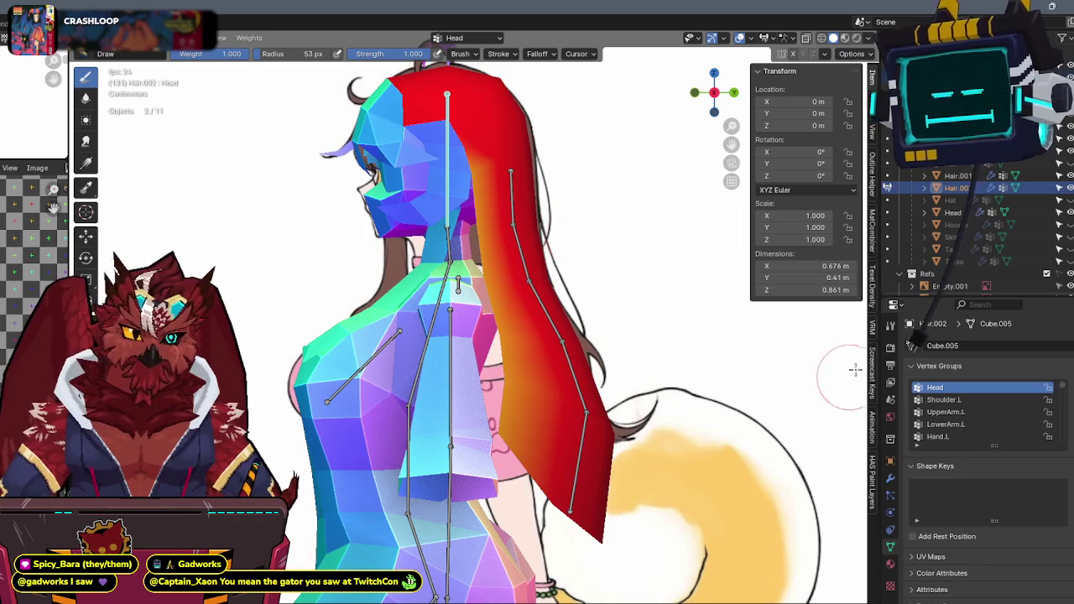
pyautogui.click(891, 327)
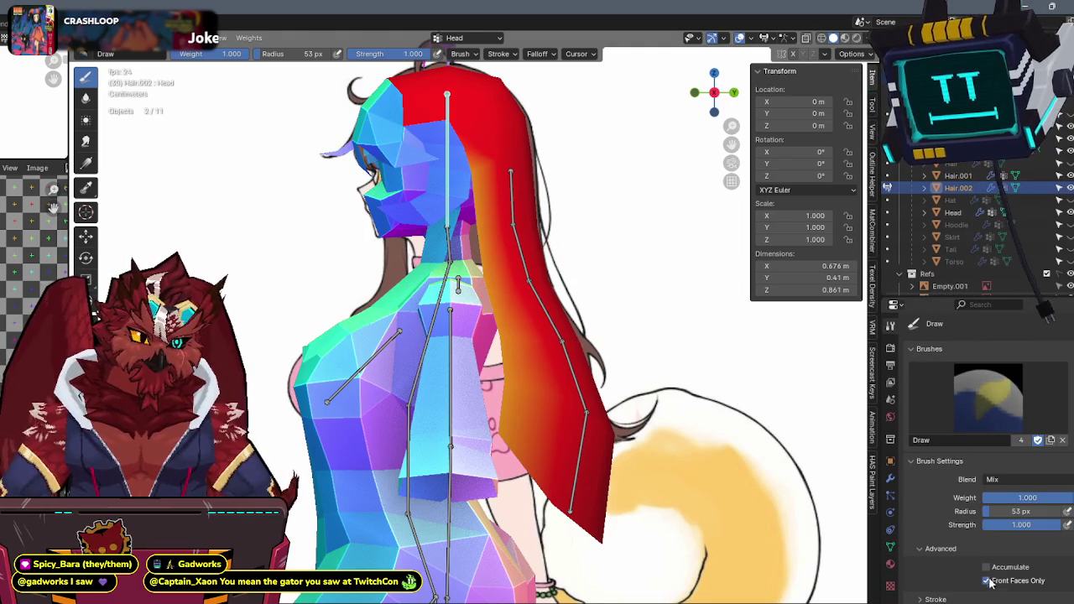
pyautogui.click(734, 92)
pyautogui.moveTo(387, 199)
pyautogui.keyDown('ctrl'); pyautogui.mouseDown()
pyautogui.moveTo(293, 232)
pyautogui.moveTo(580, 276)
pyautogui.moveTo(706, 316)
pyautogui.moveTo(302, 378)
pyautogui.moveTo(587, 436)
pyautogui.moveTo(336, 495)
pyautogui.moveTo(468, 549)
pyautogui.moveTo(604, 428)
pyautogui.moveTo(300, 331)
pyautogui.mouseUp(); pyautogui.keyUp('ctrl')
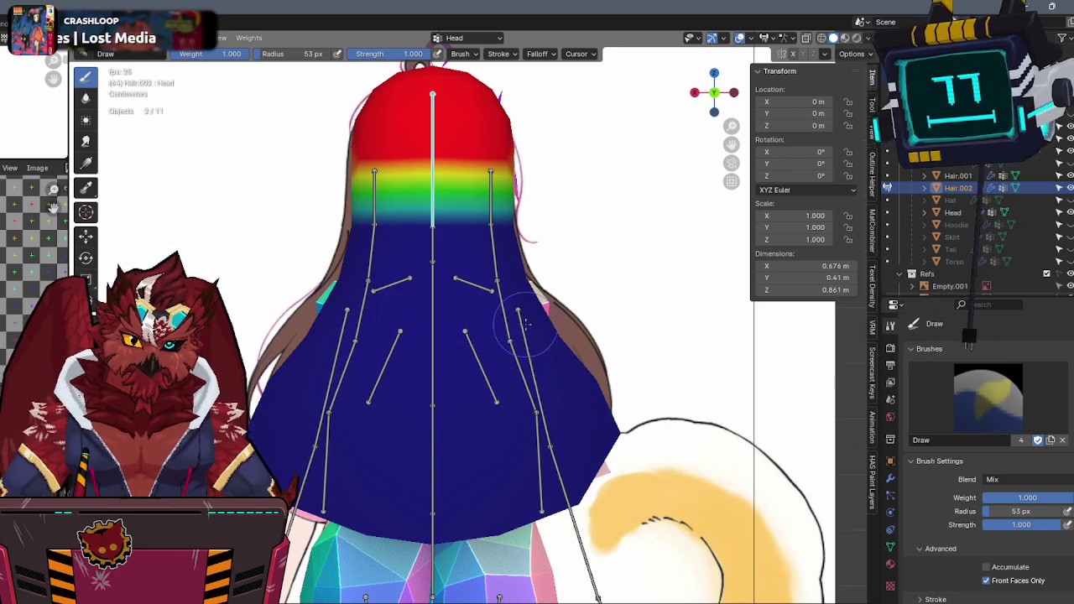
# Paint the HairDown.L bone's weight onto the upper left back hair.
pyautogui.keyDown('ctrl'); pyautogui.click(369, 193); pyautogui.keyUp('ctrl')
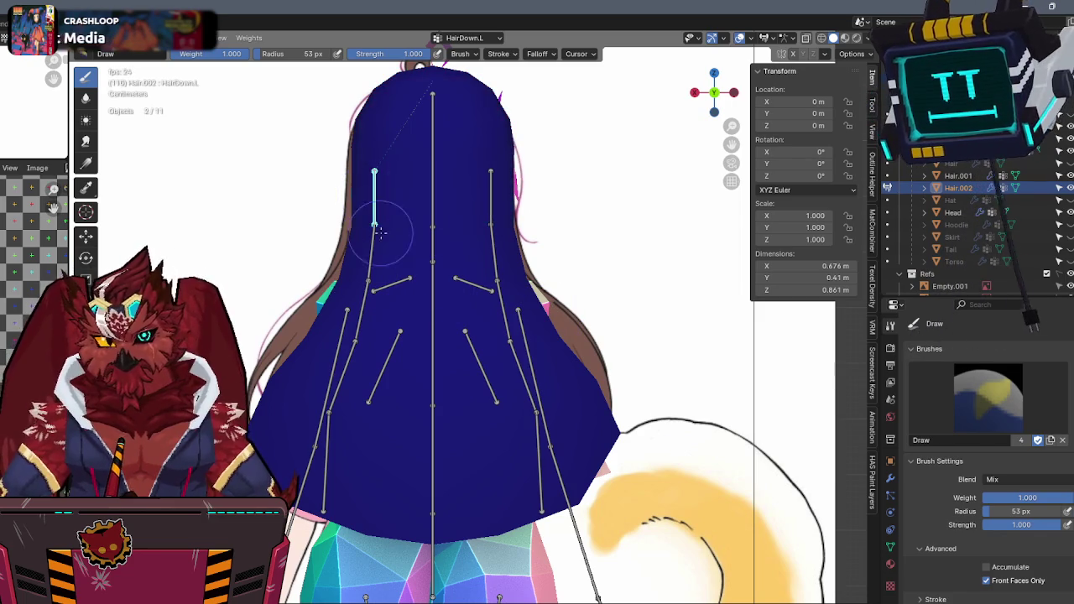
pyautogui.moveTo(379, 232); pyautogui.dragTo(403, 210)
pyautogui.scroll(-5, 934, 497)
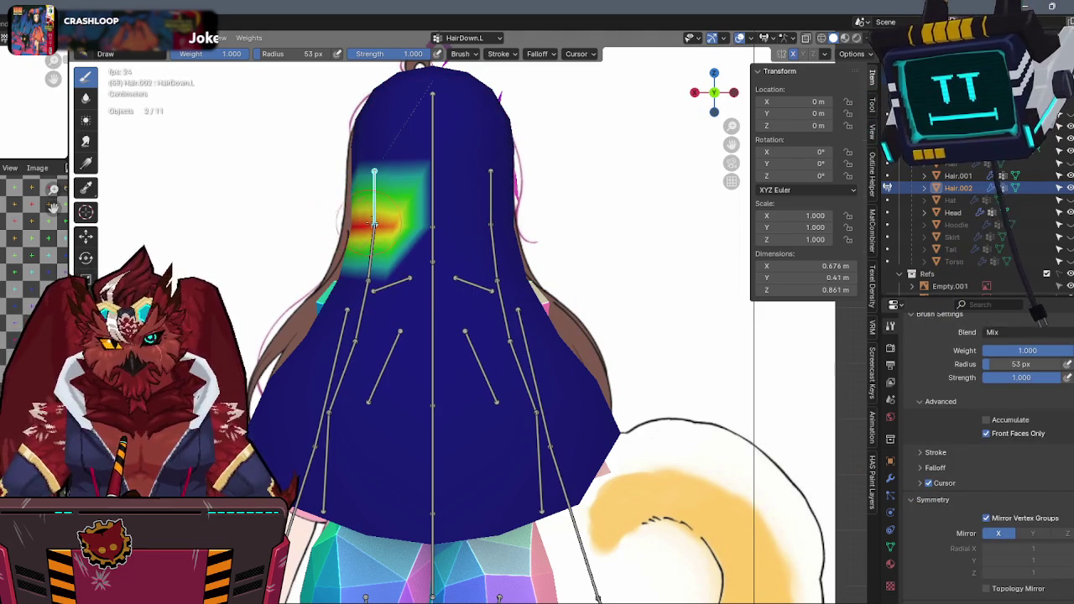
pyautogui.moveTo(339, 221); pyautogui.dragTo(357, 228)
pyautogui.keyDown('ctrl'); pyautogui.click(491, 204); pyautogui.keyUp('ctrl')
pyautogui.keyDown('ctrl'); pyautogui.click(374, 201); pyautogui.keyUp('ctrl')
pyautogui.click(892, 478)
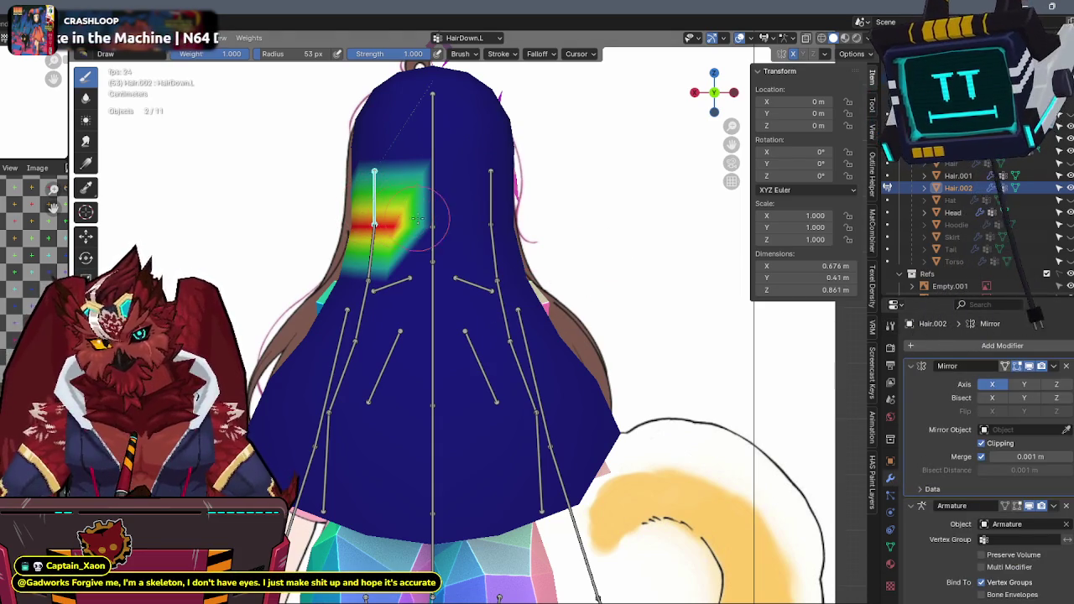
pyautogui.moveTo(401, 217); pyautogui.dragTo(432, 216)
# Paint weight sections for HairDown.L.001 and HairDown.L.002 further down the hair.
pyautogui.keyDown('ctrl'); pyautogui.click(364, 267); pyautogui.keyUp('ctrl')
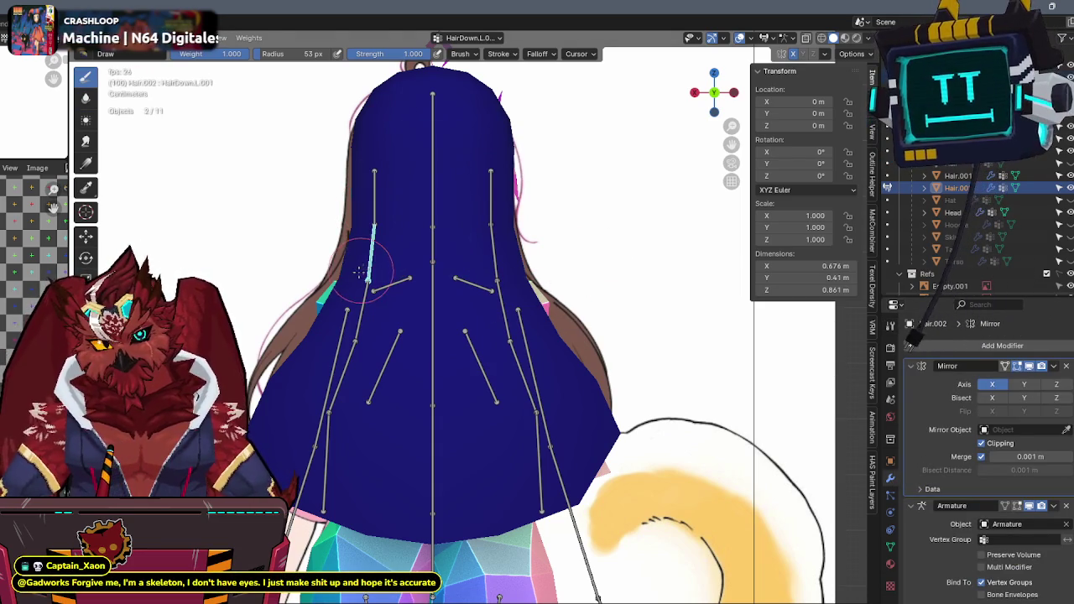
pyautogui.moveTo(330, 280); pyautogui.dragTo(428, 311)
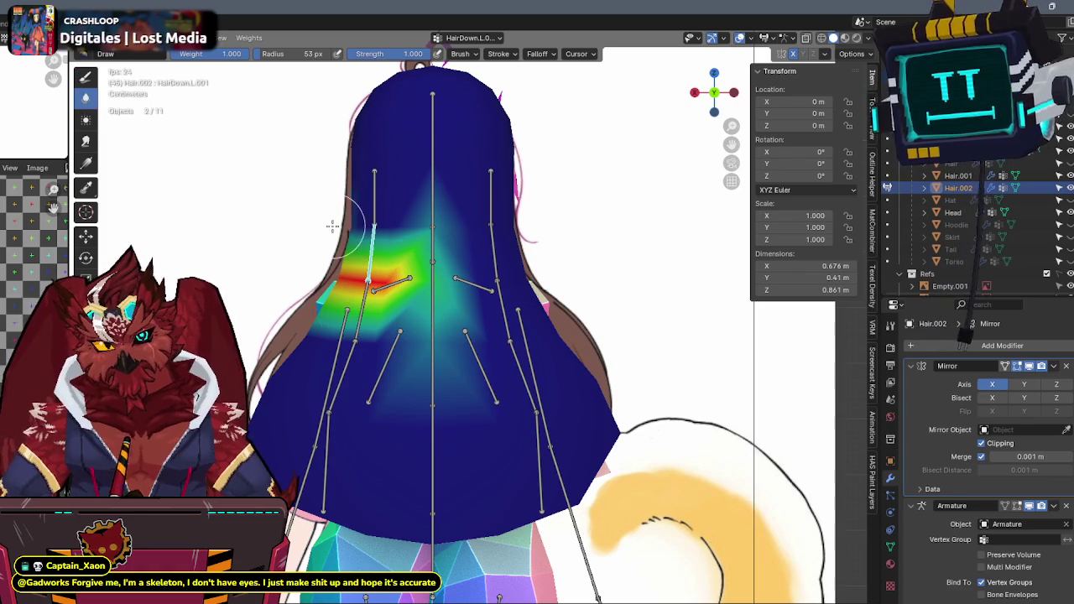
pyautogui.moveTo(410, 220); pyautogui.dragTo(438, 231)
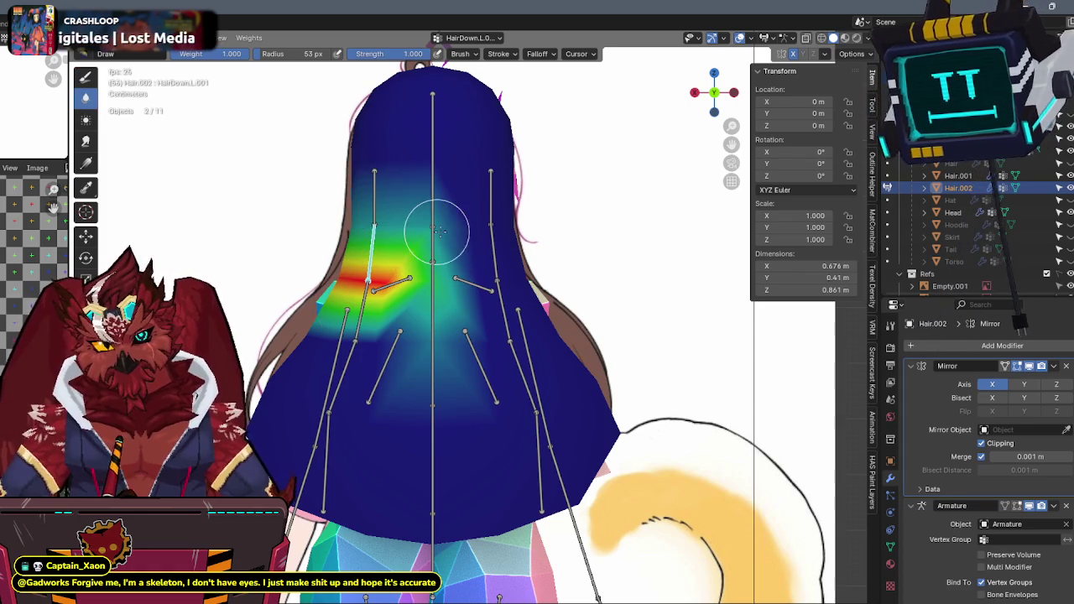
pyautogui.keyDown('ctrl'); pyautogui.click(361, 313); pyautogui.keyUp('ctrl')
pyautogui.moveTo(329, 334); pyautogui.dragTo(429, 359)
pyautogui.moveTo(415, 291); pyautogui.dragTo(438, 288)
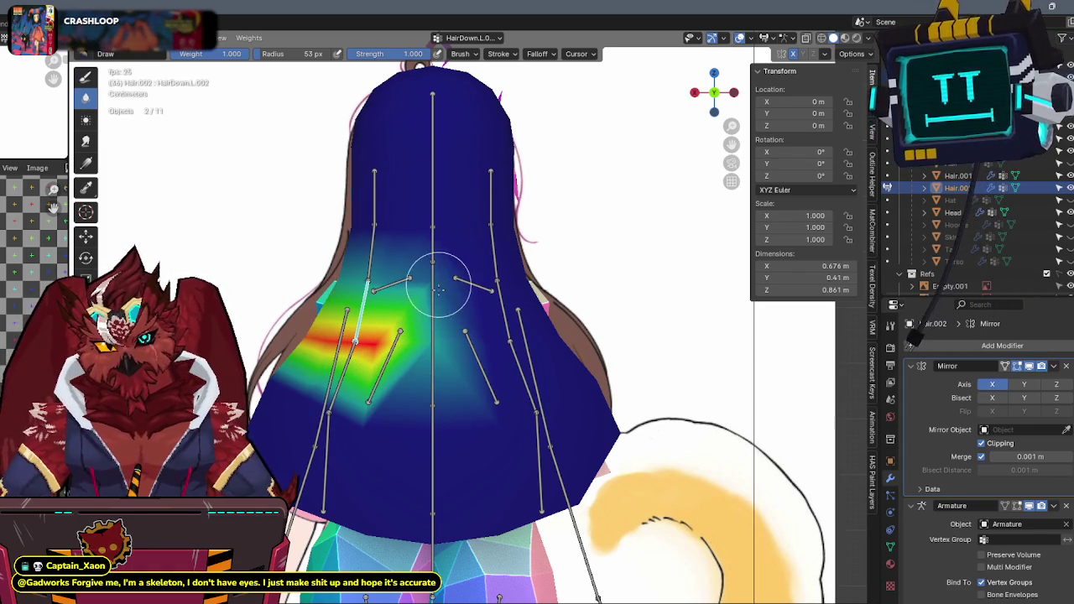
pyautogui.moveTo(414, 423)
pyautogui.mouseDown()
pyautogui.moveTo(431, 412)
pyautogui.moveTo(352, 411)
pyautogui.moveTo(400, 427)
pyautogui.mouseUp()
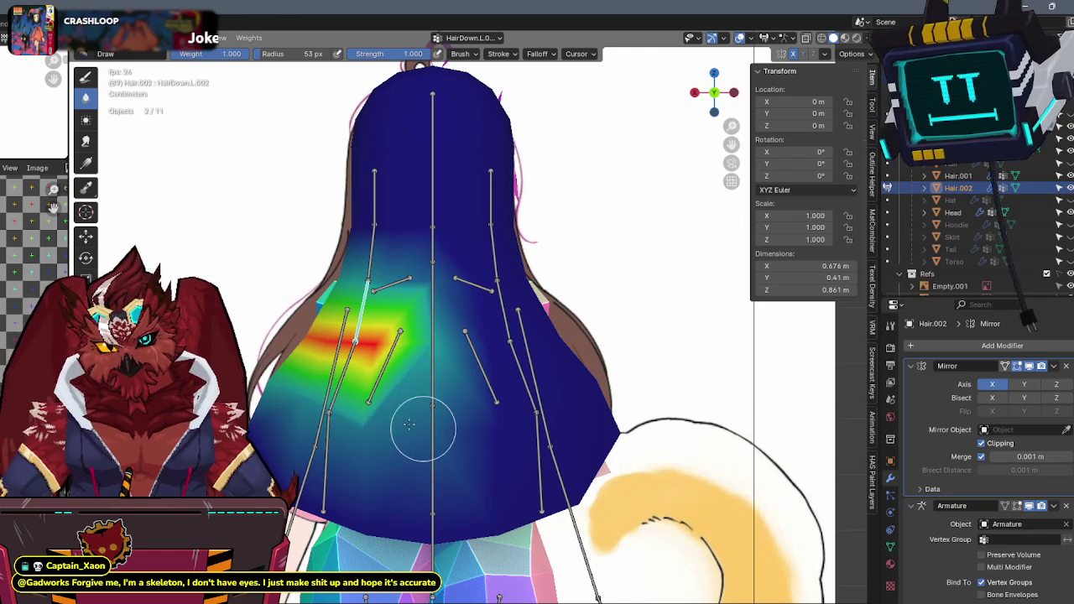
# Paint HairDown.L.003 and HairDown.L.004 weights on the lower hair and smooth them with Blur.
pyautogui.keyDown('ctrl'); pyautogui.click(340, 393); pyautogui.keyUp('ctrl')
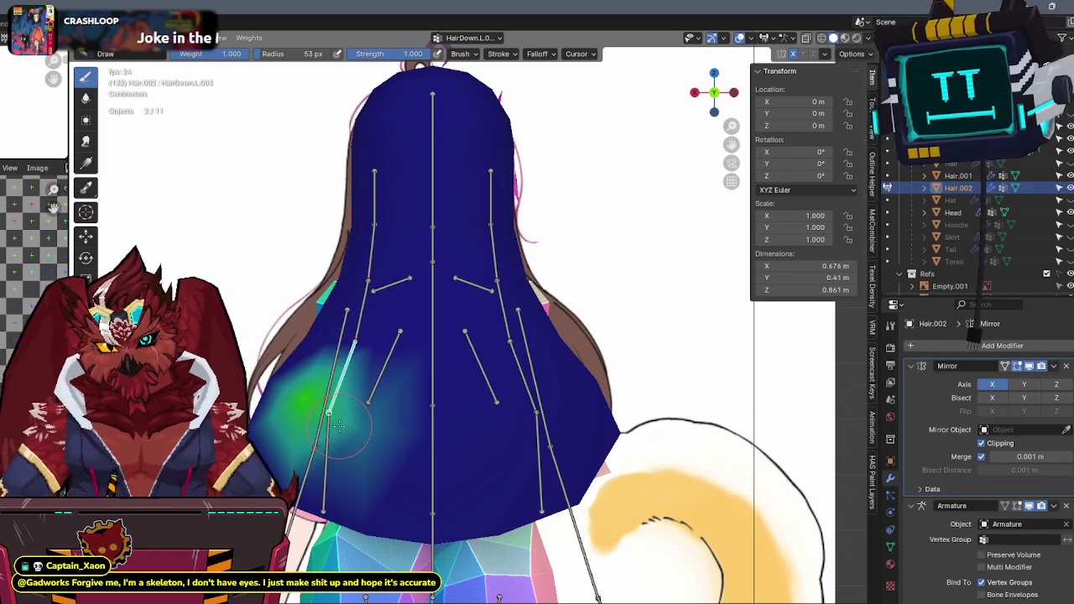
pyautogui.moveTo(309, 411); pyautogui.dragTo(366, 432)
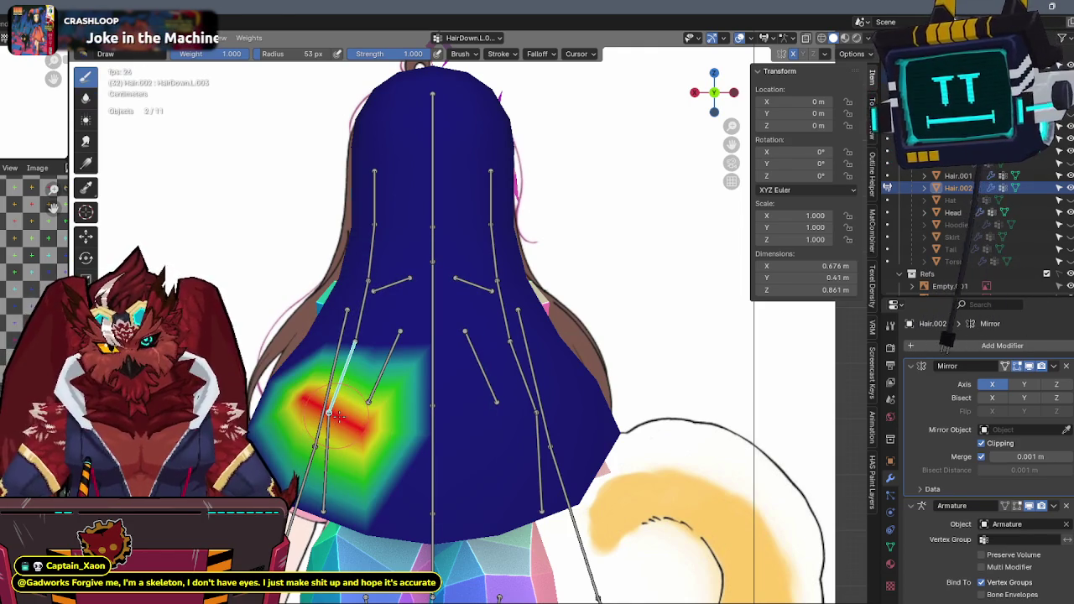
pyautogui.moveTo(255, 403)
pyautogui.mouseDown()
pyautogui.moveTo(361, 407)
pyautogui.moveTo(426, 364)
pyautogui.moveTo(438, 343)
pyautogui.moveTo(429, 356)
pyautogui.mouseUp()
pyautogui.moveTo(434, 456)
pyautogui.mouseDown()
pyautogui.moveTo(336, 504)
pyautogui.moveTo(386, 512)
pyautogui.moveTo(433, 490)
pyautogui.mouseUp()
pyautogui.keyDown('ctrl'); pyautogui.click(326, 470); pyautogui.keyUp('ctrl')
pyautogui.moveTo(335, 478)
pyautogui.mouseDown()
pyautogui.moveTo(311, 501)
pyautogui.moveTo(386, 504)
pyautogui.moveTo(335, 512)
pyautogui.mouseUp()
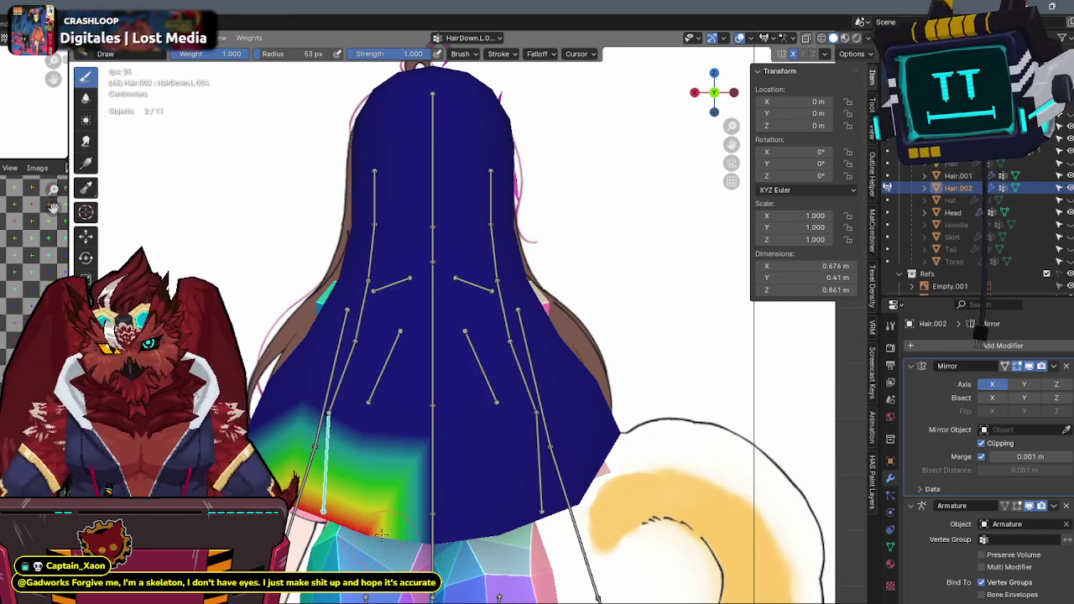
pyautogui.click(84, 98)
pyautogui.moveTo(317, 417)
pyautogui.mouseDown()
pyautogui.moveTo(311, 408)
pyautogui.moveTo(435, 470)
pyautogui.mouseUp()
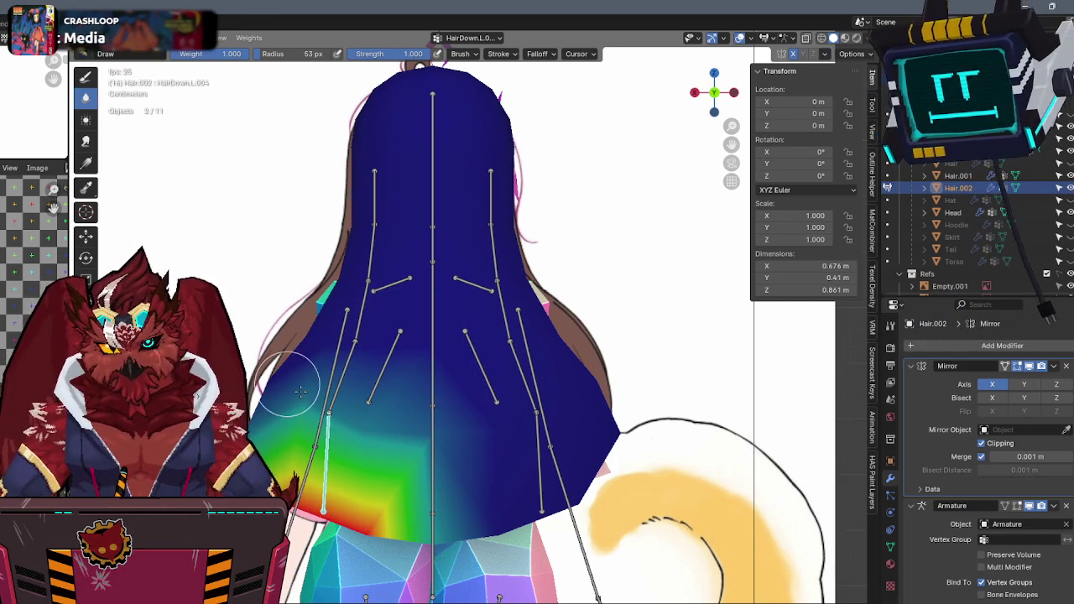
# Test-rotate the left hair chain, then switch the armature to Pose mode.
pyautogui.keyDown('ctrl'); pyautogui.click(343, 371); pyautogui.keyUp('ctrl')
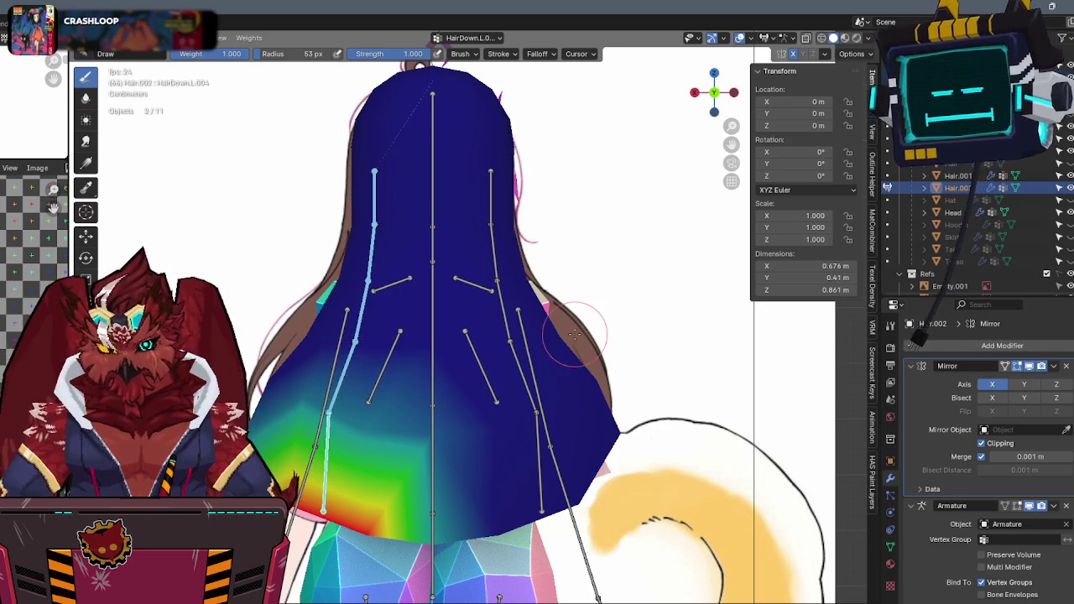
pyautogui.press('r')
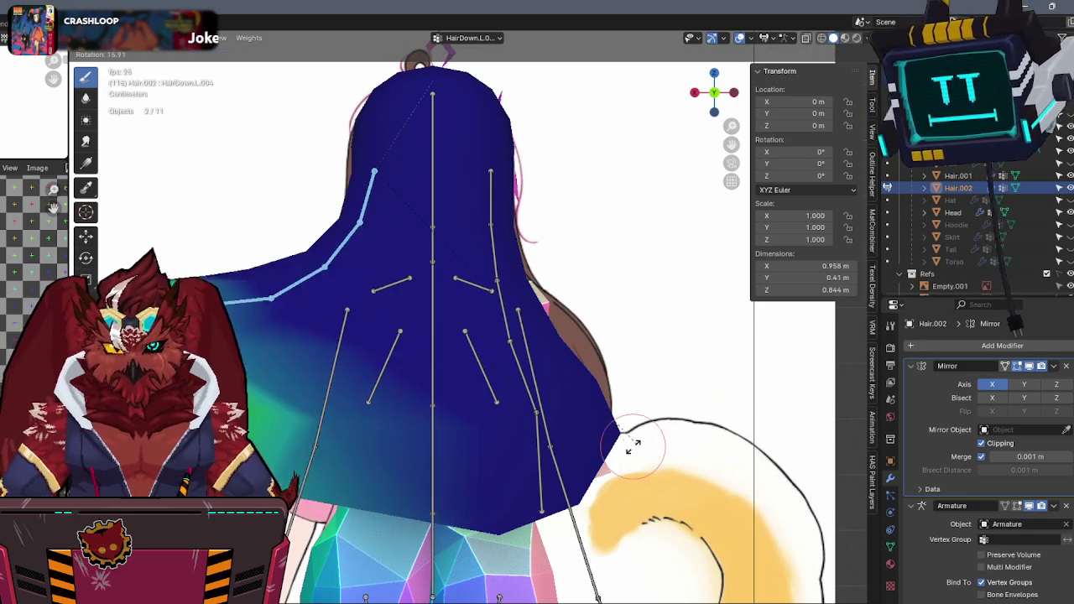
pyautogui.click(673, 310)
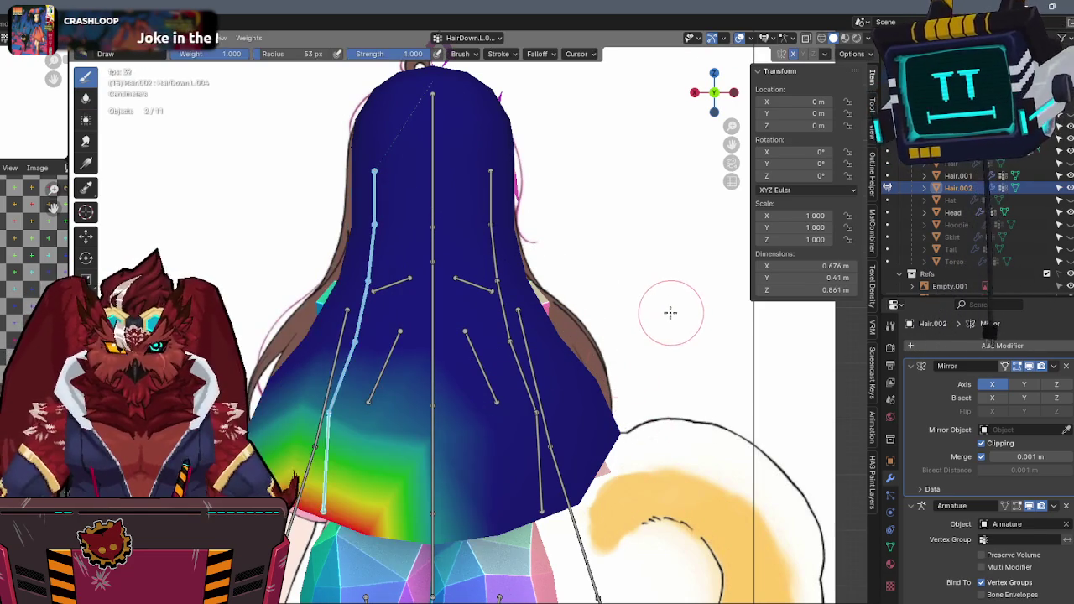
pyautogui.hotkey('ctrl', 'Tab')
pyautogui.click(563, 319)
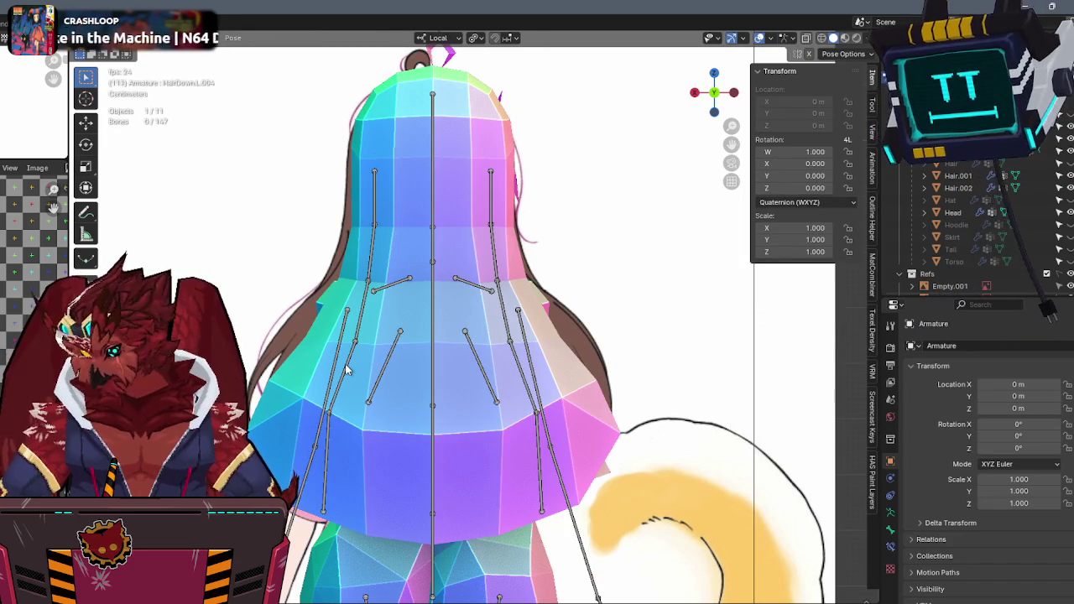
# Test-rotate a hair bone around Z, then the whole left chain from back and side views.
pyautogui.press('r')
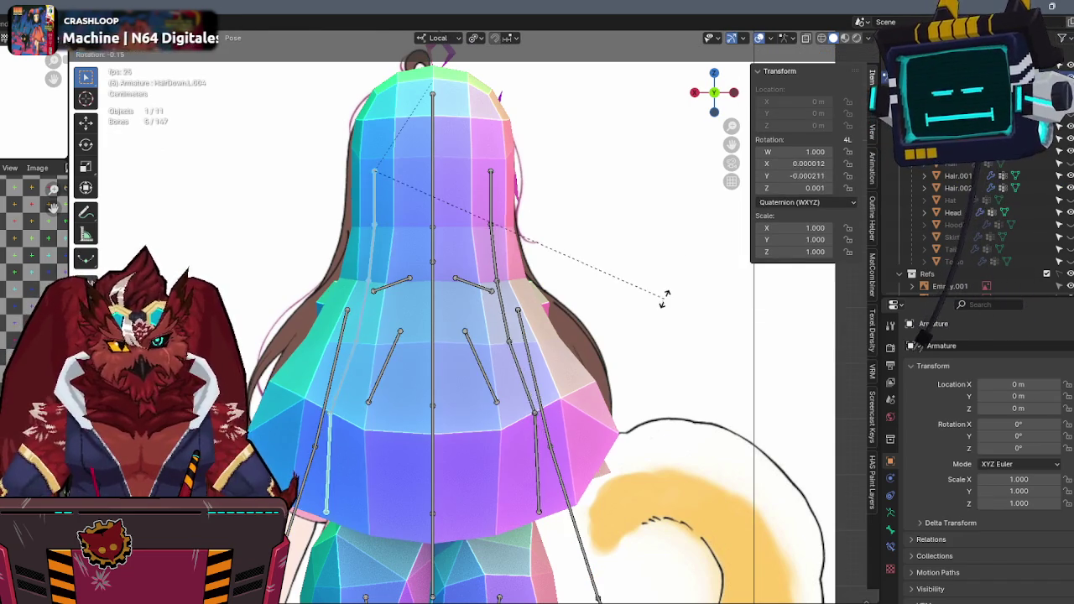
pyautogui.press('z')
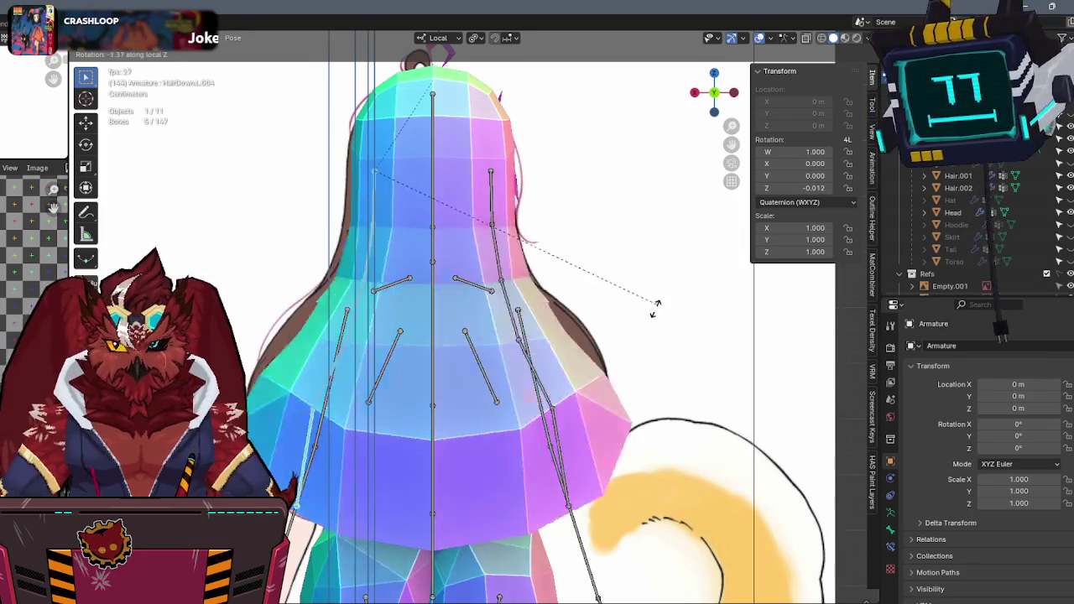
pyautogui.press('Escape')
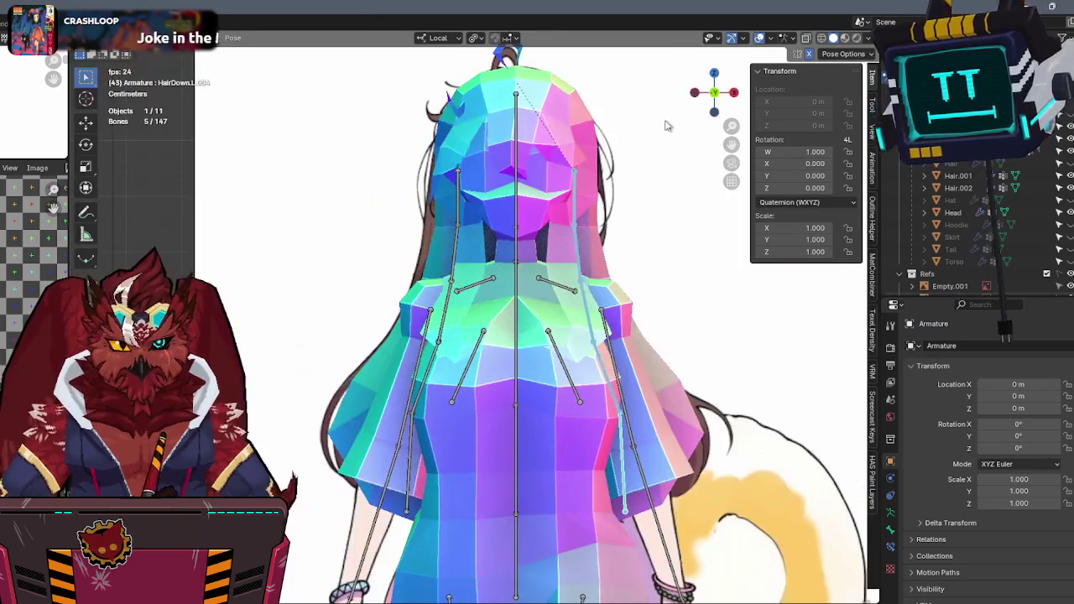
pyautogui.press('l')
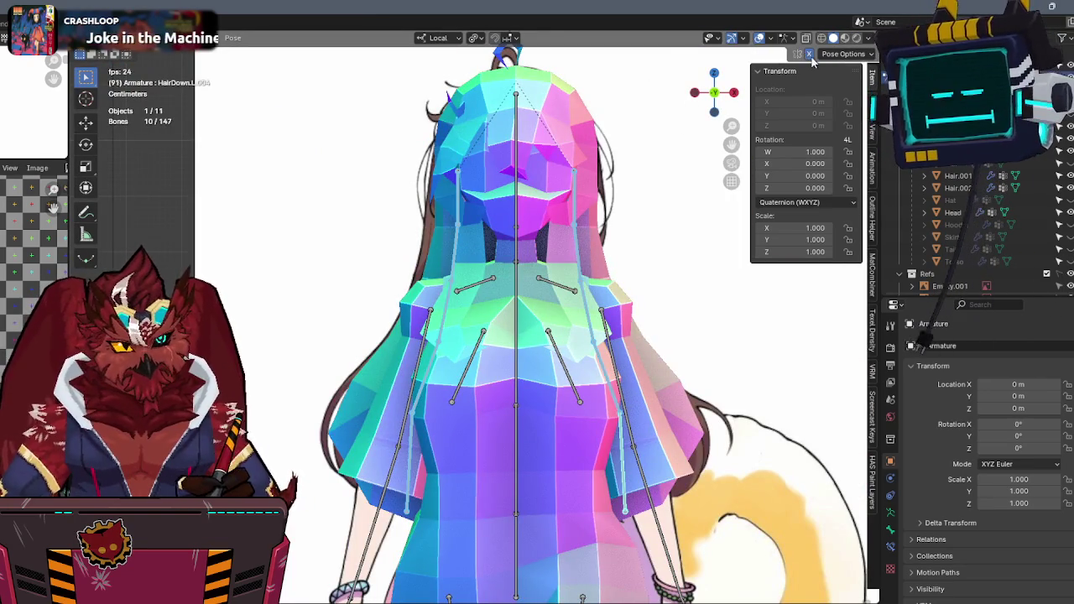
pyautogui.press('r')
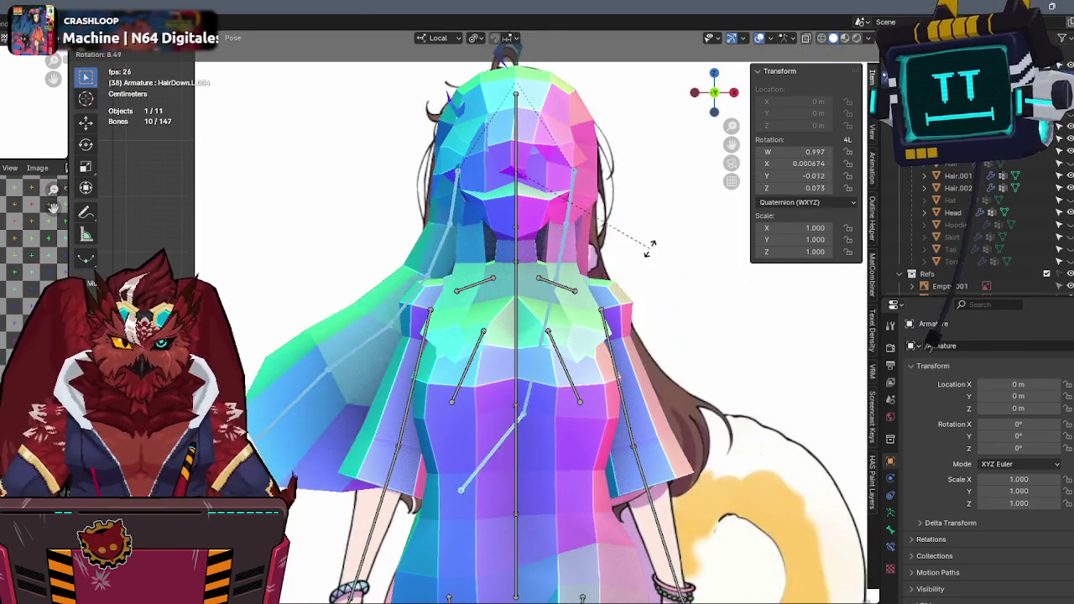
pyautogui.rightClick(684, 181)
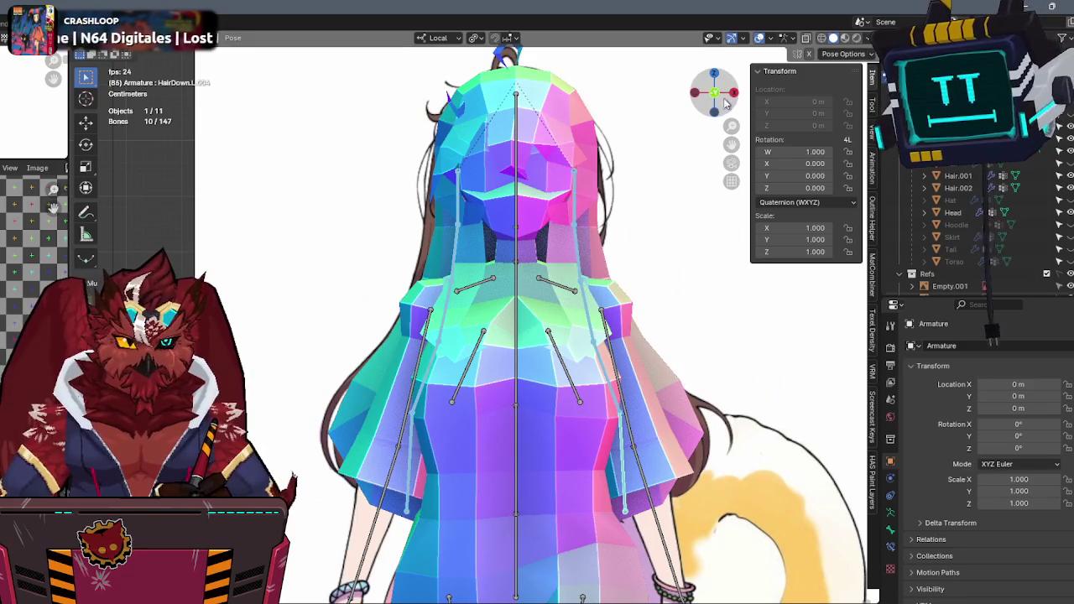
pyautogui.click(725, 101)
pyautogui.press('r')
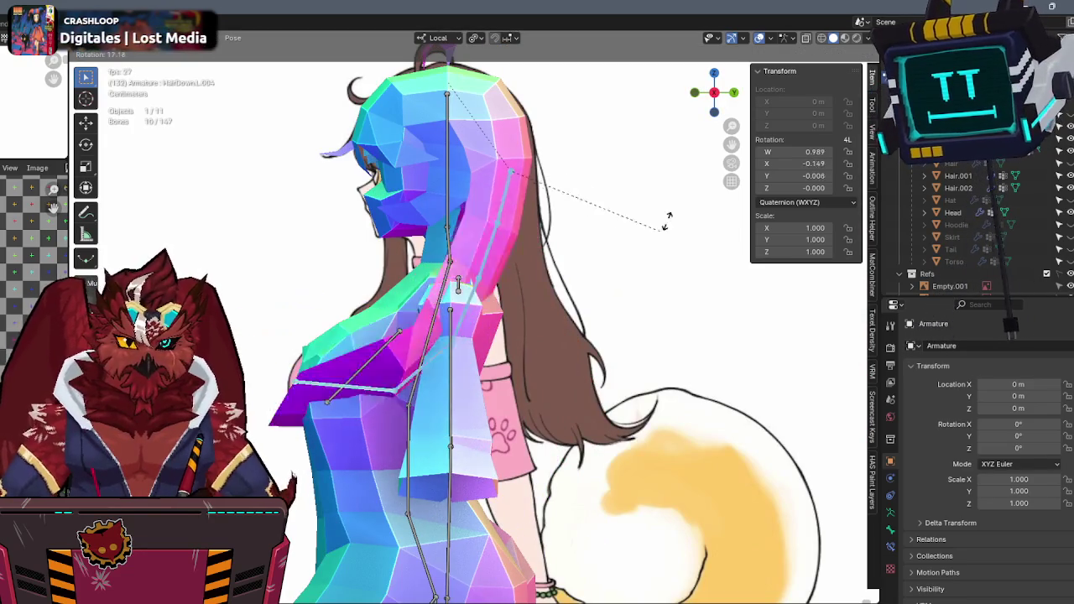
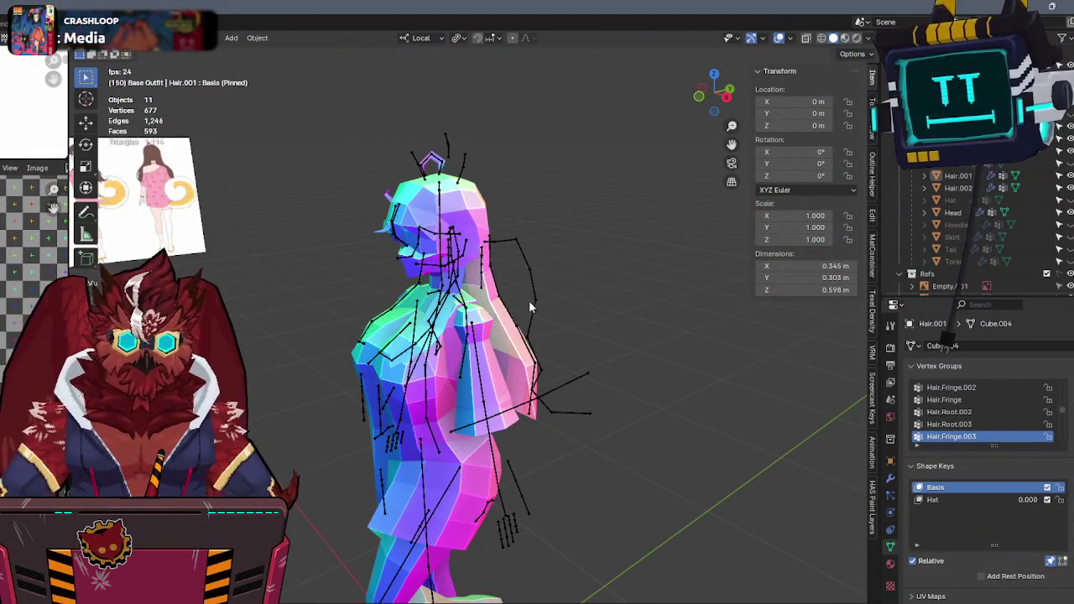
# Hide the armature's Phys bone collection so only the base rig bones show.
pyautogui.click(534, 305)
pyautogui.click(1047, 440)
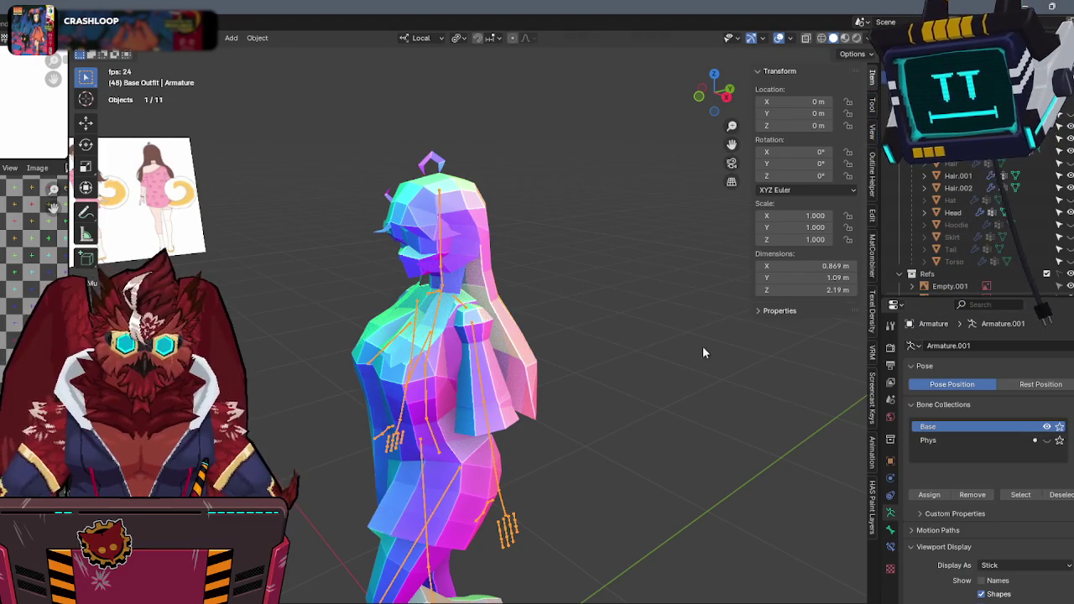
pyautogui.click(614, 335)
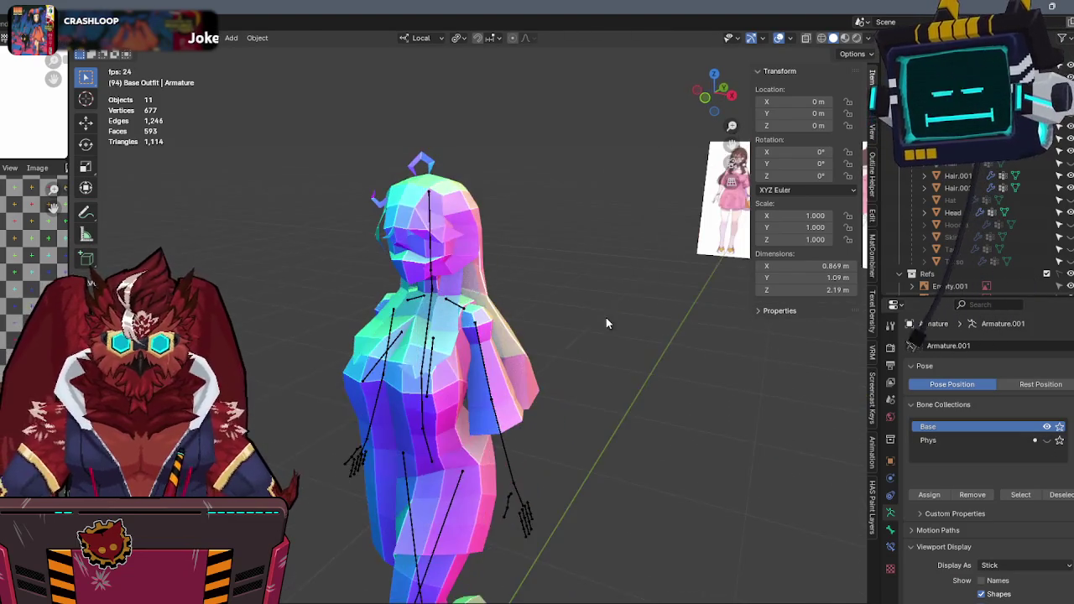
# In Pose Mode, test-move the Hips bone and cancel, leaving the rig at rest pose.
pyautogui.hotkey('ctrl', 'Tab')
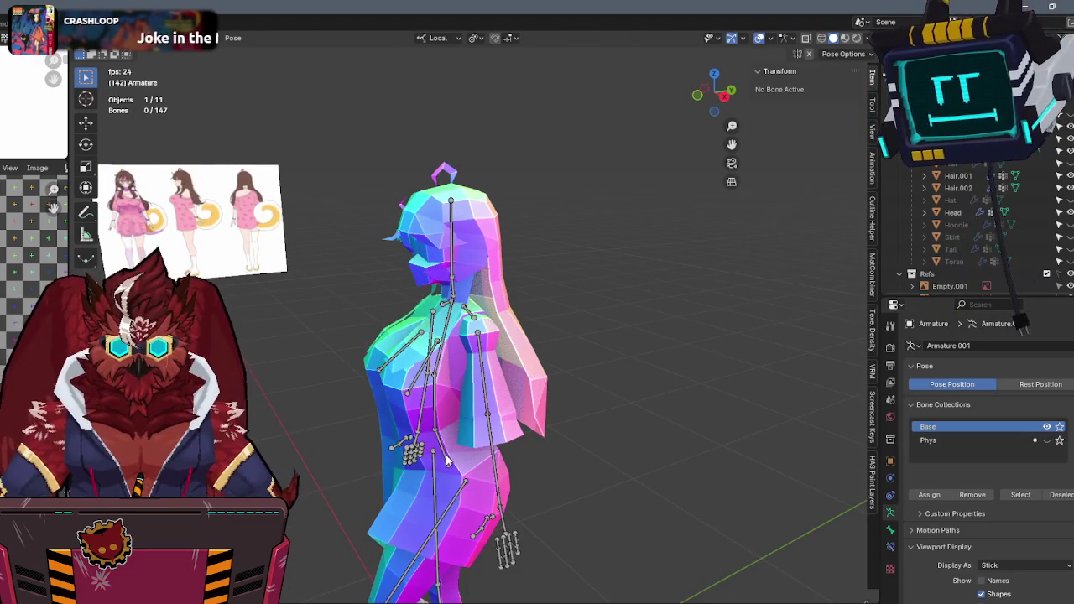
pyautogui.press('g')
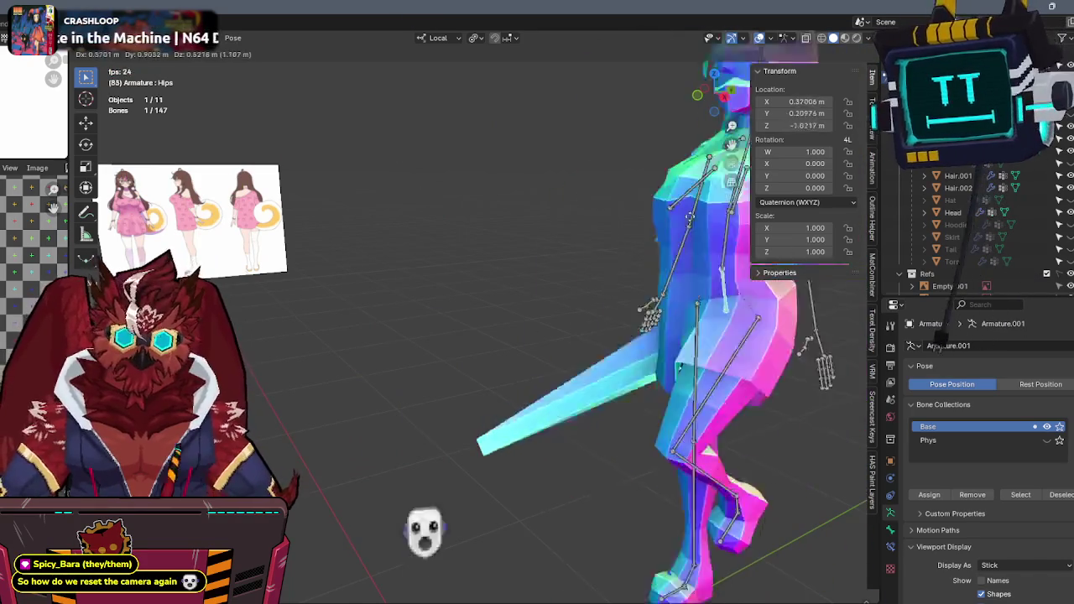
pyautogui.rightClick(744, 358)
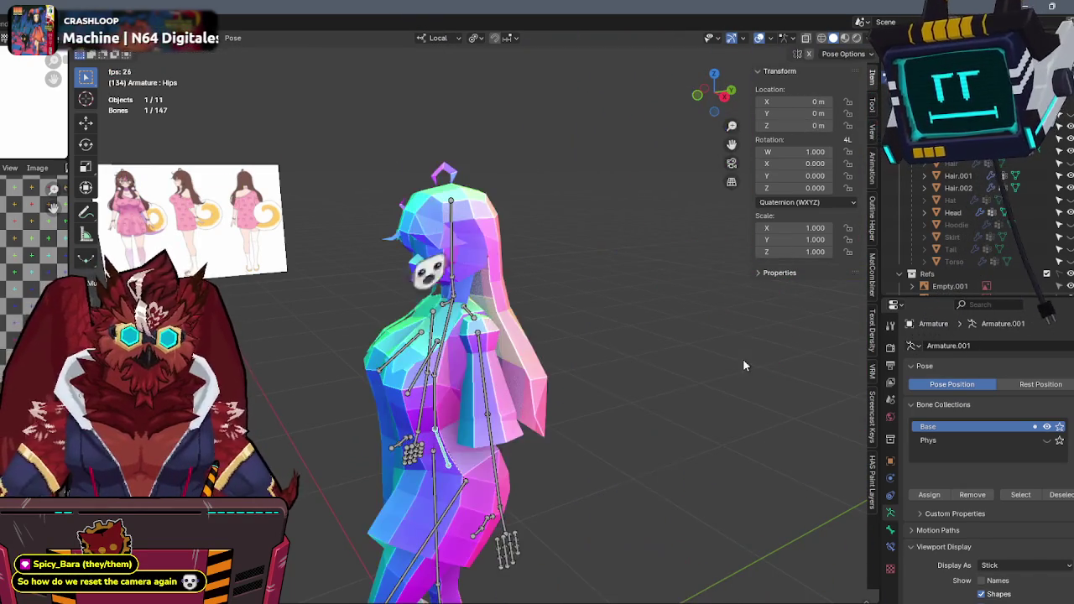
pyautogui.moveTo(650, 361); pyautogui.dragTo(649, 257, button='middle')
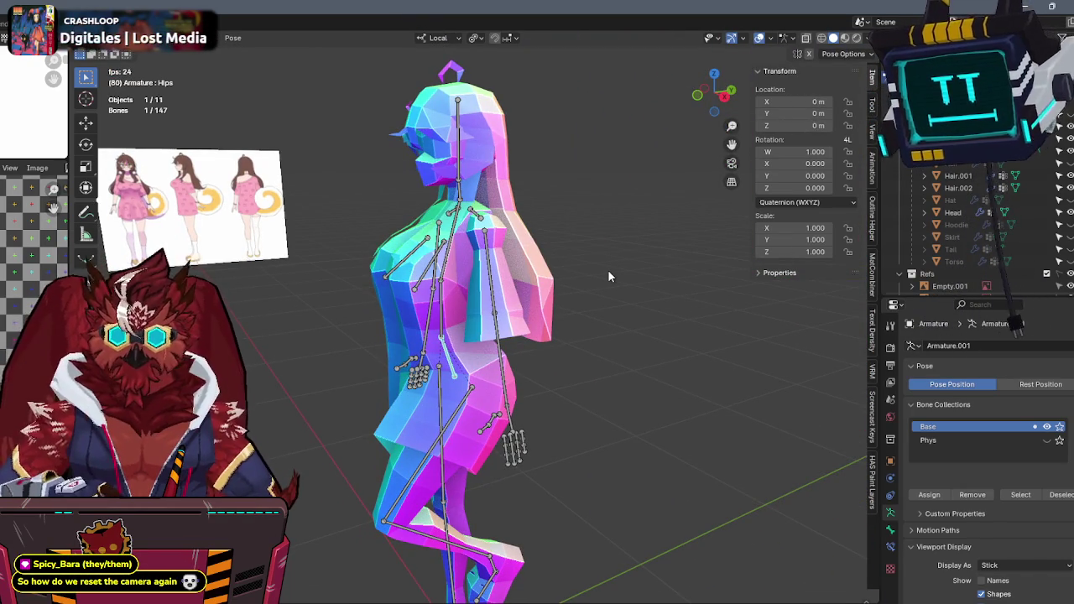
pyautogui.moveTo(608, 269)
pyautogui.mouseDown(button='middle')
pyautogui.moveTo(721, 198)
pyautogui.moveTo(662, 219)
pyautogui.moveTo(632, 262)
pyautogui.mouseUp(button='middle')
# Test-move the Hips bone again, cancel it, and return to Object Mode.
pyautogui.press('g')
pyautogui.press('Escape')
pyautogui.moveTo(478, 226); pyautogui.dragTo(514, 260, button='middle')
pyautogui.hotkey('ctrl', 'Tab')
# Inspect the torso's UpperLeg.L and Hips weights in Weight Paint, then return to Object Mode.
pyautogui.keyDown('shift'); pyautogui.click(464, 354); pyautogui.keyUp('shift')
pyautogui.hotkey('ctrl', 'Tab')
pyautogui.click(394, 274)
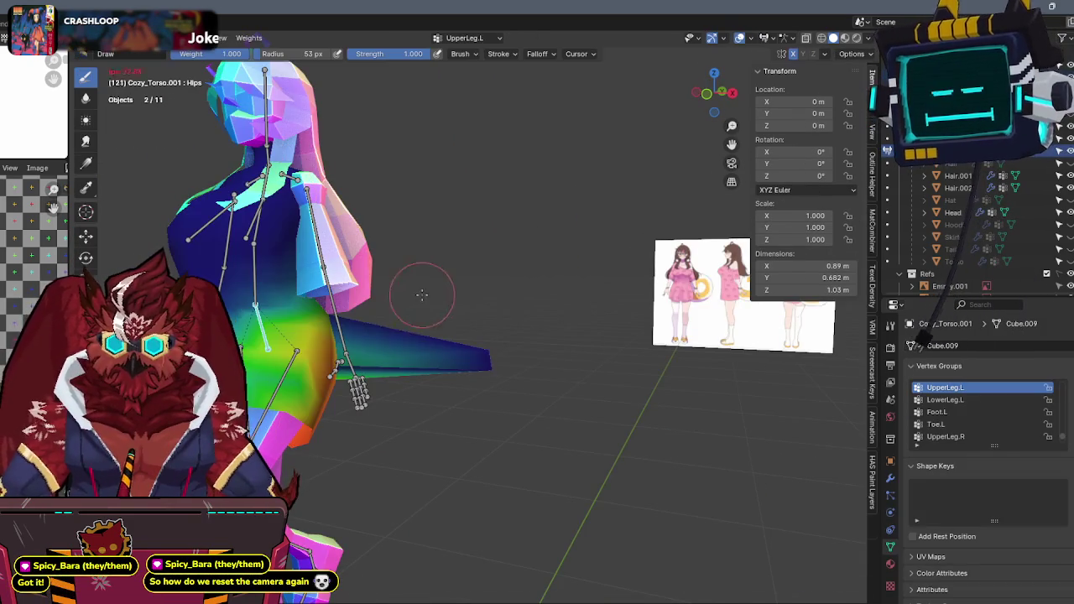
pyautogui.moveTo(484, 276)
pyautogui.mouseDown(button='middle')
pyautogui.moveTo(445, 323)
pyautogui.moveTo(426, 309)
pyautogui.moveTo(588, 353)
pyautogui.mouseUp(button='middle')
pyautogui.keyDown('ctrl'); pyautogui.click(443, 335); pyautogui.keyUp('ctrl')
pyautogui.moveTo(610, 312)
pyautogui.mouseDown(button='middle')
pyautogui.moveTo(400, 280)
pyautogui.moveTo(466, 302)
pyautogui.moveTo(673, 295)
pyautogui.moveTo(539, 283)
pyautogui.mouseUp(button='middle')
pyautogui.keyDown('ctrl'); pyautogui.click(466, 302); pyautogui.keyUp('ctrl')
pyautogui.hotkey('ctrl', 'Tab')
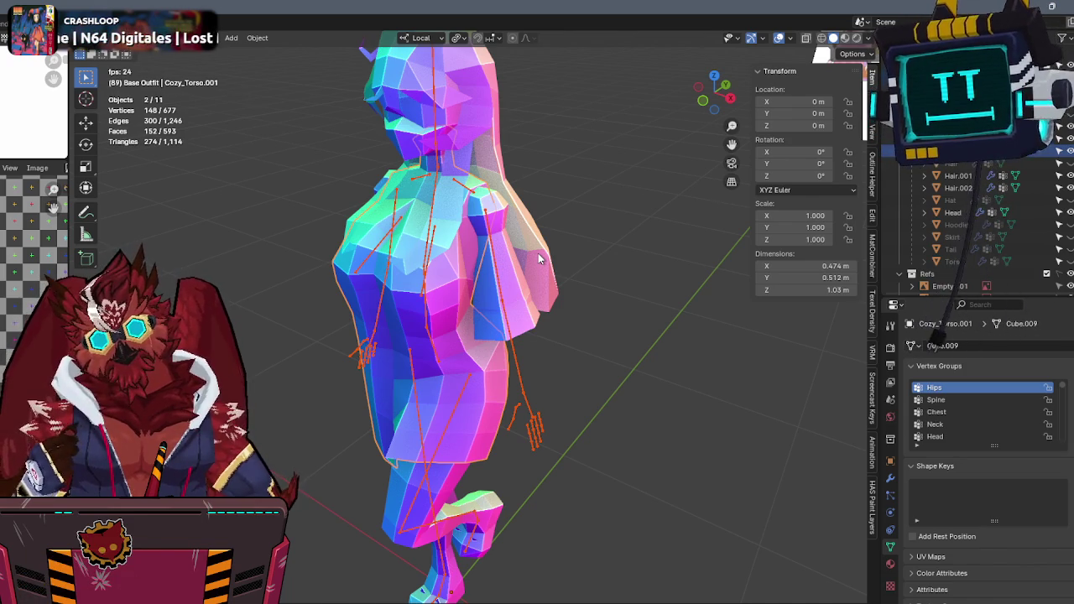
pyautogui.moveTo(558, 240); pyautogui.dragTo(617, 223, button='middle')
pyautogui.click(617, 223)
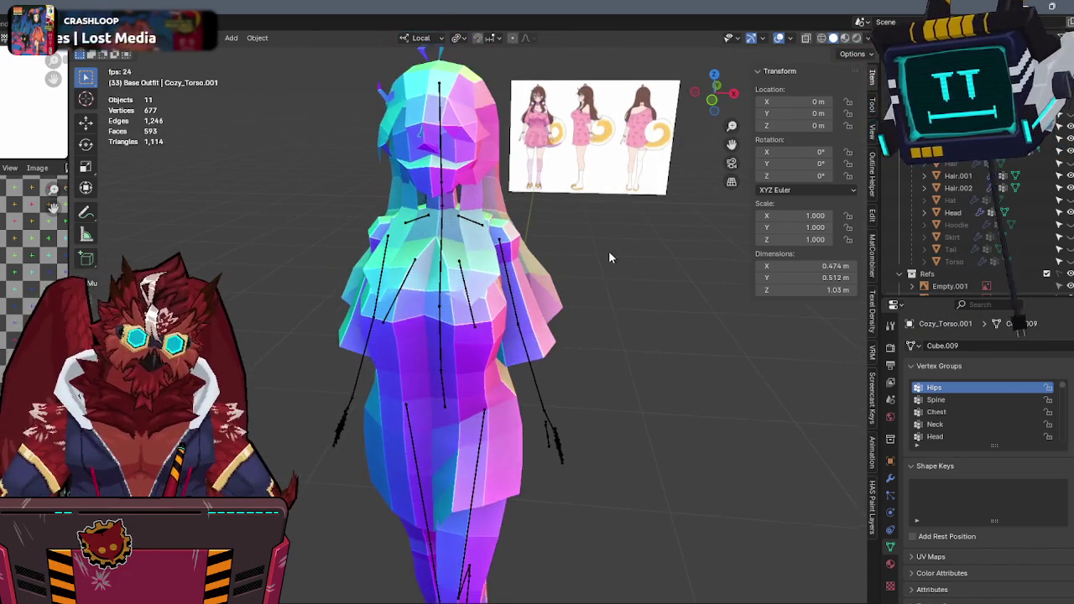
pyautogui.moveTo(682, 232); pyautogui.dragTo(572, 243, button='middle')
pyautogui.click(505, 327)
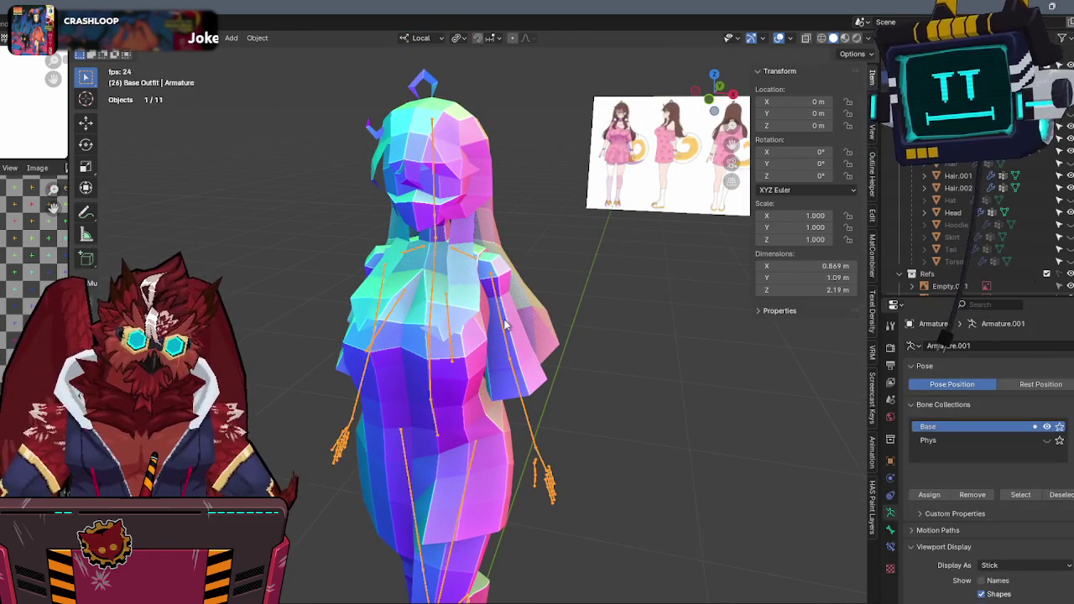
pyautogui.hotkey('ctrl', 'Tab')
pyautogui.press('r')
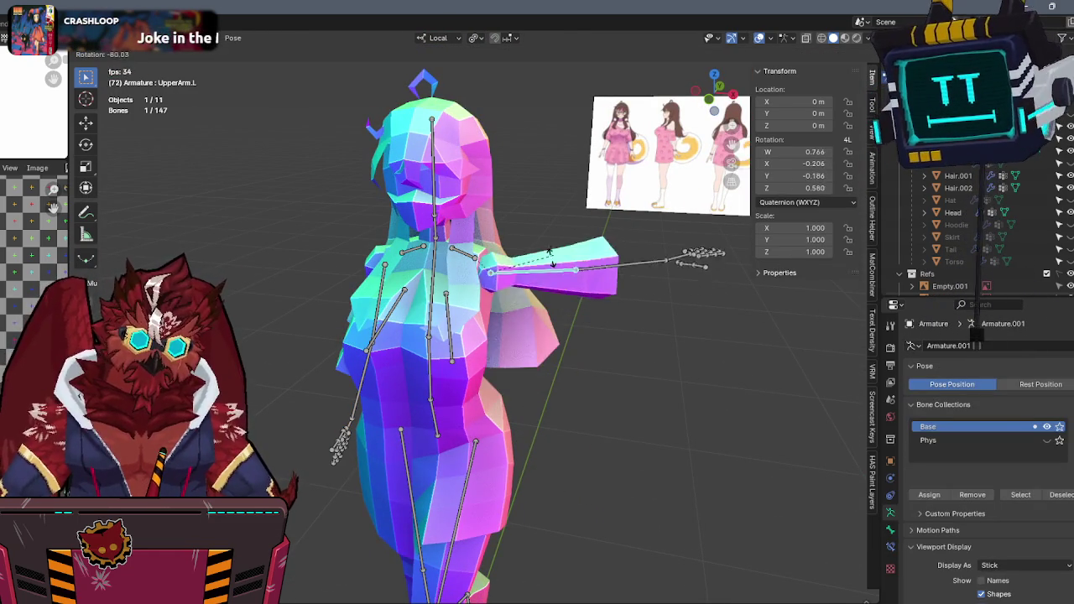
pyautogui.press('Escape')
pyautogui.hotkey('ctrl', 'Tab')
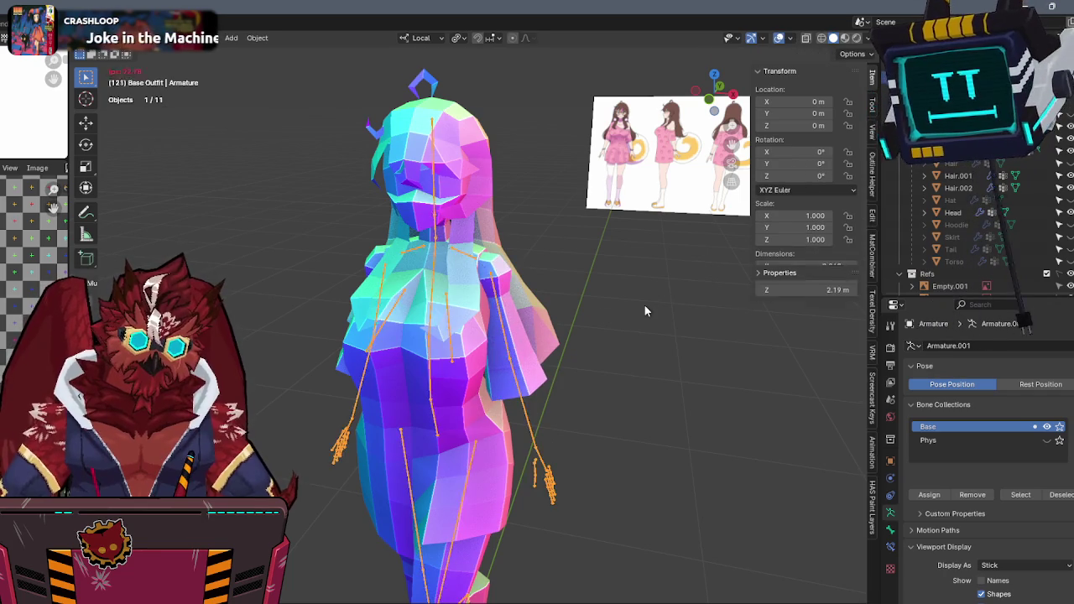
pyautogui.moveTo(642, 309); pyautogui.dragTo(601, 312, button='middle')
pyautogui.moveTo(568, 268)
pyautogui.mouseDown(button='middle')
pyautogui.moveTo(557, 302)
pyautogui.moveTo(597, 284)
pyautogui.moveTo(594, 205)
pyautogui.mouseUp(button='middle')
pyautogui.moveTo(571, 271)
pyautogui.mouseDown(button='middle')
pyautogui.moveTo(560, 164)
pyautogui.moveTo(255, 158)
pyautogui.moveTo(333, 148)
pyautogui.moveTo(460, 170)
pyautogui.moveTo(545, 152)
pyautogui.moveTo(587, 201)
pyautogui.moveTo(618, 188)
pyautogui.mouseUp(button='middle')
pyautogui.scroll(3, 618, 188)
pyautogui.scroll(3, 618, 188)
pyautogui.moveTo(527, 186)
pyautogui.mouseDown(button='middle')
pyautogui.moveTo(514, 214)
pyautogui.moveTo(491, 216)
pyautogui.moveTo(550, 235)
pyautogui.moveTo(519, 324)
pyautogui.mouseUp(button='middle')
pyautogui.press('Tab')
pyautogui.keyDown('shift'); pyautogui.click(506, 332); pyautogui.keyUp('shift')
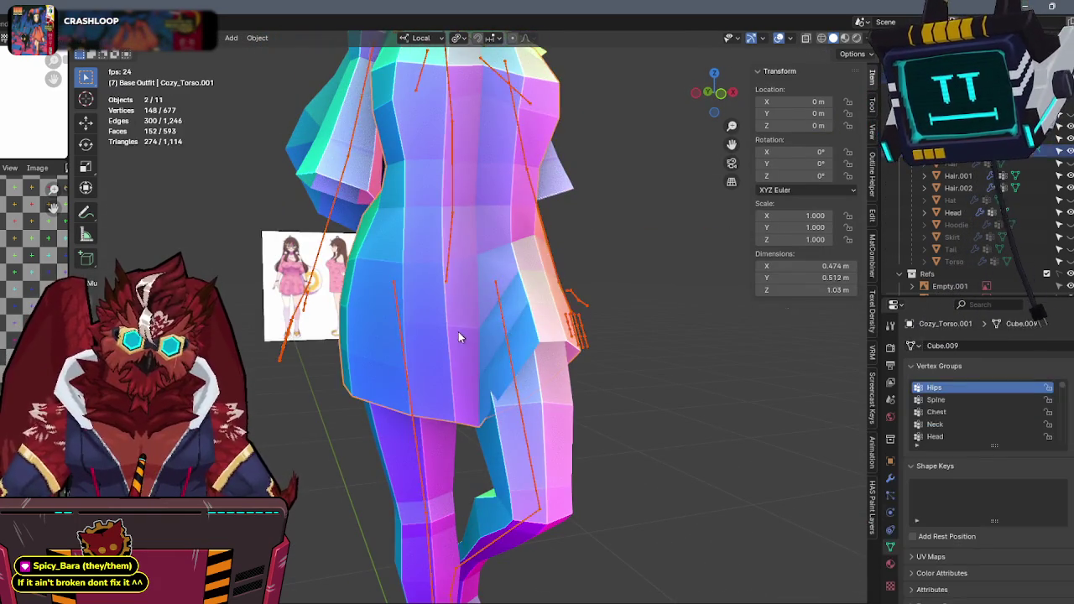
pyautogui.keyDown('shift'); pyautogui.click(456, 331); pyautogui.keyUp('shift')
pyautogui.hotkey('ctrl', 'Tab')
pyautogui.click(355, 288)
pyautogui.keyDown('ctrl'); pyautogui.click(508, 335); pyautogui.keyUp('ctrl')
pyautogui.moveTo(508, 336)
pyautogui.mouseDown()
pyautogui.moveTo(467, 427)
pyautogui.moveTo(479, 395)
pyautogui.moveTo(469, 380)
pyautogui.mouseUp()
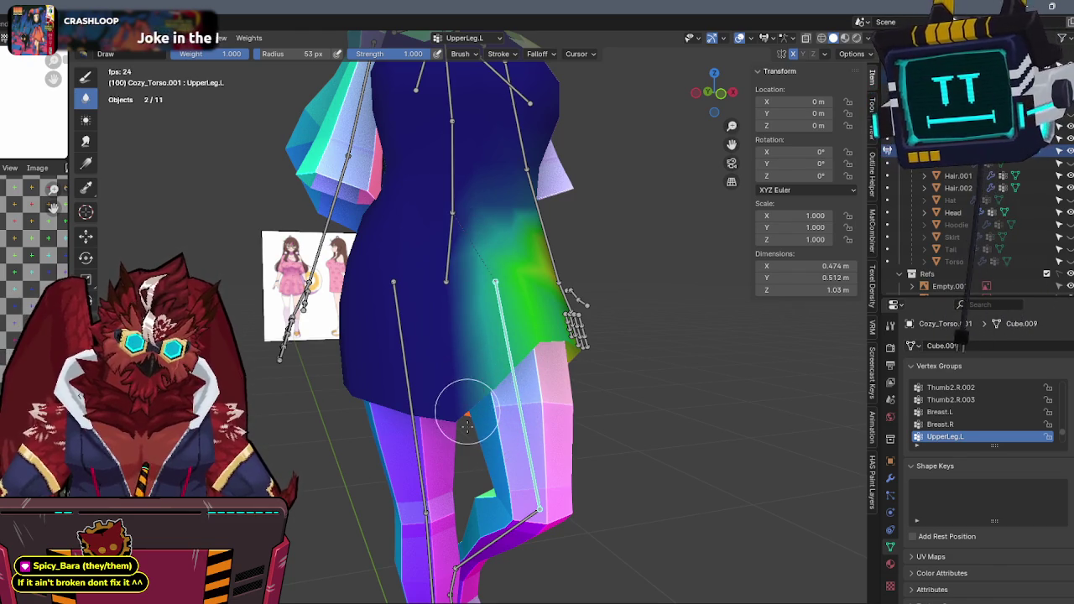
pyautogui.hotkey('ctrl', 'z')
pyautogui.moveTo(655, 273)
pyautogui.mouseDown(button='middle')
pyautogui.moveTo(576, 282)
pyautogui.moveTo(628, 293)
pyautogui.mouseUp(button='middle')
pyautogui.scroll(-4, 621, 306)
pyautogui.hotkey('ctrl', 'Tab')
pyautogui.moveTo(576, 327)
pyautogui.mouseDown(button='middle')
pyautogui.moveTo(593, 321)
pyautogui.moveTo(605, 332)
pyautogui.moveTo(524, 304)
pyautogui.moveTo(603, 287)
pyautogui.mouseUp(button='middle')
pyautogui.click(594, 315)
pyautogui.scroll(3, 534, 303)
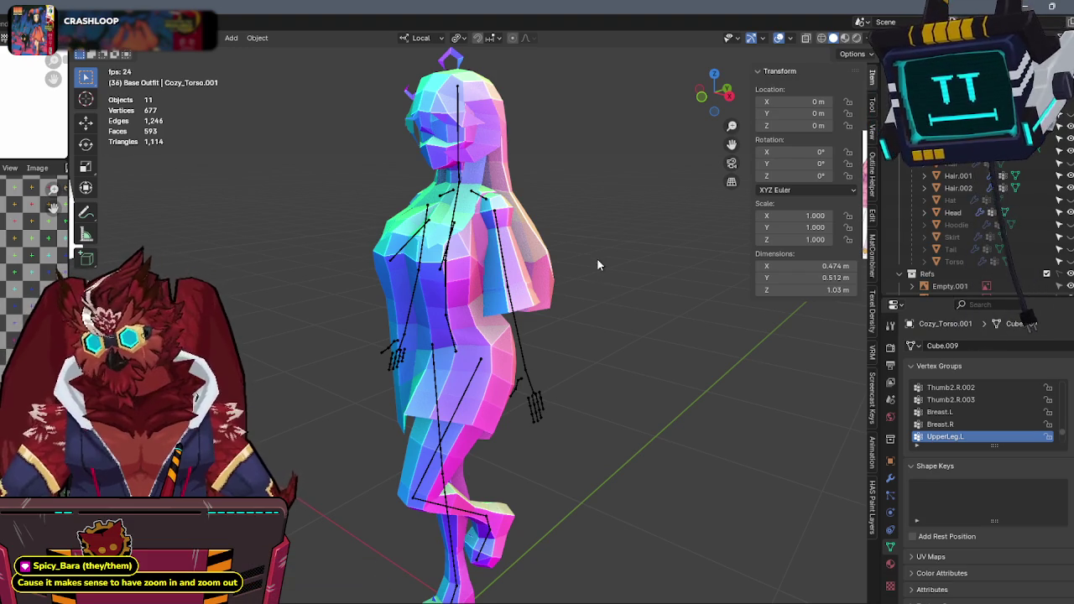
# In front orthographic view with X-ray toggled, zoom in and select the torso at the neck.
pyautogui.press('KP_1')
pyautogui.hotkey('alt', 'z')
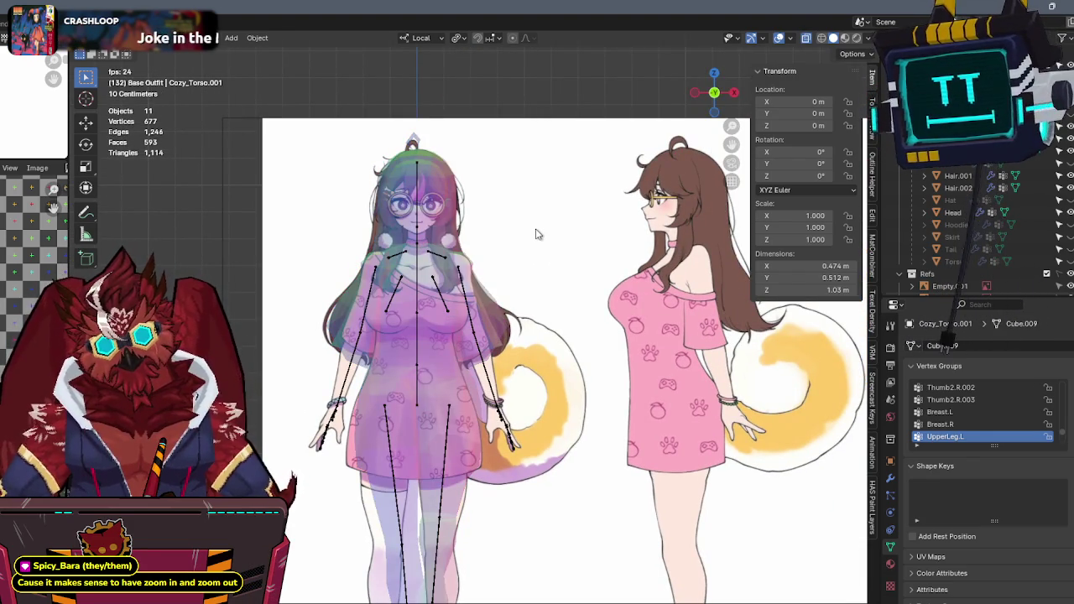
pyautogui.hotkey('alt', 'z')
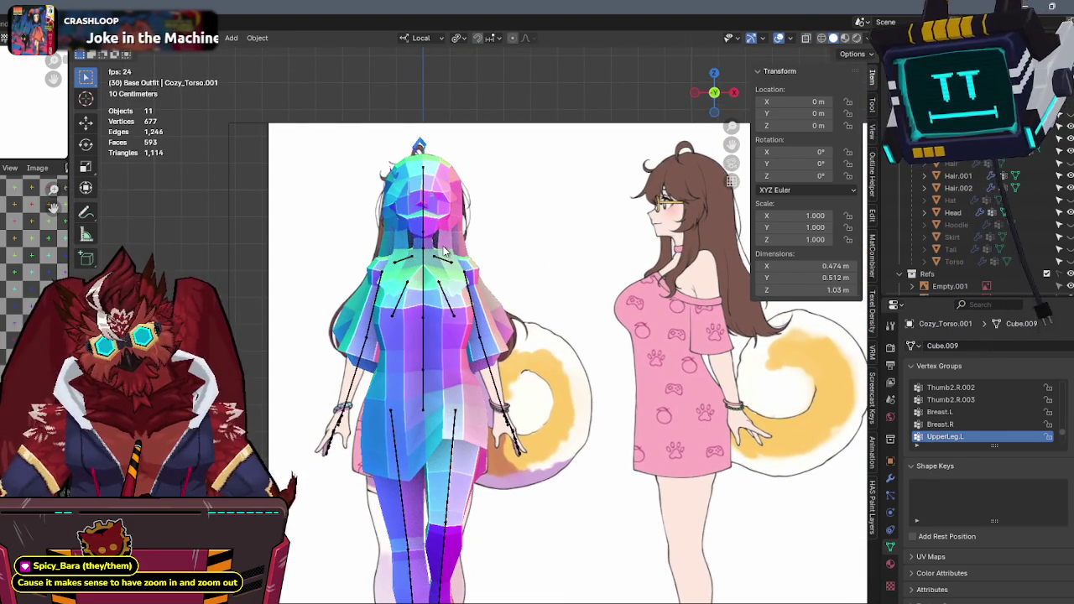
pyautogui.hotkey('alt', 'z')
pyautogui.scroll(3, 457, 255)
pyautogui.scroll(2, 470, 259)
pyautogui.scroll(2, 484, 261)
pyautogui.scroll(-2, 485, 256)
pyautogui.hotkey('alt', 'z')
pyautogui.click(483, 289)
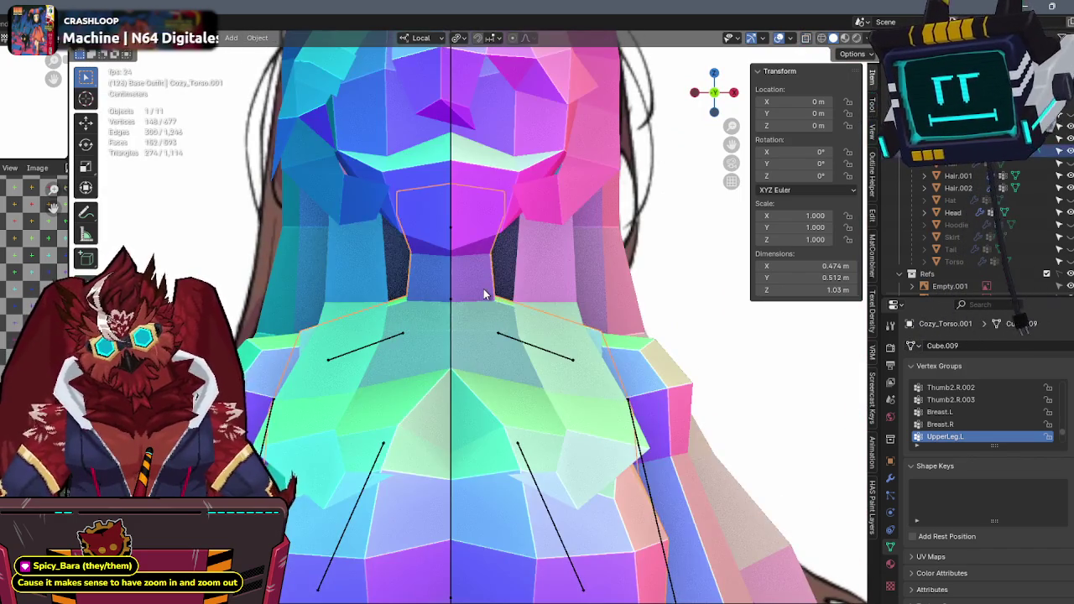
pyautogui.hotkey('alt', 'z')
pyautogui.hotkey('alt', 'z')
# Duplicate the neck's bottom edge loop and separate it into new object Cozy_Torso.002.
pyautogui.press('Tab')
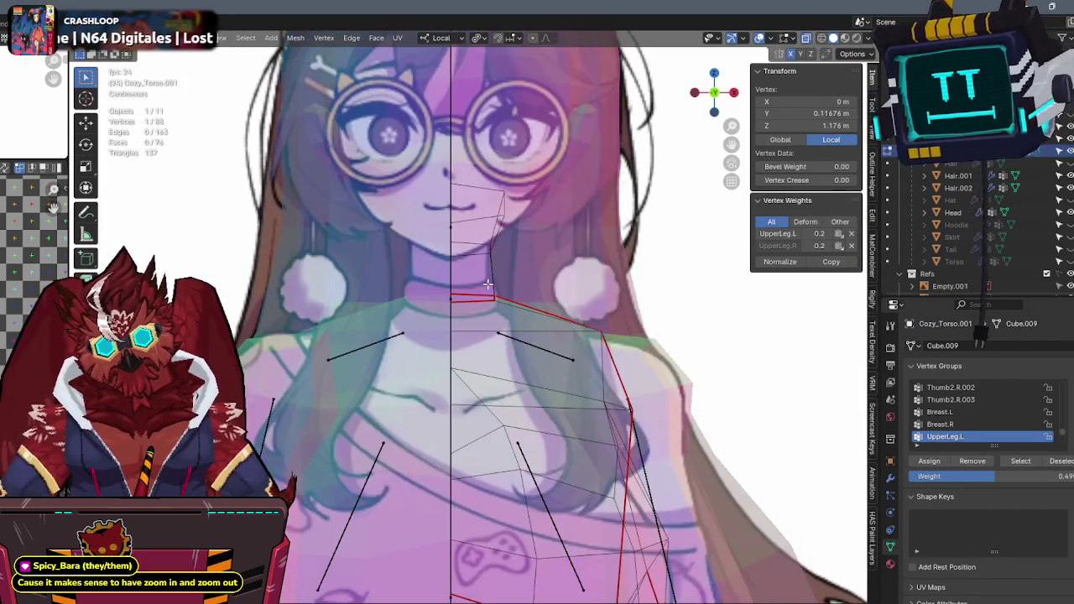
pyautogui.press('l')
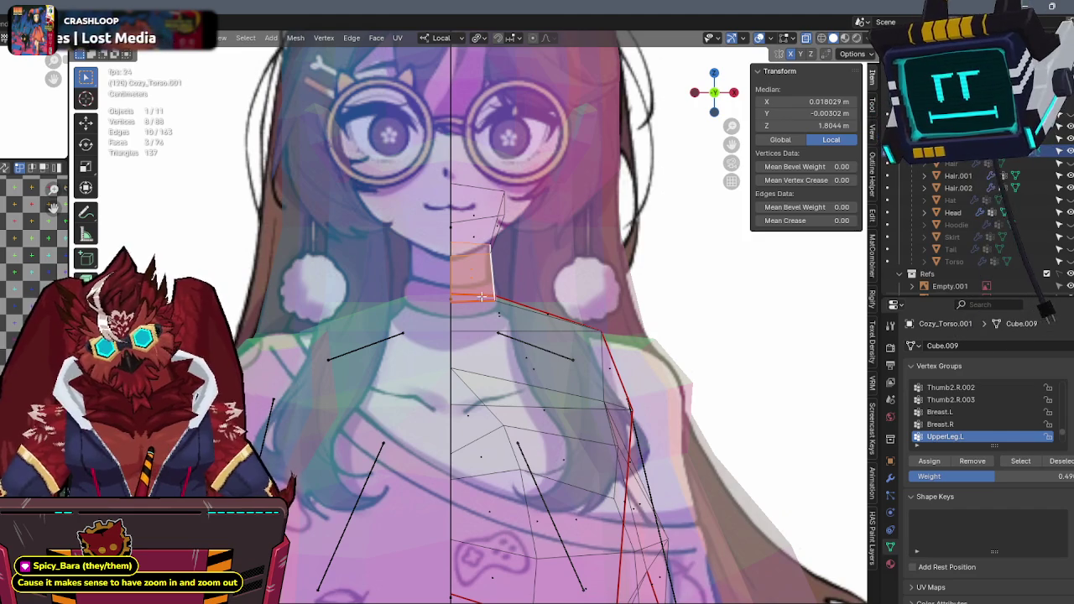
pyautogui.moveTo(502, 281); pyautogui.dragTo(436, 303)
pyautogui.hotkey('shift', 'd')
pyautogui.press('Escape')
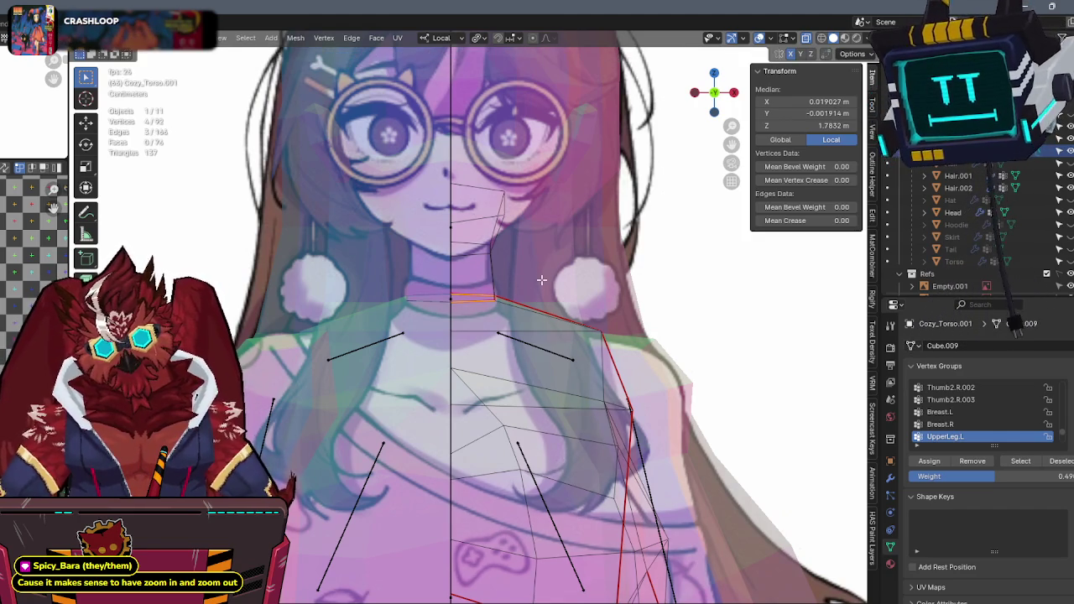
pyautogui.press('Tab')
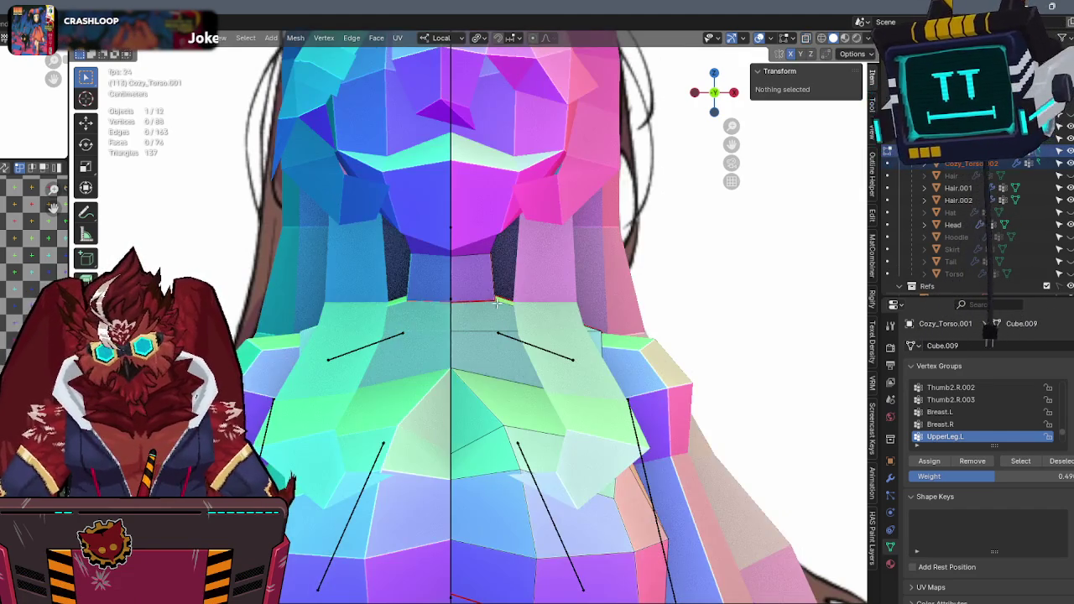
# Extrude the new neck ring upward into a short band.
pyautogui.press('Tab')
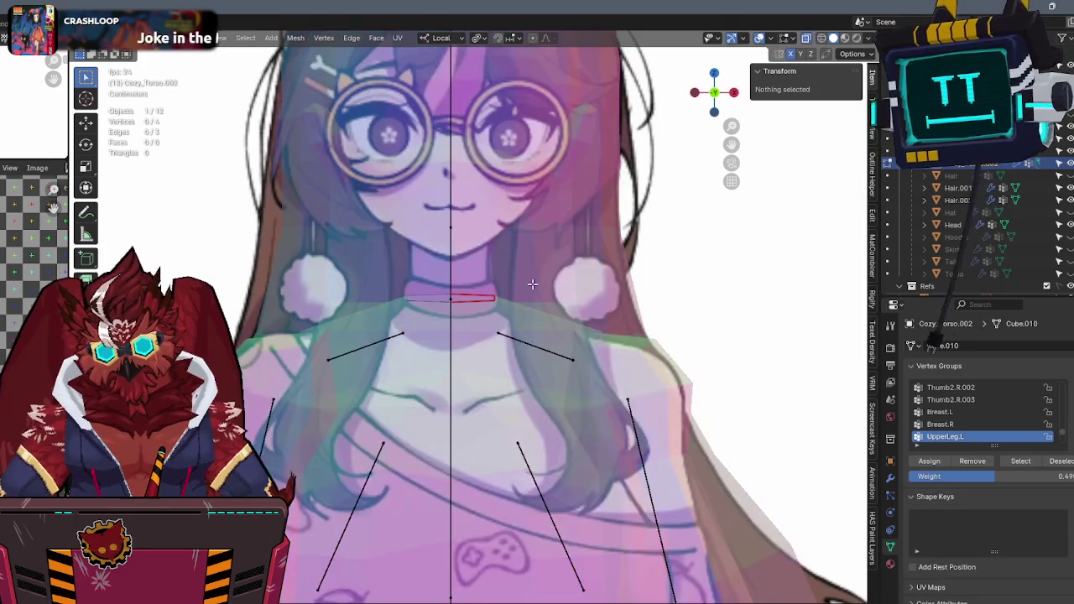
pyautogui.press('a')
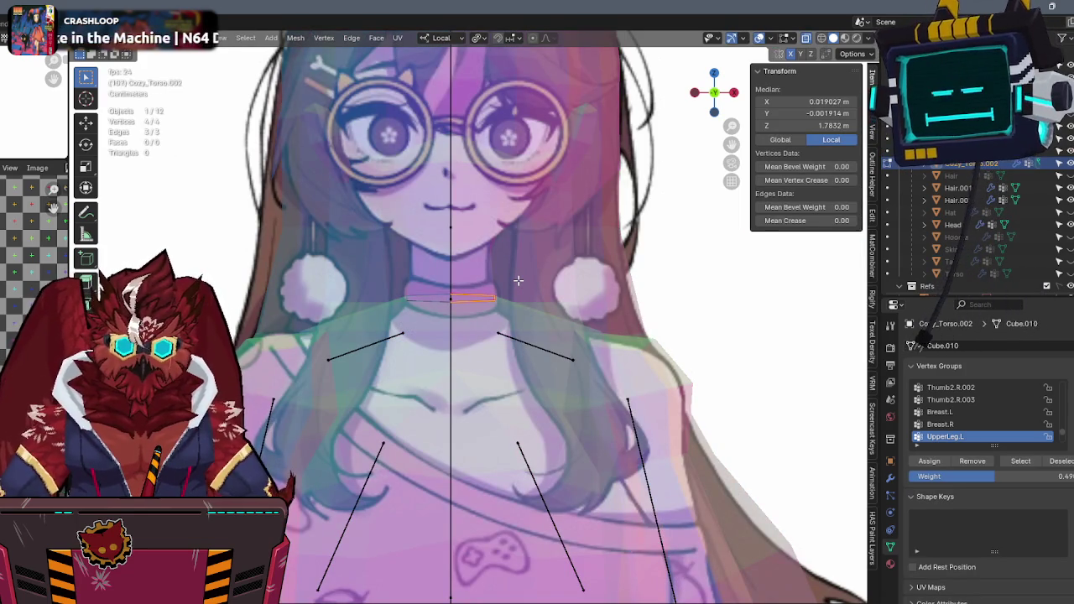
pyautogui.press('e')
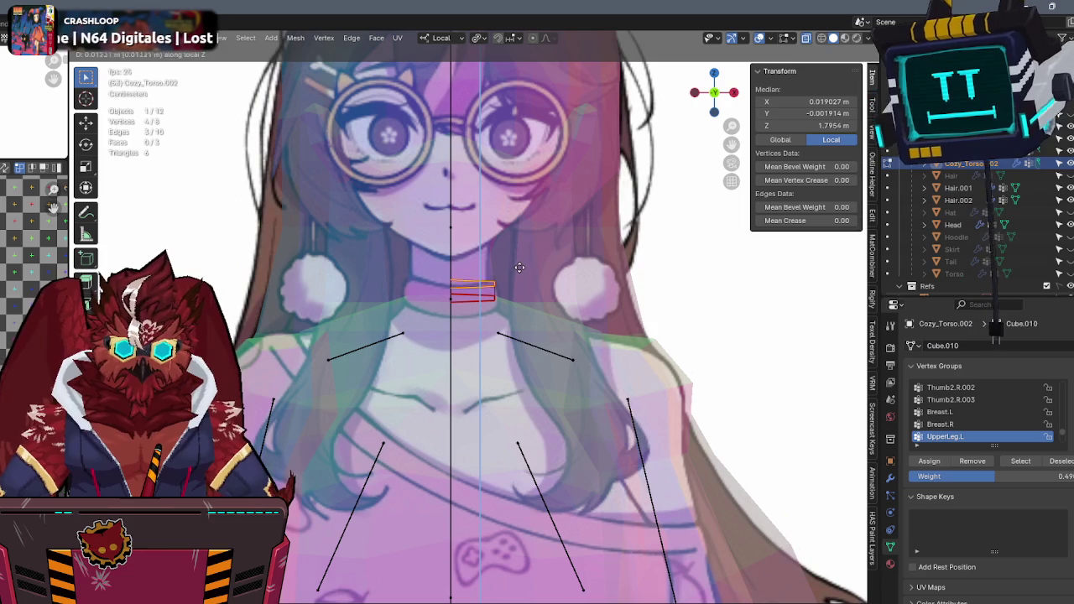
pyautogui.click(512, 257)
# Thicken the band outward with Alt+S and lower its bottom edge loop slightly along Z.
pyautogui.click(890, 481)
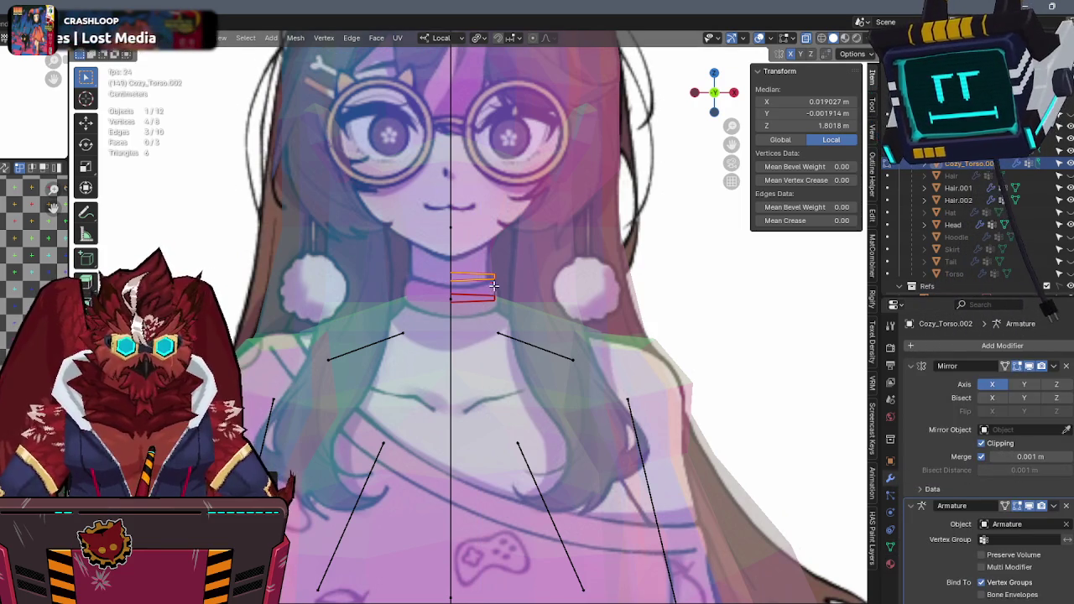
pyautogui.press('a')
pyautogui.hotkey('alt', 's')
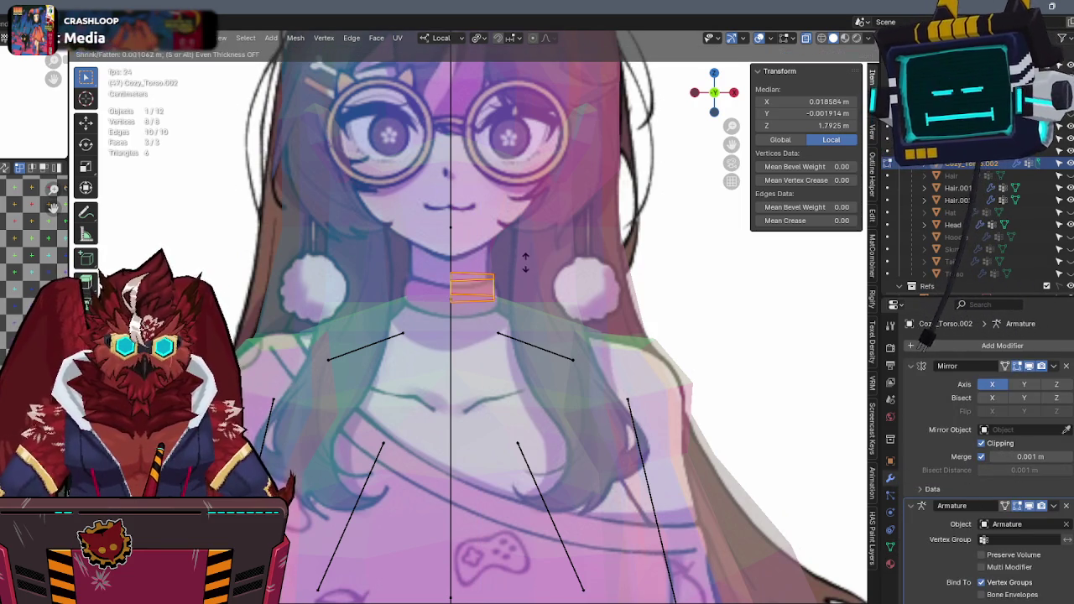
pyautogui.click(517, 265)
pyautogui.keyDown('alt'); pyautogui.click(503, 297); pyautogui.keyUp('alt')
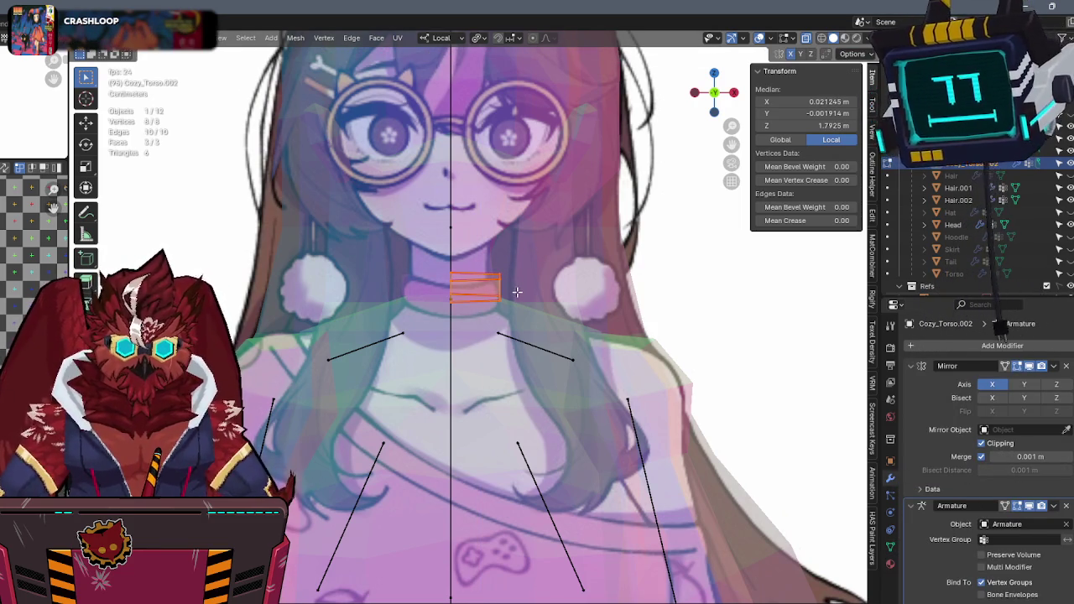
pyautogui.press('g')
pyautogui.press('z')
pyautogui.click(524, 312)
# Select the ring's top edges, isolate them in Local View, and fill the opening with a face.
pyautogui.moveTo(735, 94); pyautogui.dragTo(494, 228)
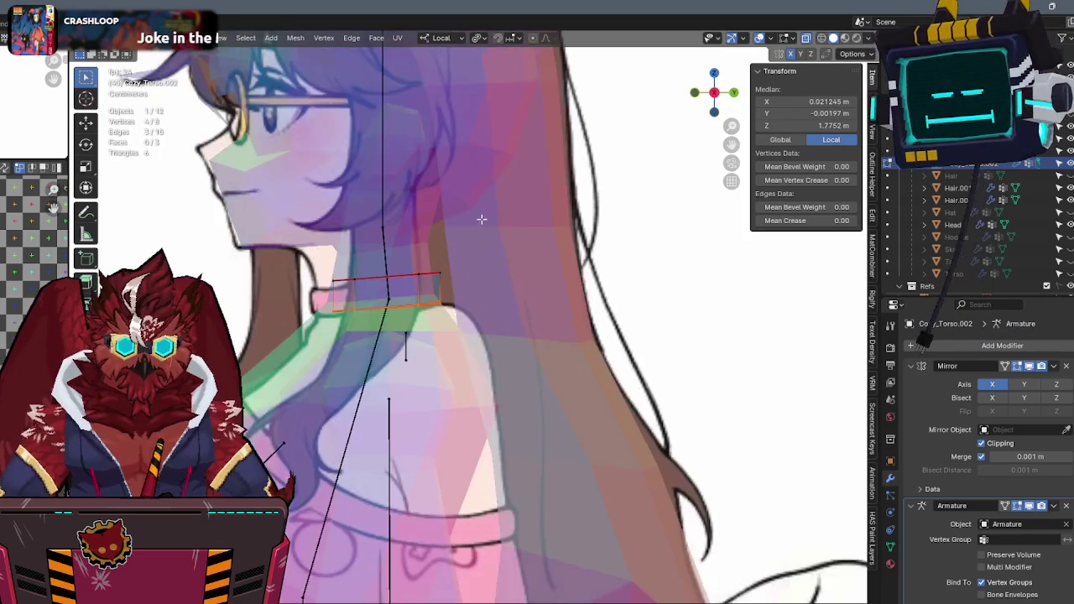
pyautogui.scroll(5, 563, 269)
pyautogui.moveTo(641, 285); pyautogui.dragTo(538, 342, button='middle')
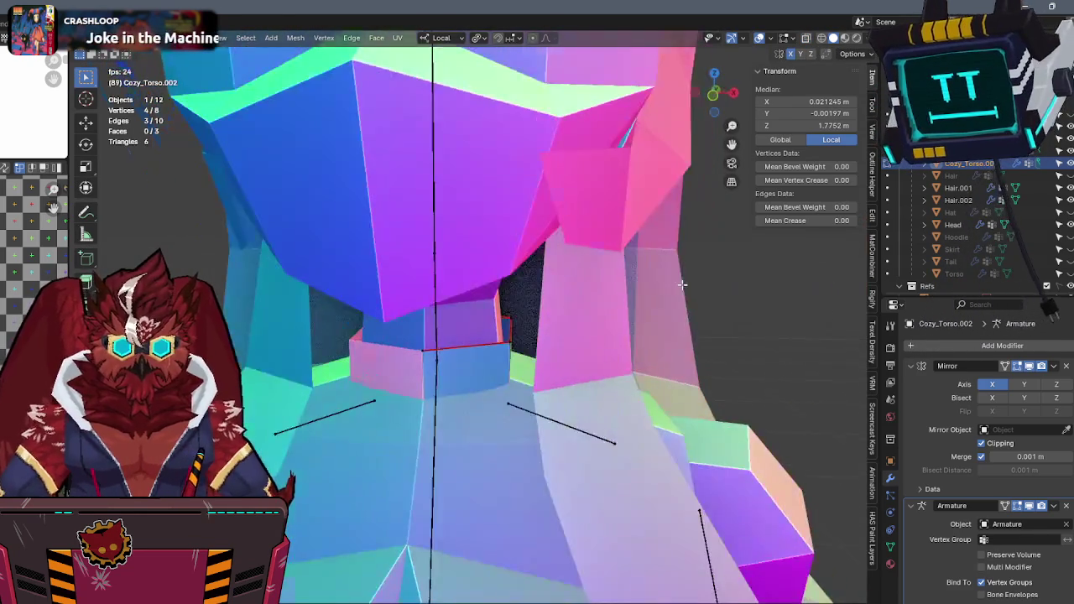
pyautogui.click(493, 334)
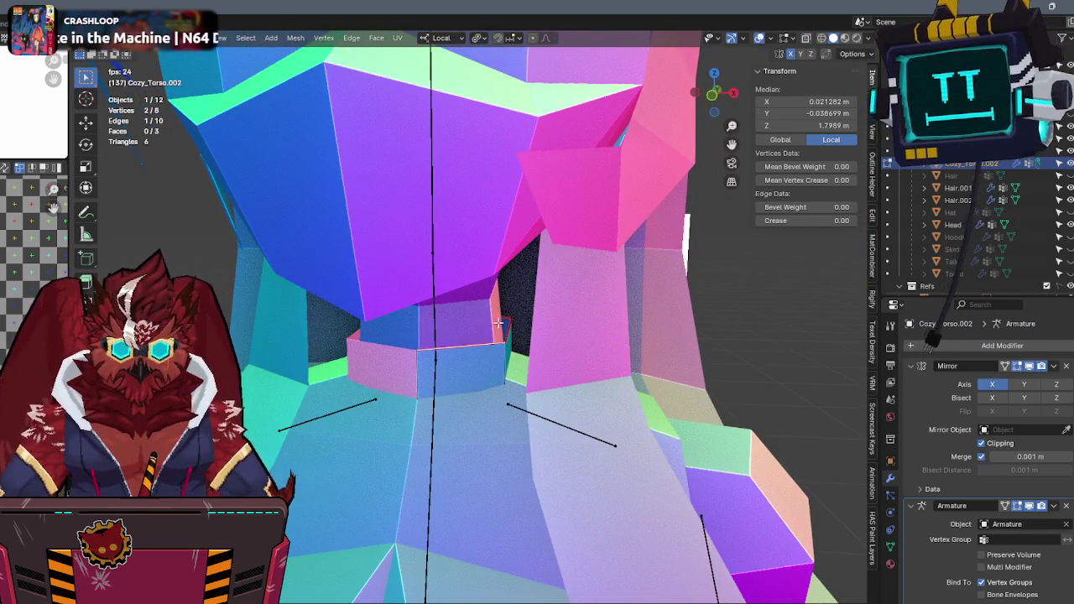
pyautogui.keyDown('shift'); pyautogui.click(505, 324); pyautogui.keyUp('shift')
pyautogui.press('KP_Divide')
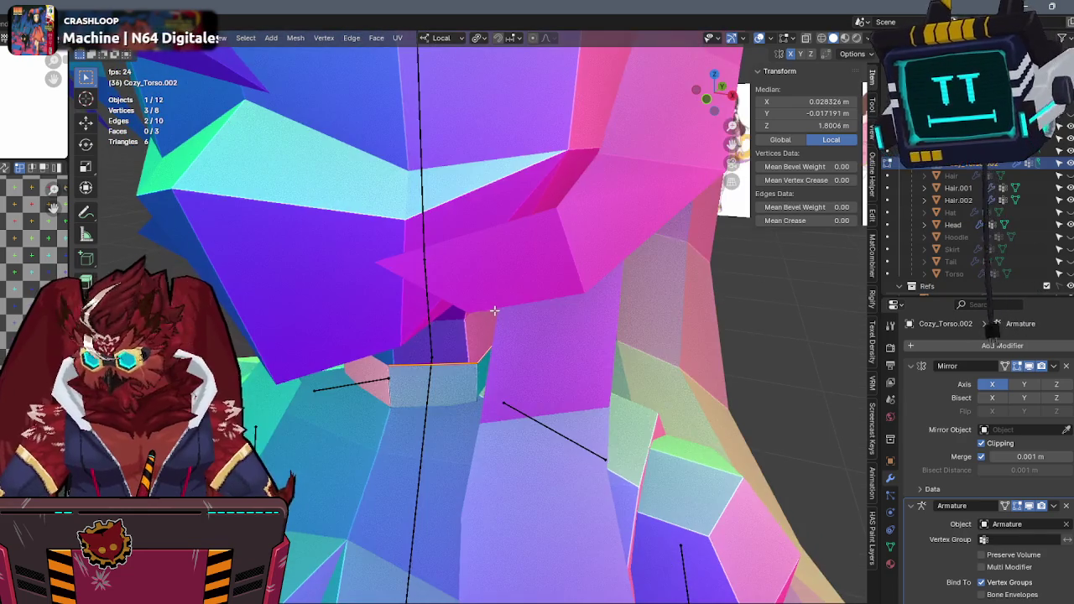
pyautogui.keyDown('shift'); pyautogui.click(503, 306); pyautogui.keyUp('shift')
pyautogui.press('f')
pyautogui.moveTo(509, 307); pyautogui.dragTo(525, 204, button='middle')
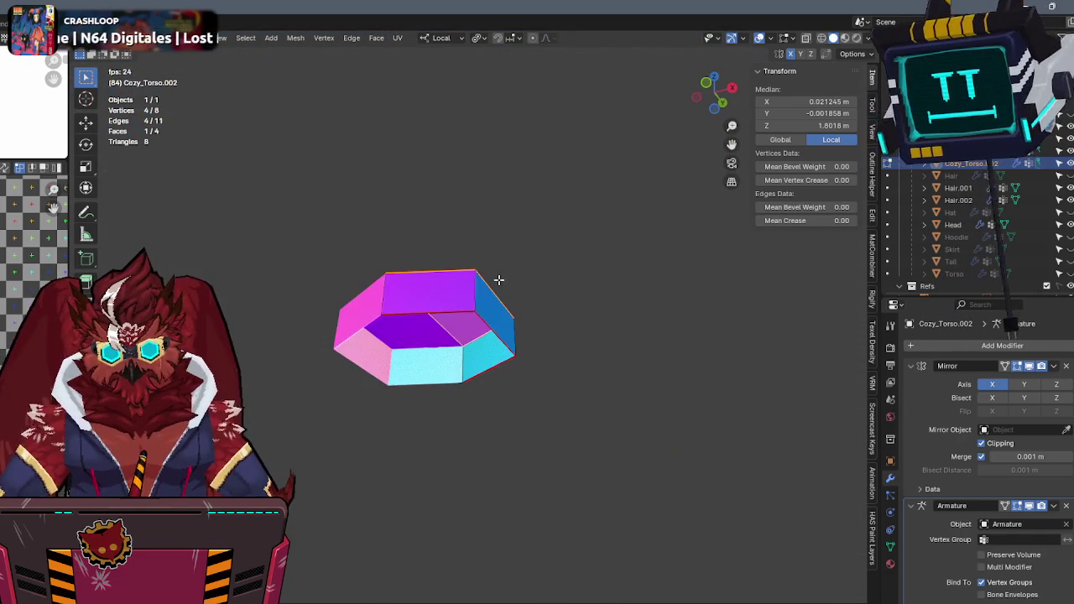
# Select the other open edges of the ring and fill them with a face.
pyautogui.click(447, 311)
pyautogui.keyDown('shift'); pyautogui.click(478, 321); pyautogui.keyUp('shift')
pyautogui.moveTo(494, 370)
pyautogui.mouseDown(button='middle')
pyautogui.moveTo(540, 288)
pyautogui.moveTo(540, 389)
pyautogui.mouseUp(button='middle')
pyautogui.press('f')
# Recalculate the ring's normals outside and verify them with Face Orientation.
pyautogui.press('a')
pyautogui.press('F3')
pyautogui.click(656, 417)
pyautogui.moveTo(626, 367)
pyautogui.mouseDown(button='middle')
pyautogui.moveTo(596, 391)
pyautogui.moveTo(599, 367)
pyautogui.mouseUp(button='middle')
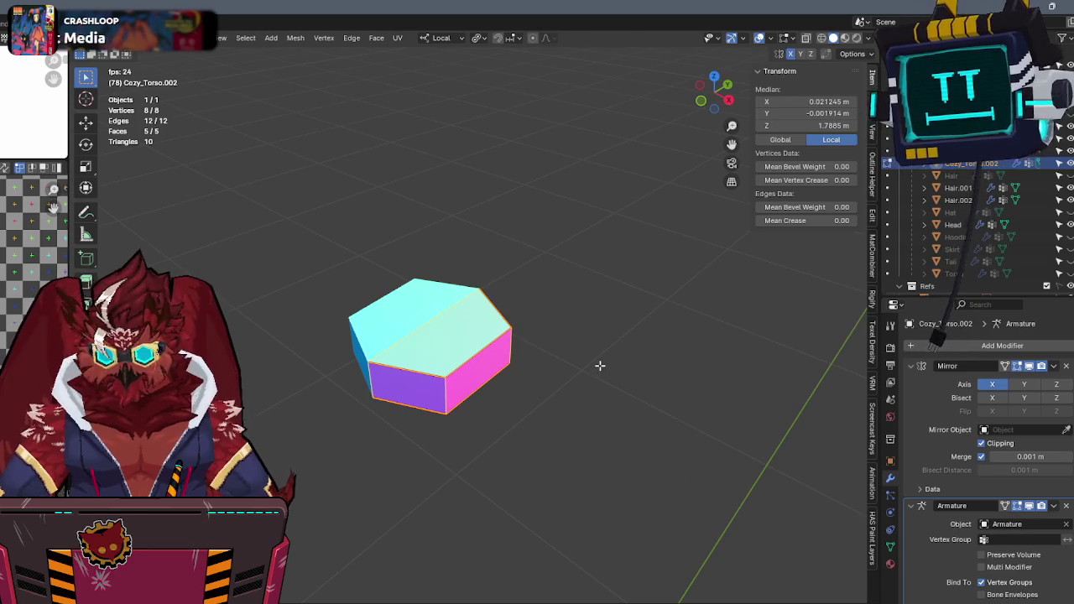
pyautogui.press('q')
pyautogui.click(584, 333)
pyautogui.press('q')
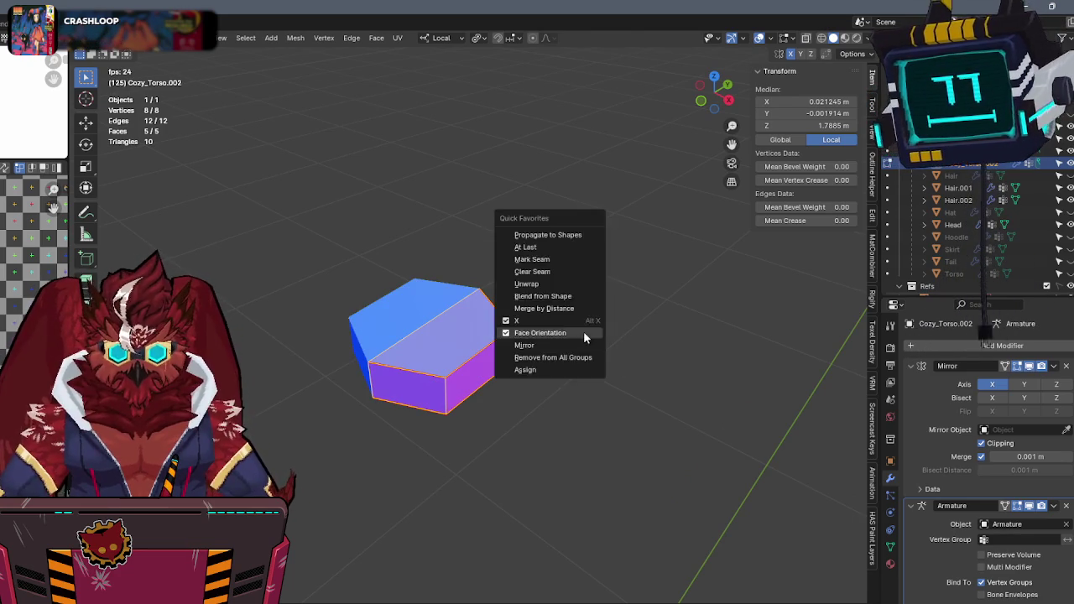
pyautogui.click(585, 333)
pyautogui.moveTo(593, 333)
pyautogui.mouseDown(button='middle')
pyautogui.moveTo(638, 293)
pyautogui.moveTo(653, 307)
pyautogui.moveTo(613, 285)
pyautogui.moveTo(596, 316)
pyautogui.mouseUp(button='middle')
# Return to Object Mode, exit Local View, and switch to front view.
pyautogui.press('Tab')
pyautogui.press('KP_Divide')
pyautogui.click(714, 113)
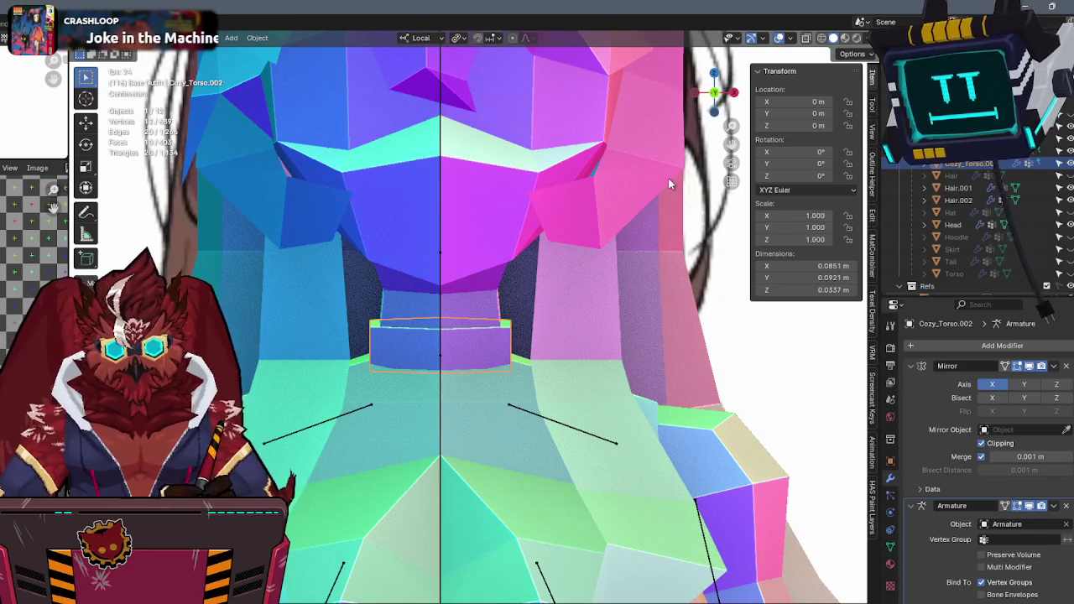
# Isolate the neck ring in Local View and inspect its mesh in Edit Mode with X-ray.
pyautogui.moveTo(621, 218); pyautogui.dragTo(552, 281, button='middle')
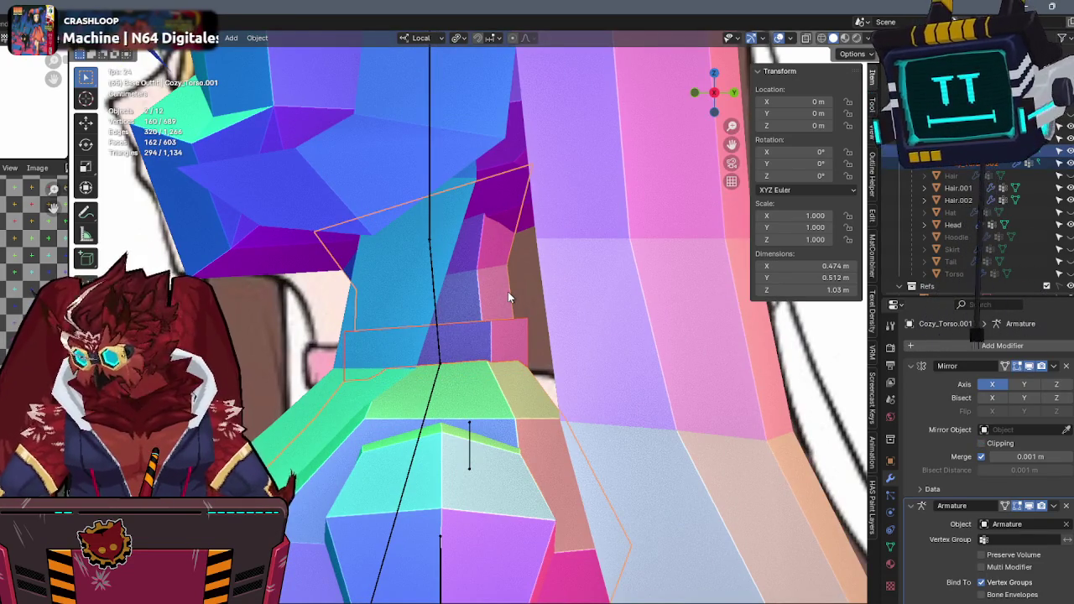
pyautogui.press('KP_Divide')
pyautogui.press('Tab')
pyautogui.hotkey('alt', 'z')
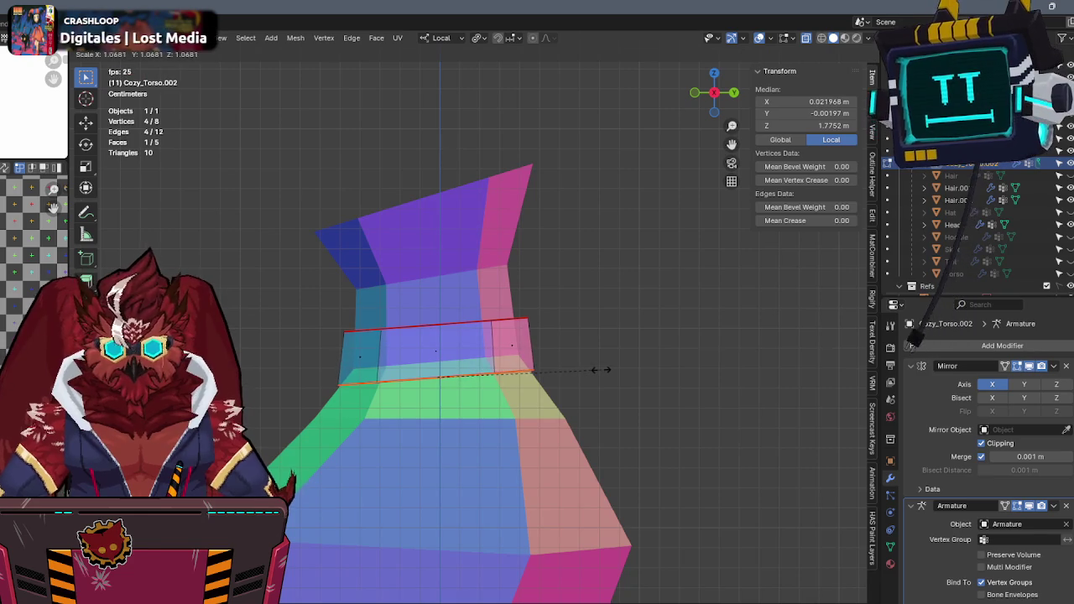
pyautogui.hotkey('alt', 'z')
pyautogui.press('Tab')
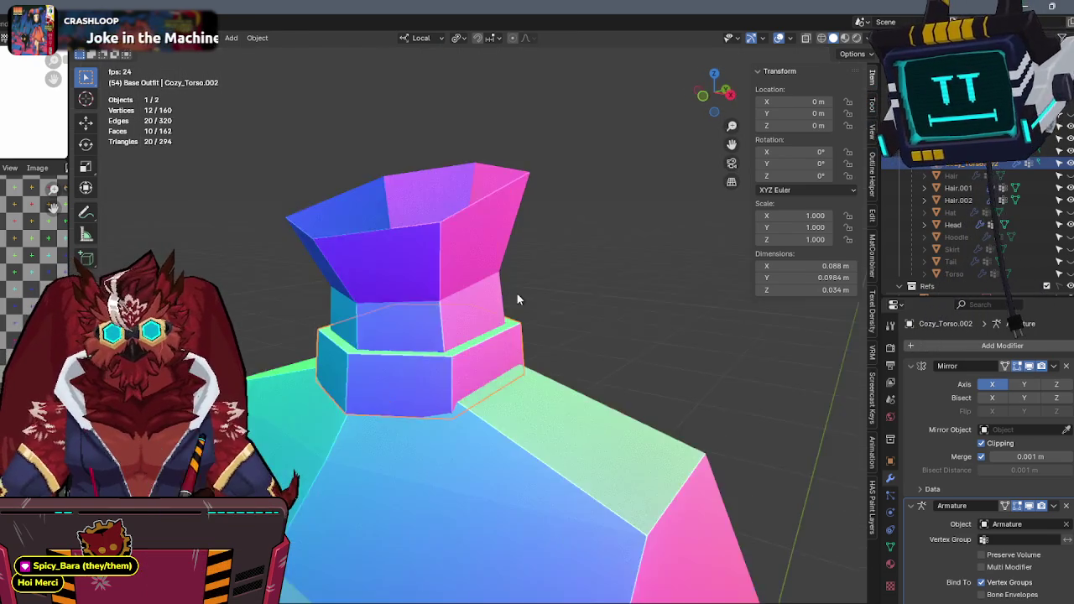
# Move one ring edge with G in X-ray so it hugs the neck.
pyautogui.press('Tab')
pyautogui.hotkey('alt', 'z')
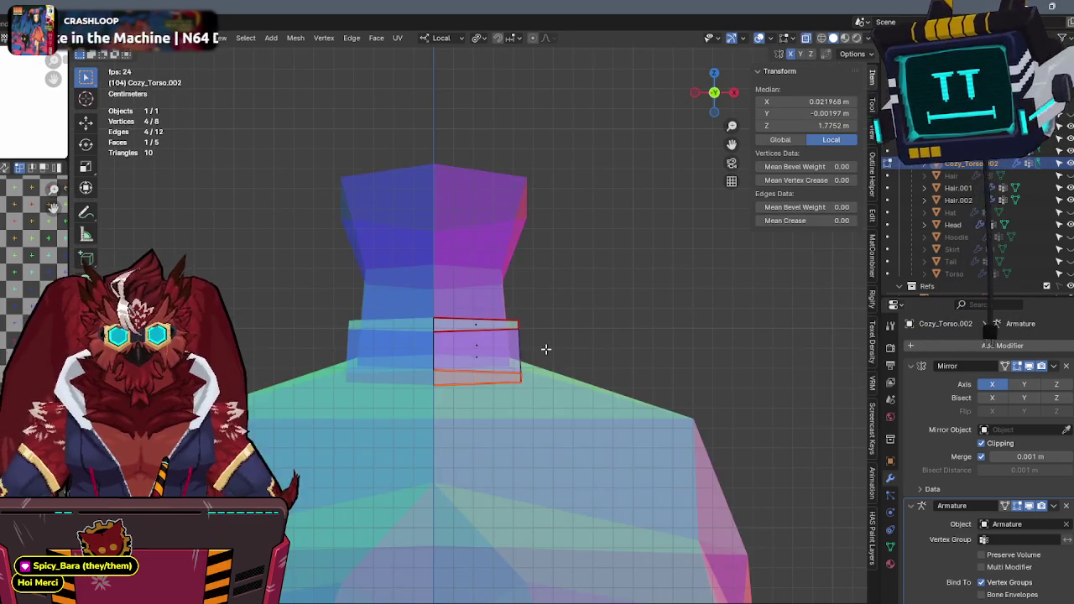
pyautogui.click(523, 369)
pyautogui.press('g')
pyautogui.click(536, 344)
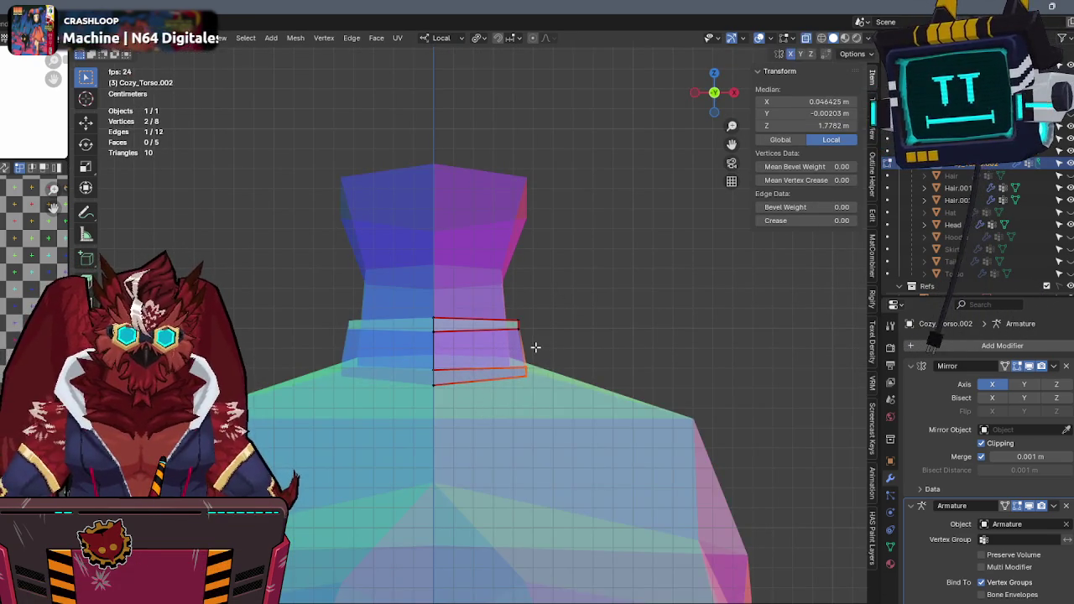
pyautogui.hotkey('alt', 'z')
pyautogui.moveTo(587, 276)
pyautogui.mouseDown(button='middle')
pyautogui.moveTo(501, 297)
pyautogui.moveTo(631, 297)
pyautogui.moveTo(593, 283)
pyautogui.moveTo(642, 268)
pyautogui.moveTo(573, 276)
pyautogui.moveTo(408, 252)
pyautogui.moveTo(460, 278)
pyautogui.mouseUp(button='middle')
pyautogui.press('Tab')
pyautogui.press('Tab')
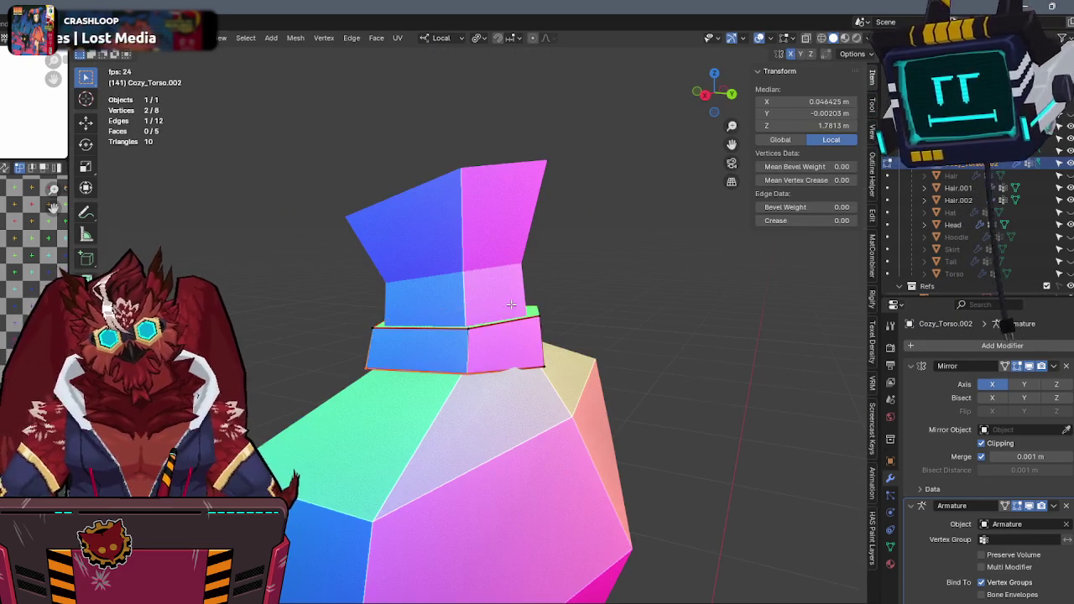
# Move an edge on the ring's right side to fit, then return to front view with the full character.
pyautogui.moveTo(714, 92); pyautogui.dragTo(709, 94)
pyautogui.hotkey('alt', 'z')
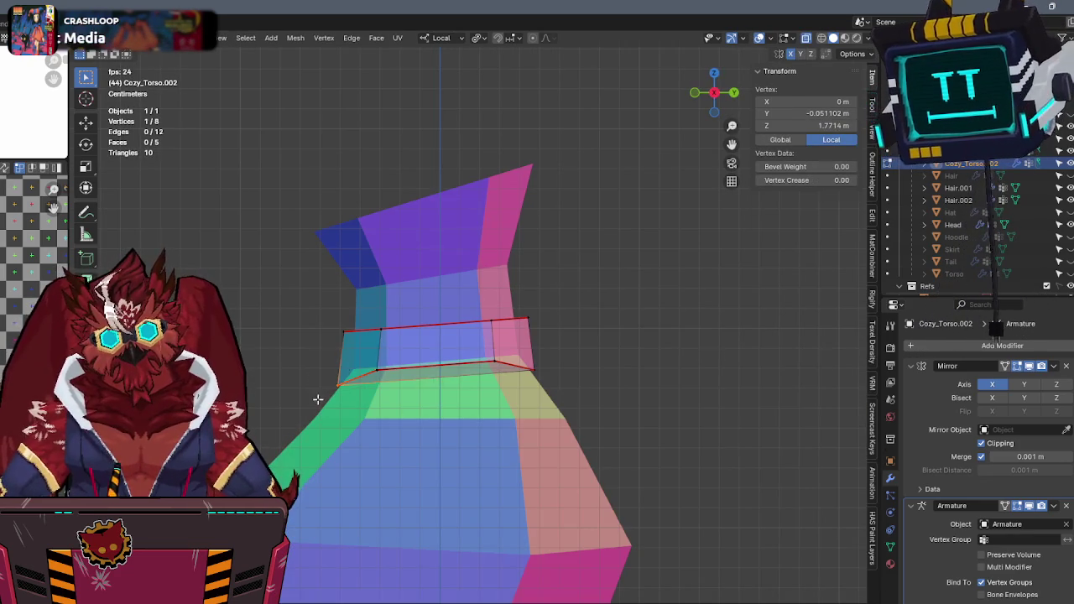
pyautogui.click(530, 370)
pyautogui.press('g')
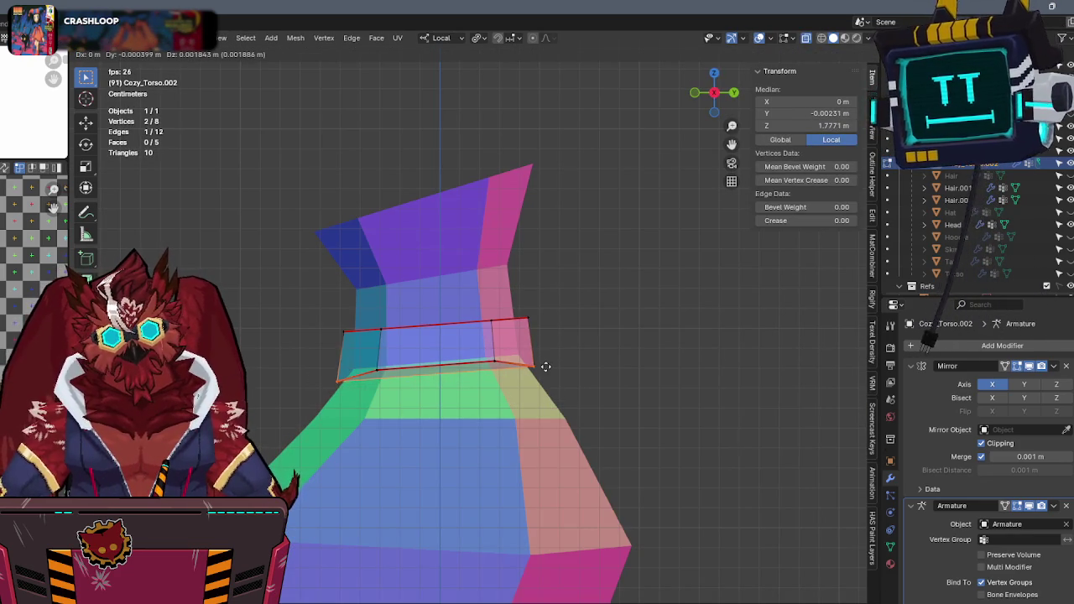
pyautogui.click(546, 352)
pyautogui.hotkey('alt', 'z')
pyautogui.moveTo(546, 351)
pyautogui.mouseDown(button='middle')
pyautogui.moveTo(468, 305)
pyautogui.moveTo(576, 278)
pyautogui.moveTo(590, 292)
pyautogui.moveTo(636, 280)
pyautogui.moveTo(546, 297)
pyautogui.moveTo(551, 205)
pyautogui.moveTo(506, 224)
pyautogui.moveTo(540, 240)
pyautogui.mouseUp(button='middle')
pyautogui.press('Tab')
pyautogui.press('KP_1')
pyautogui.press('KP_Divide')
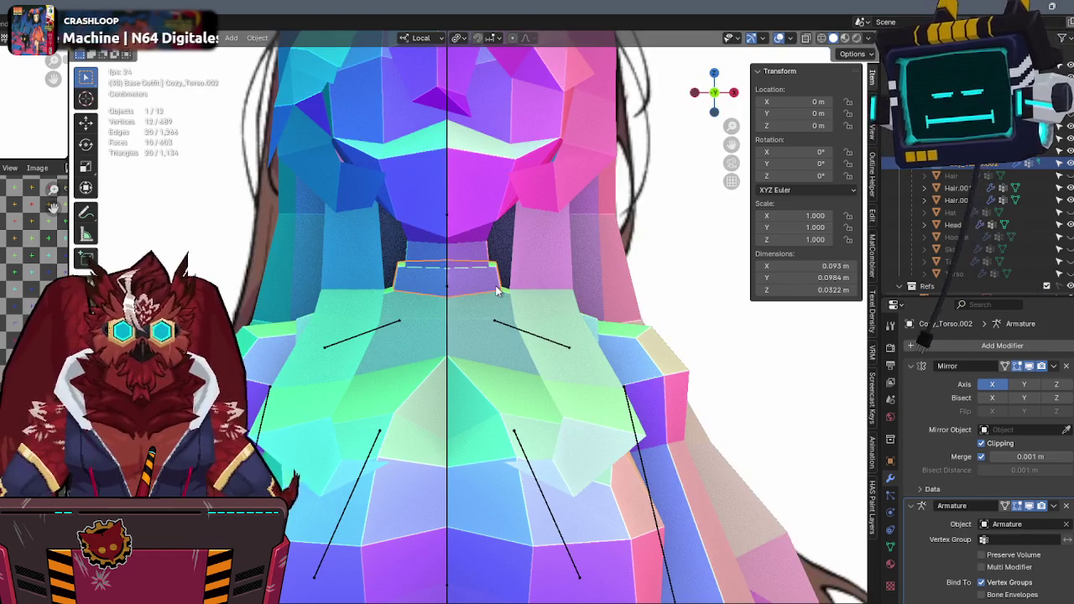
pyautogui.press('Tab')
pyautogui.hotkey('alt', 'z')
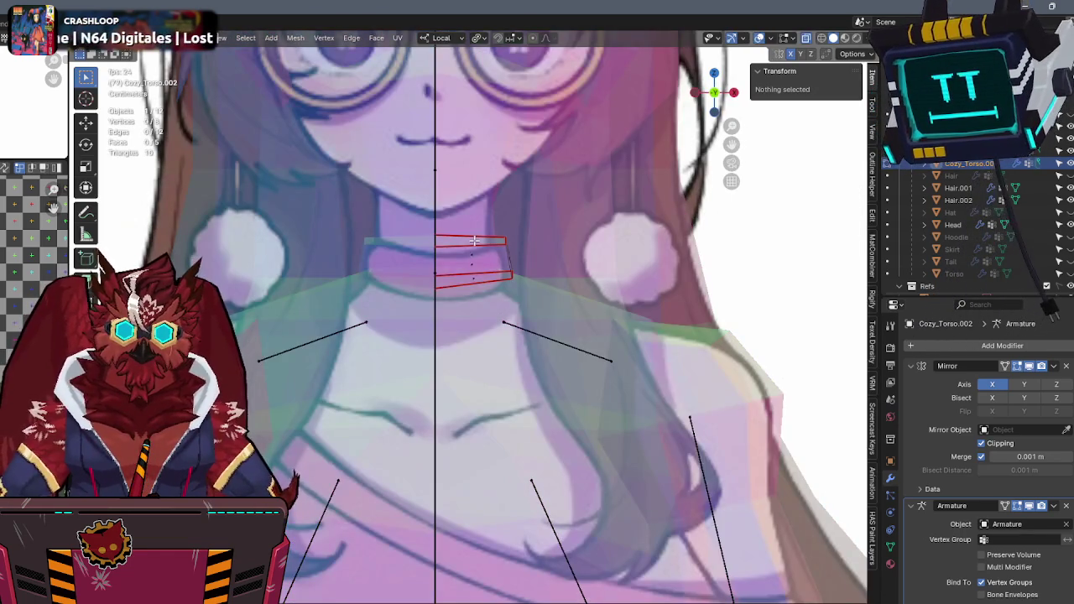
pyautogui.press('Tab')
pyautogui.hotkey('alt', 'z')
pyautogui.scroll(-5, 474, 240)
pyautogui.moveTo(474, 241); pyautogui.dragTo(521, 262, button='middle')
pyautogui.press('KP_1')
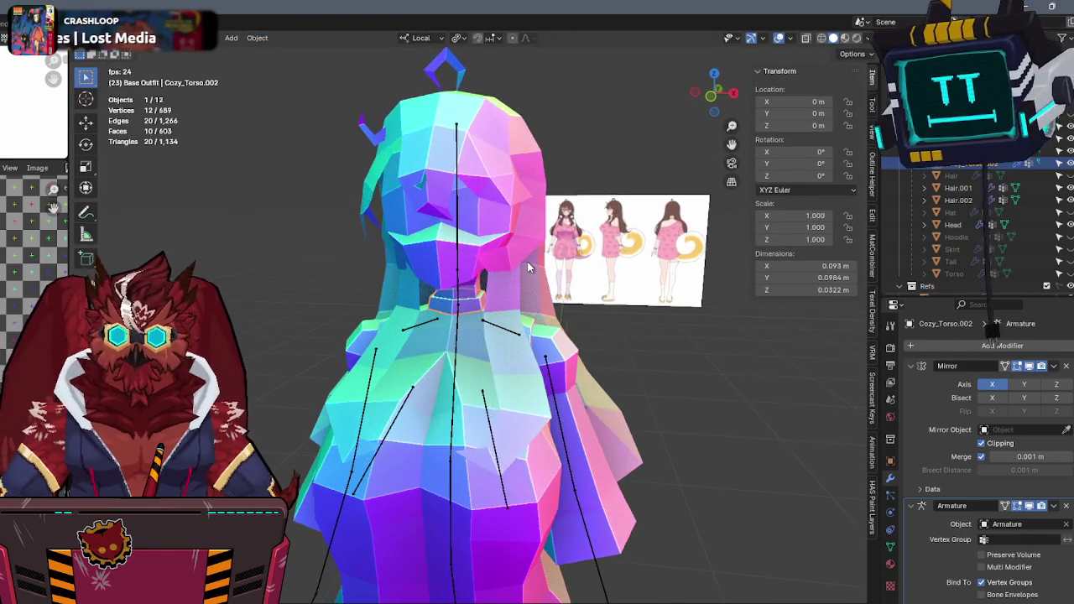
pyautogui.scroll(2, 527, 266)
pyautogui.hotkey('alt', 'z')
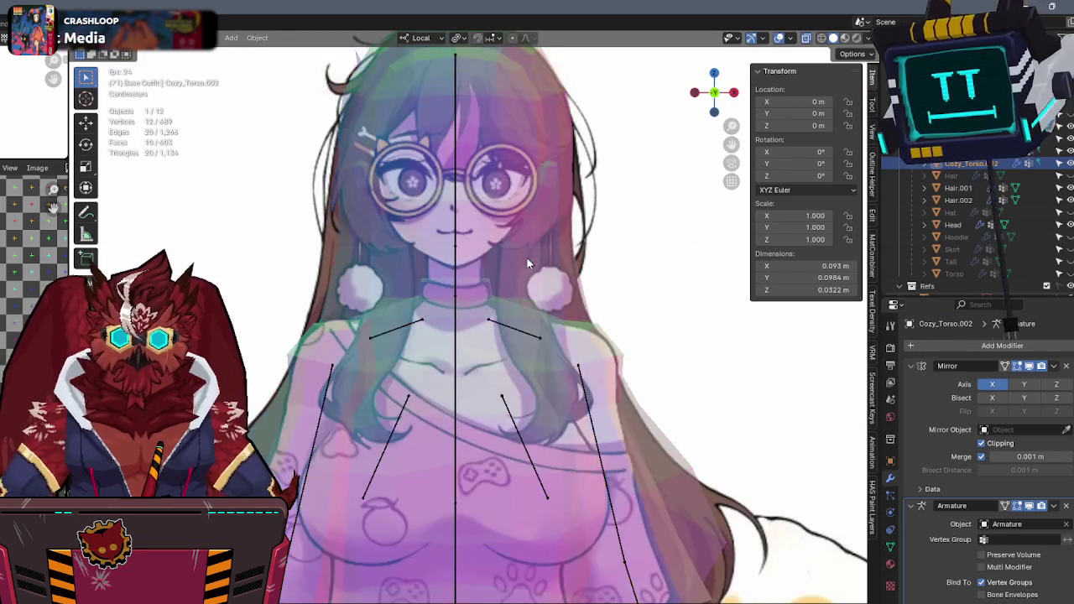
pyautogui.hotkey('alt', 'z')
pyautogui.scroll(1, 520, 247)
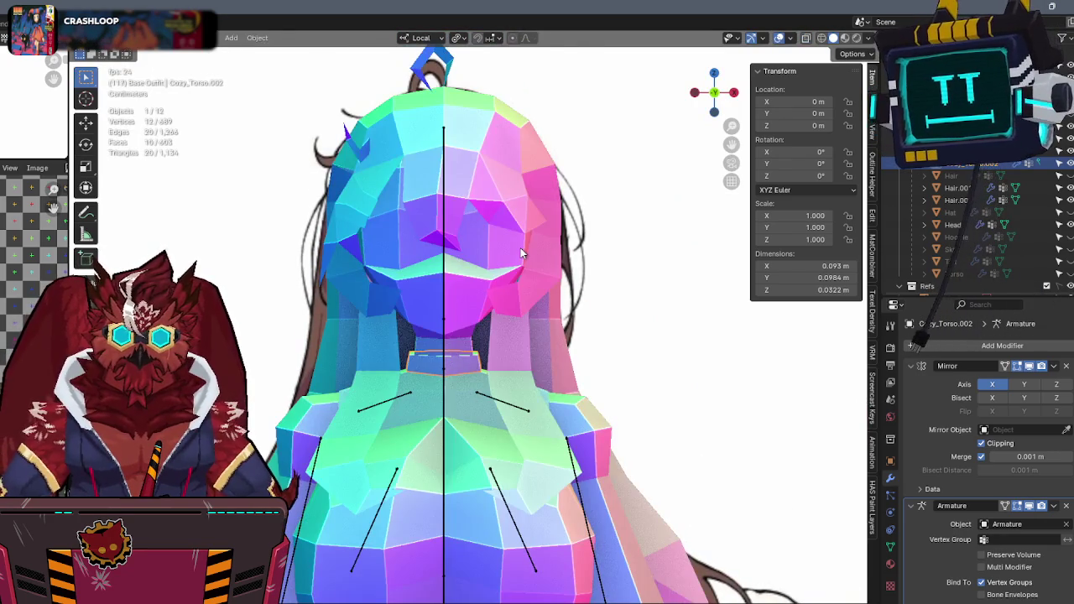
pyautogui.hotkey('alt', 'z')
pyautogui.moveTo(521, 247)
pyautogui.keyDown('shift'); pyautogui.mouseDown(button='middle')
pyautogui.moveTo(490, 268)
pyautogui.moveTo(499, 225)
pyautogui.mouseUp(button='middle'); pyautogui.keyUp('shift')
pyautogui.hotkey('alt', 'z')
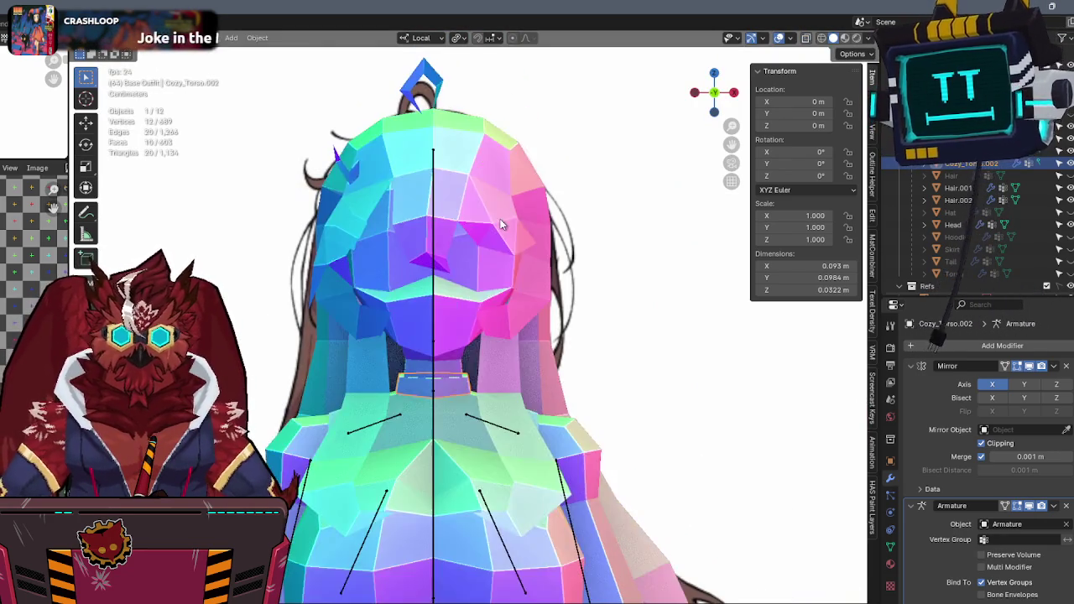
pyautogui.hotkey('alt', 'z')
pyautogui.keyDown('shift'); pyautogui.moveTo(487, 176); pyautogui.dragTo(477, 221, button='middle'); pyautogui.keyUp('shift')
pyautogui.hotkey('alt', 'z')
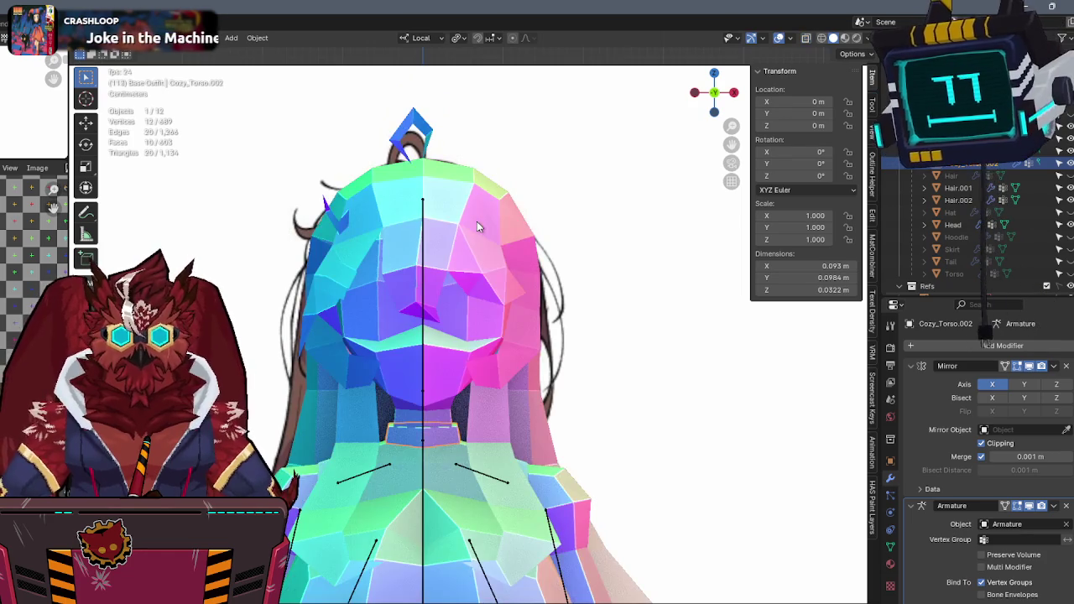
pyautogui.hotkey('alt', 'q')
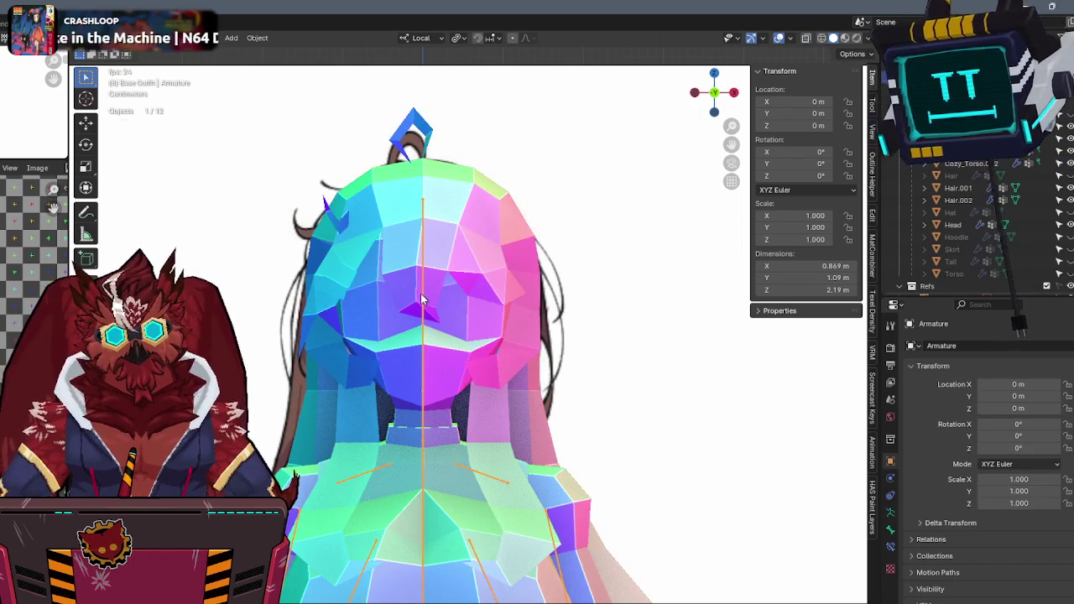
# Snap the 3D cursor to the selected Head bone and enable X-ray.
pyautogui.click(425, 290)
pyautogui.hotkey('shift', 's')
pyautogui.click(443, 326)
pyautogui.press('Tab')
pyautogui.hotkey('alt', 'z')
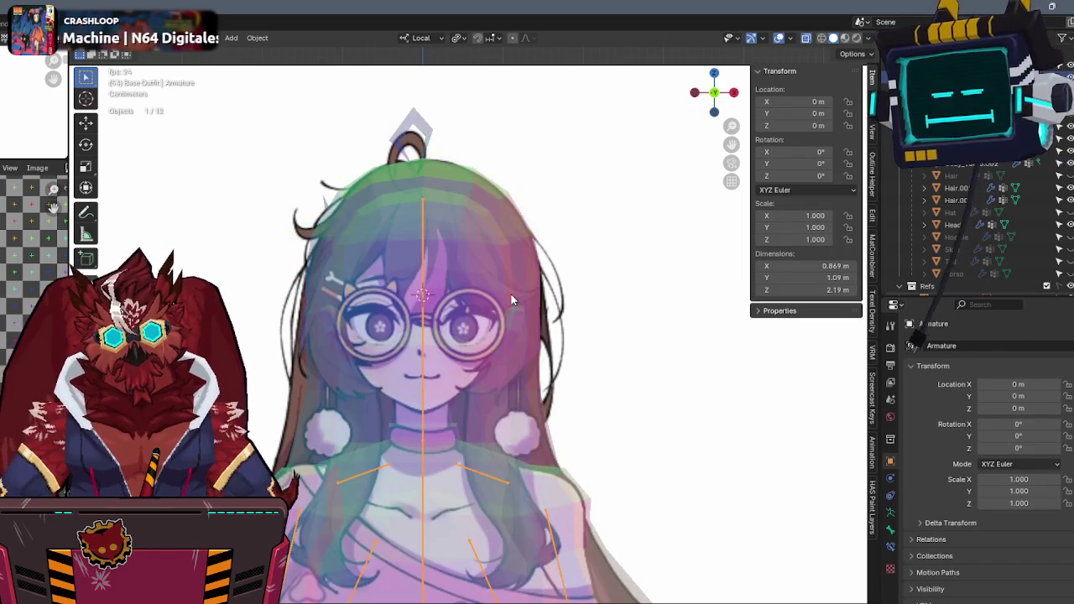
# Add a cube at the cursor from Quick Favorites and scale it down.
pyautogui.press('q')
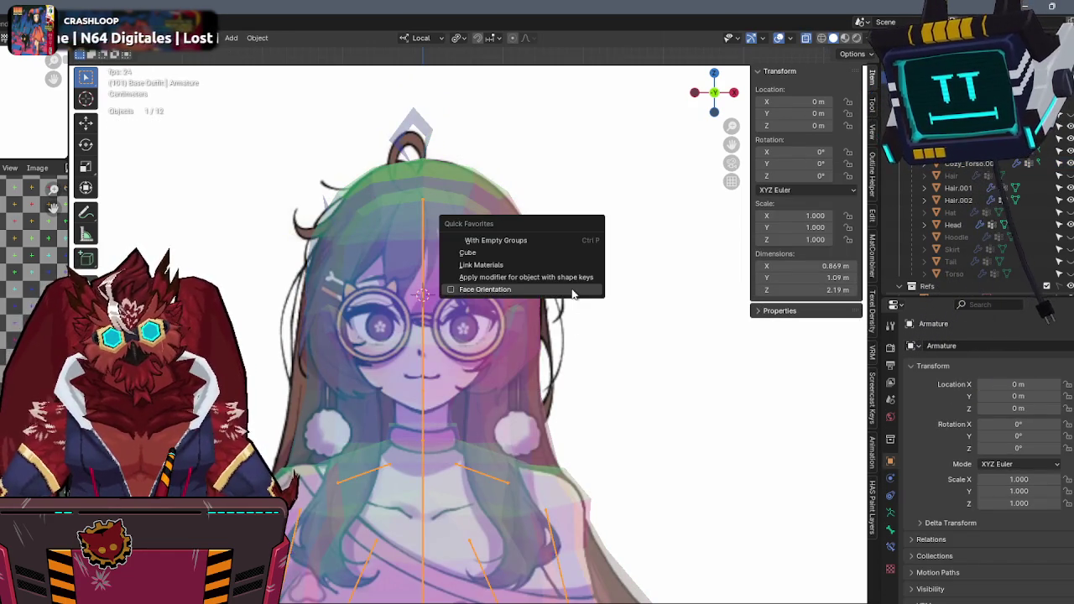
pyautogui.click(489, 254)
pyautogui.press('s')
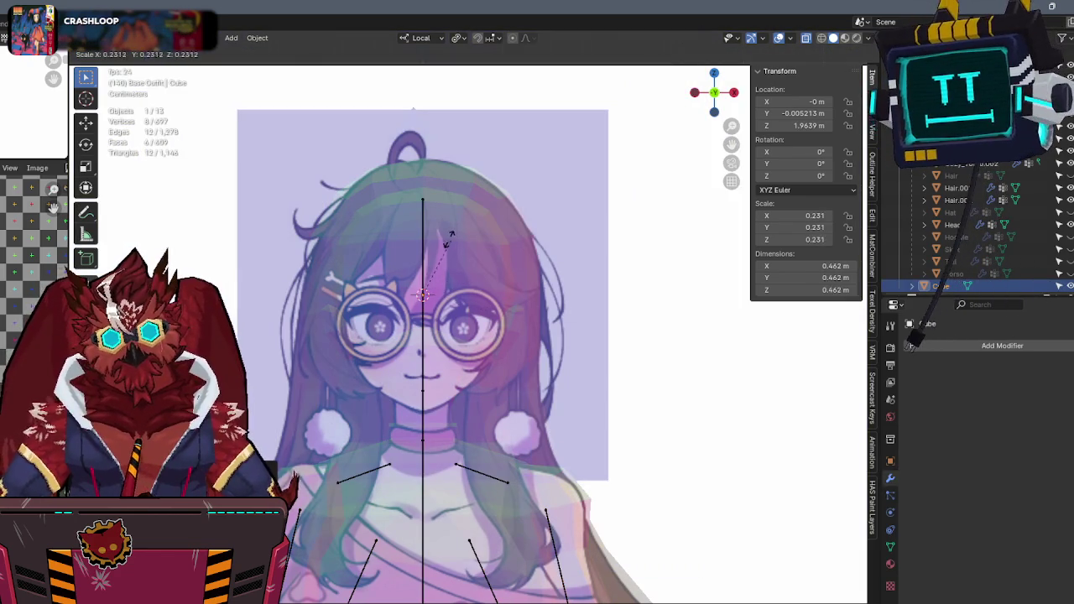
pyautogui.click(612, 315)
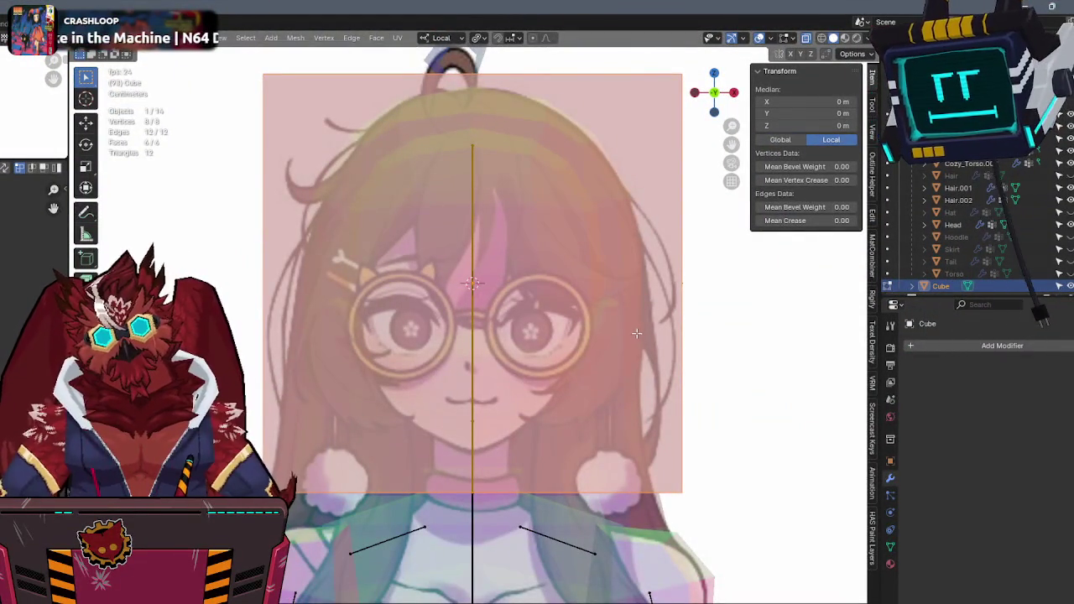
# Shrink the cube further around its centre.
pyautogui.press('s')
pyautogui.click(568, 273)
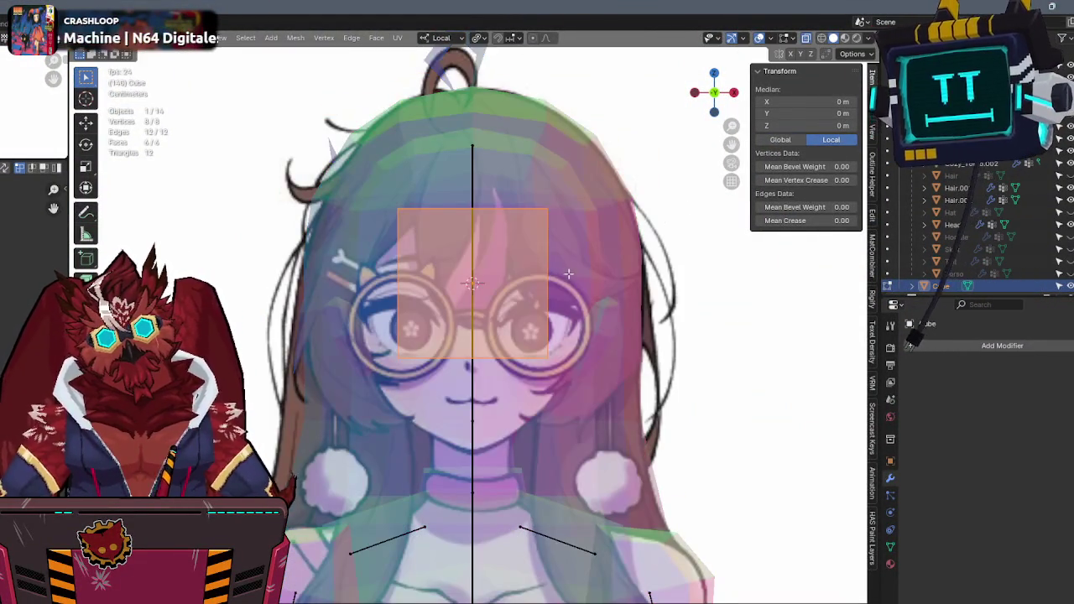
pyautogui.press('s')
pyautogui.scroll(4, 495, 265)
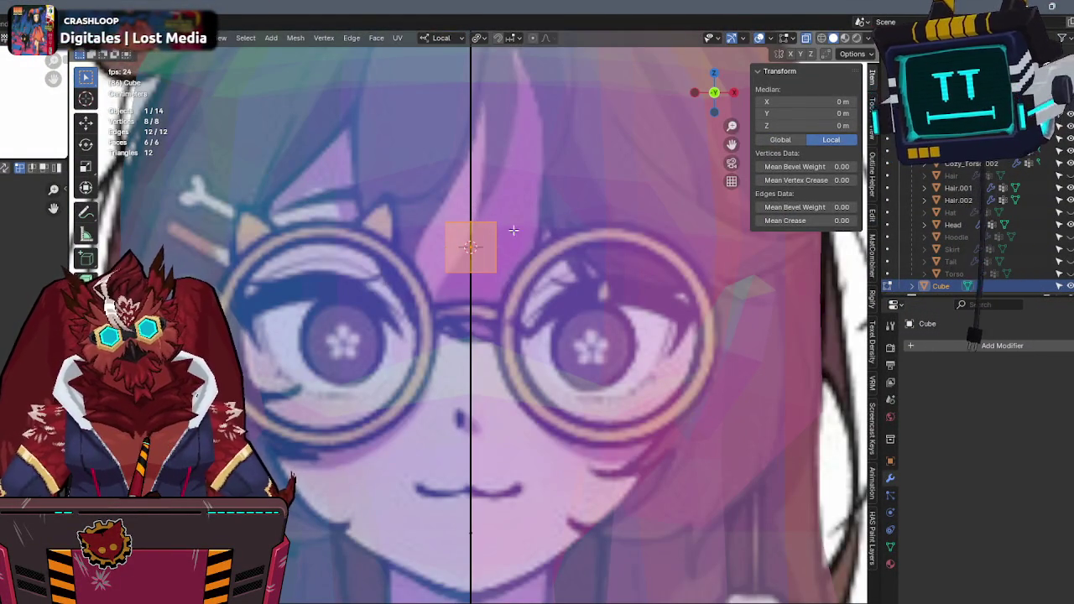
# Loop-cut the cube down the middle, delete the left half, and add an X mirror.
pyautogui.click(471, 220)
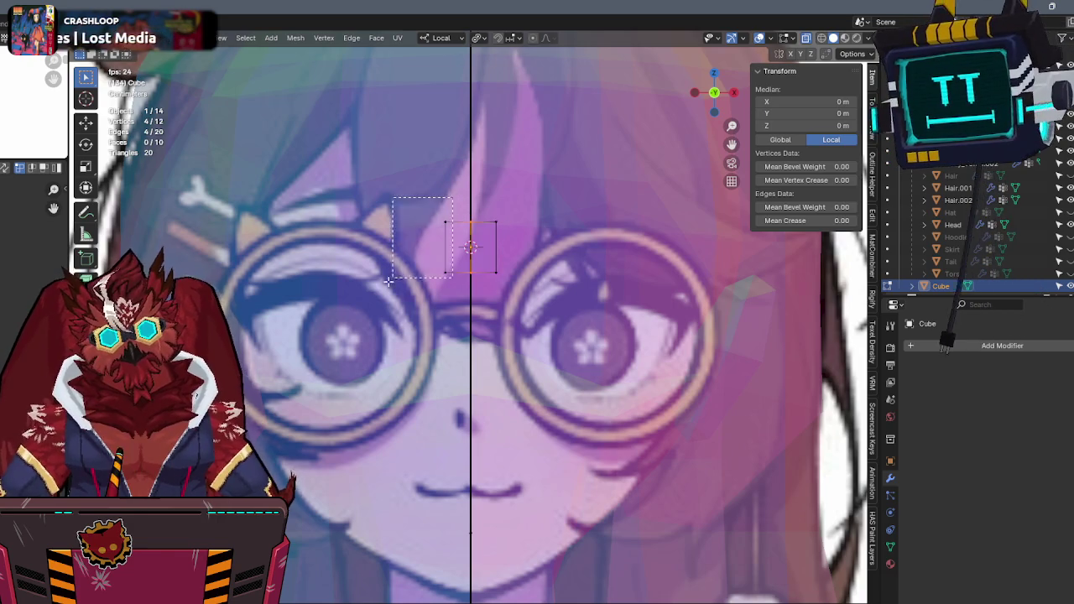
pyautogui.press('x')
pyautogui.click(311, 240)
pyautogui.press('a')
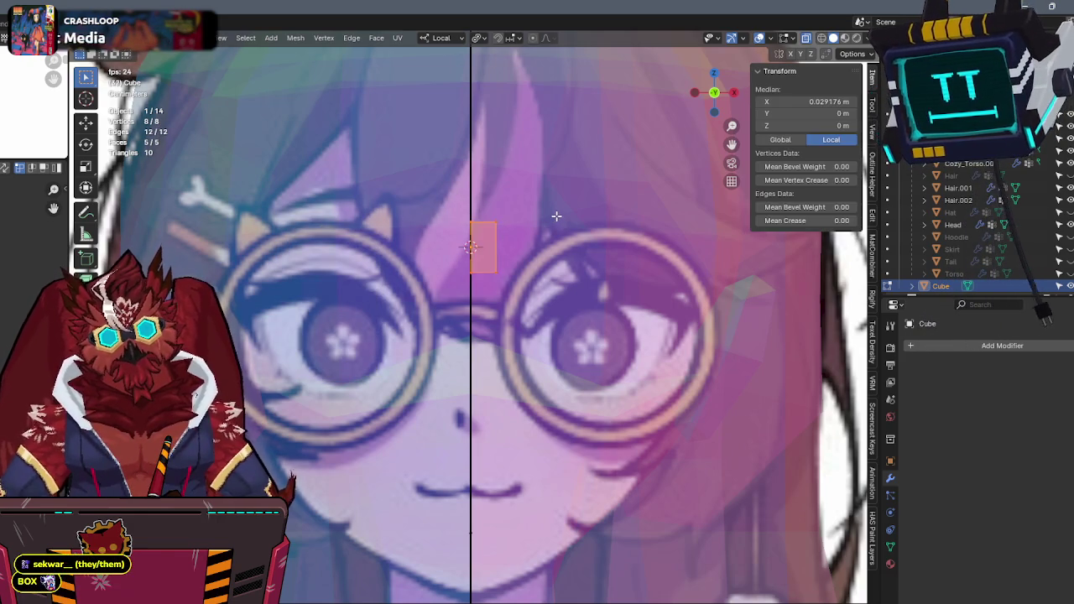
pyautogui.press('q')
pyautogui.click(498, 330)
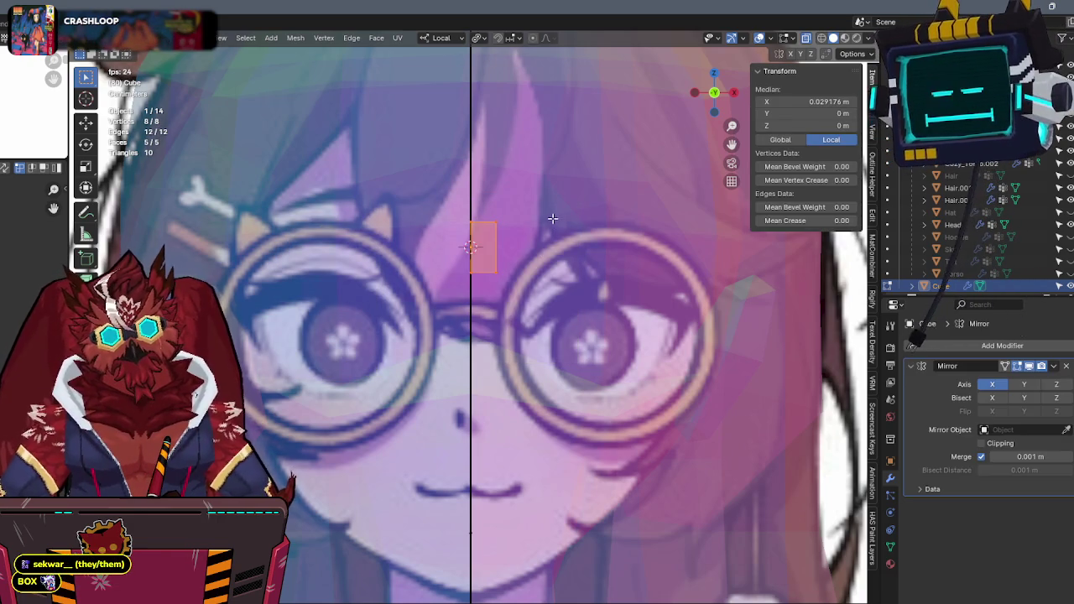
# Flatten the piece along local Z and thin it along local Y into a bridge.
pyautogui.press('g')
pyautogui.press('z')
pyautogui.press('s')
pyautogui.press('z')
pyautogui.click(489, 285)
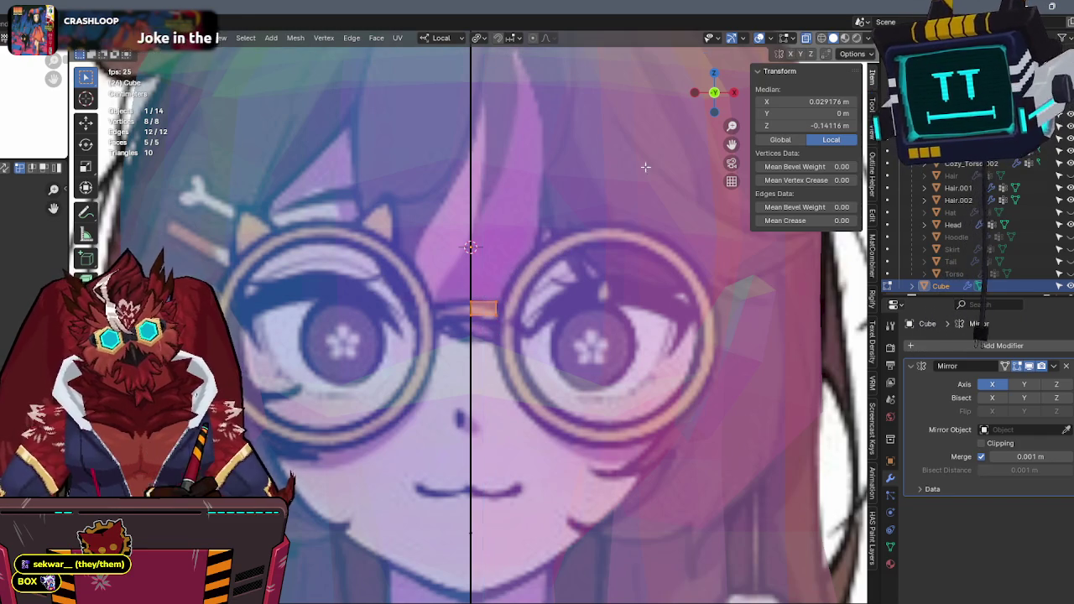
pyautogui.scroll(4, 614, 192)
pyautogui.press('s')
pyautogui.press('y')
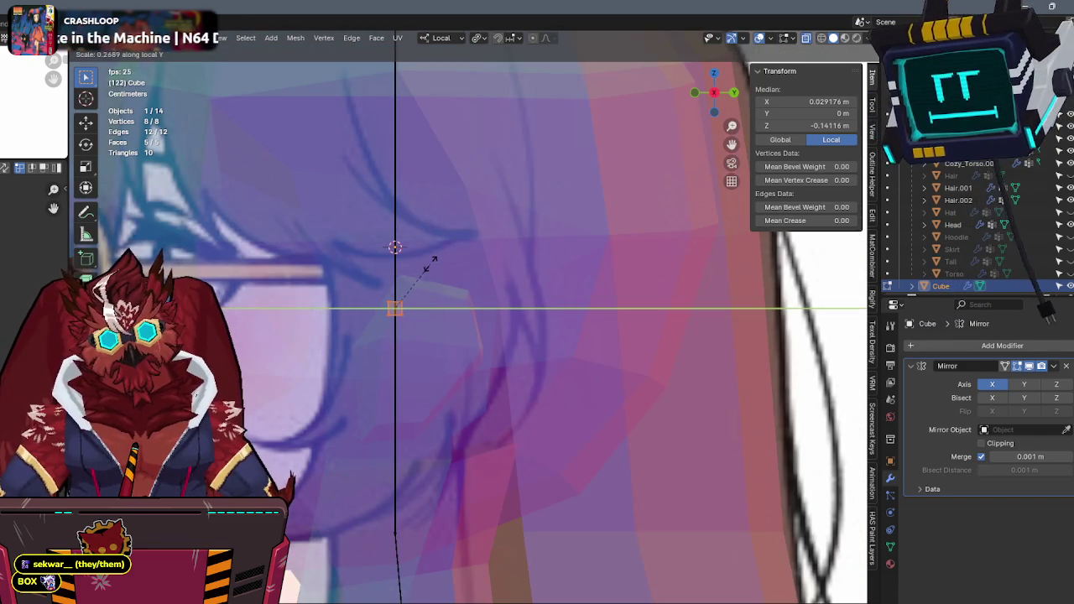
pyautogui.click(434, 260)
# Move the bridge piece along Y into place in front of the face.
pyautogui.keyDown('shift'); pyautogui.moveTo(427, 244); pyautogui.dragTo(582, 266, button='middle'); pyautogui.keyUp('shift')
pyautogui.press('g')
pyautogui.press('y')
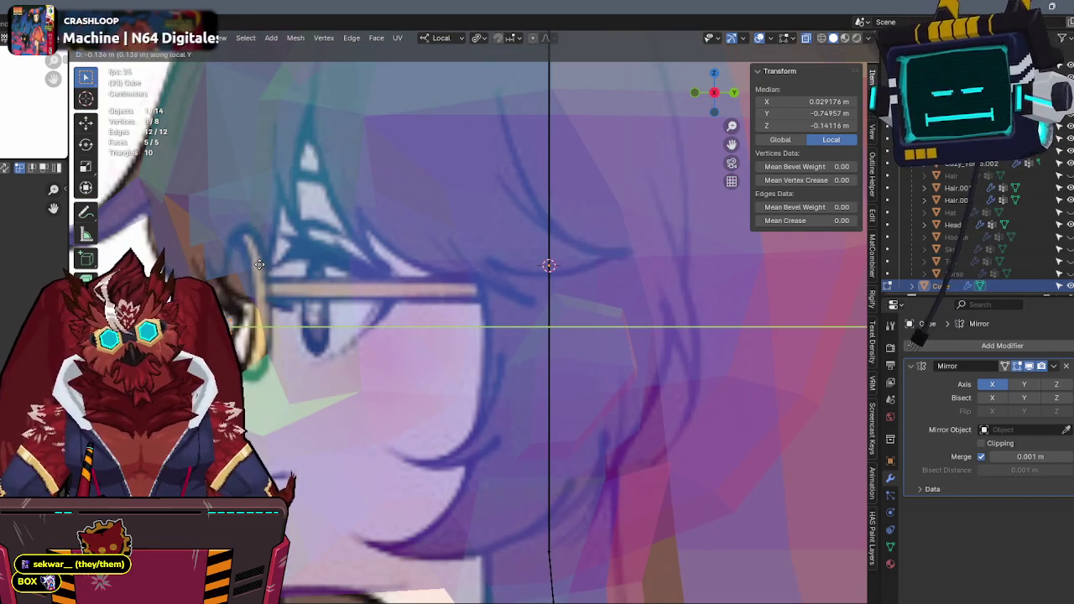
pyautogui.click(271, 264)
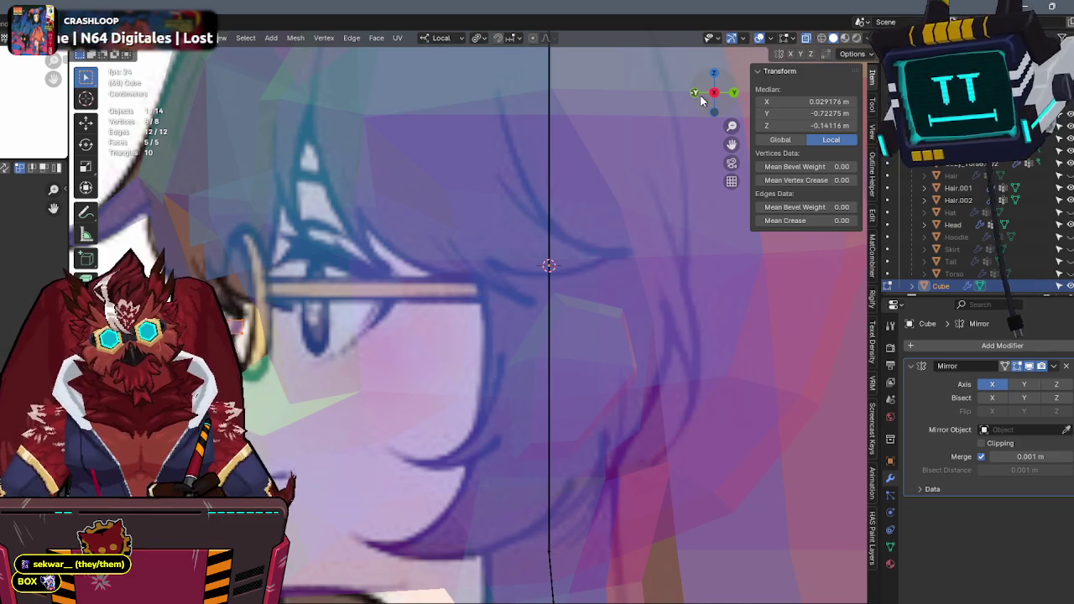
# Extrude the bridge's outer end face toward the right lens.
pyautogui.scroll(-3, 443, 234)
pyautogui.scroll(-1, 443, 234)
pyautogui.scroll(2, 445, 235)
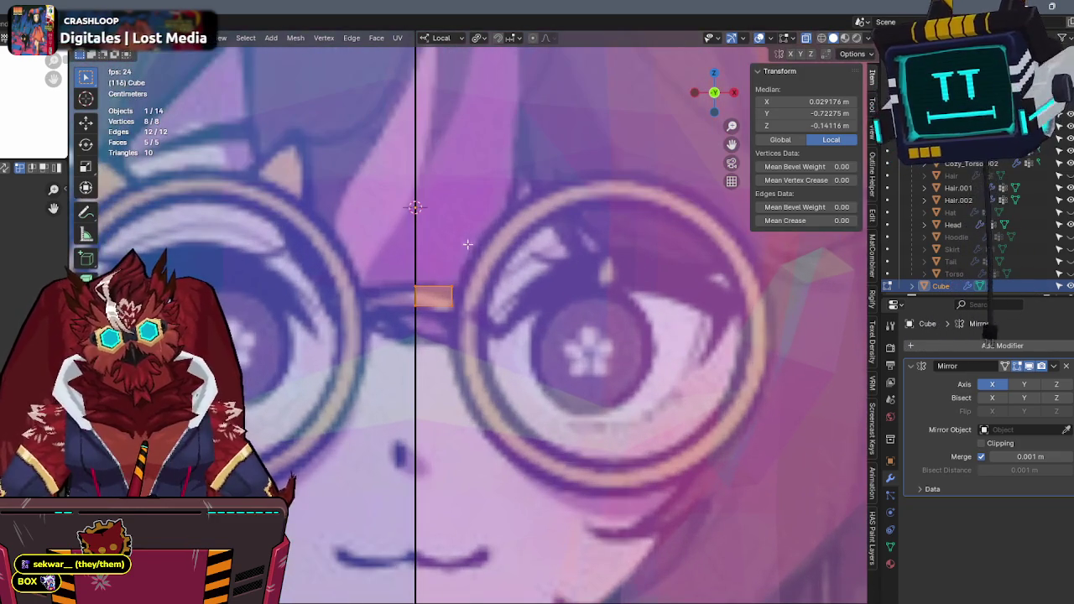
pyautogui.press('ctrl+KP_Subtract')
pyautogui.press('e')
pyautogui.click(484, 275)
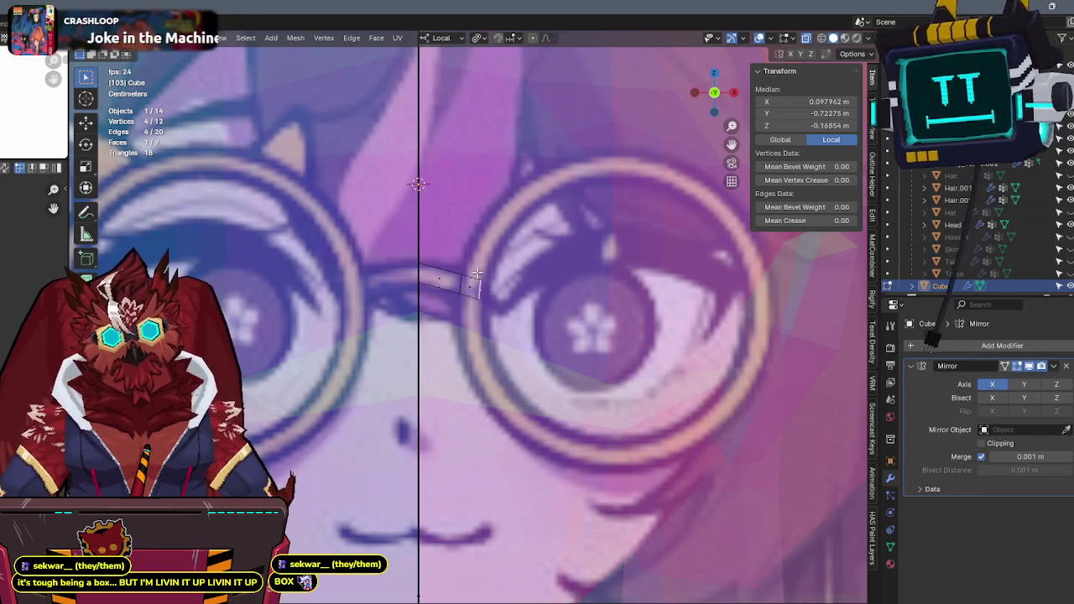
# Extrude one more segment from the bridge end, then frame the glasses in front view.
pyautogui.moveTo(536, 216)
pyautogui.keyDown('shift'); pyautogui.mouseDown(button='middle')
pyautogui.moveTo(484, 244)
pyautogui.moveTo(493, 181)
pyautogui.moveTo(508, 221)
pyautogui.mouseUp(button='middle'); pyautogui.keyUp('shift')
pyautogui.press('e')
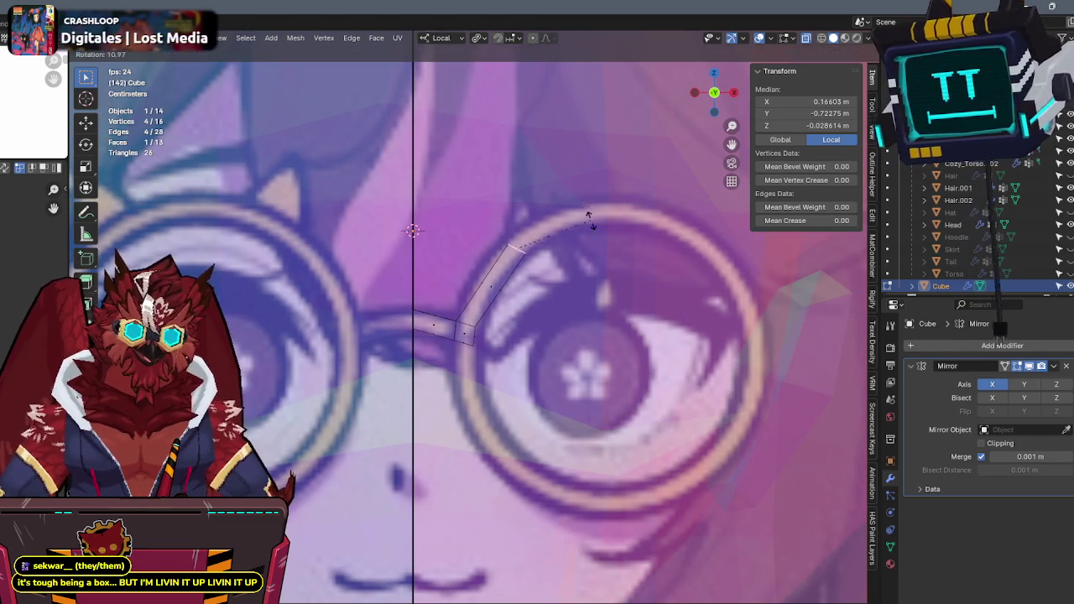
pyautogui.click(585, 241)
pyautogui.moveTo(582, 240)
pyautogui.mouseDown(button='middle')
pyautogui.moveTo(463, 287)
pyautogui.moveTo(659, 132)
pyautogui.mouseUp(button='middle')
pyautogui.scroll(-4, 455, 277)
pyautogui.scroll(-2, 659, 132)
pyautogui.press('KP_1')
pyautogui.press('KP_Decimal')
pyautogui.scroll(-3, 533, 253)
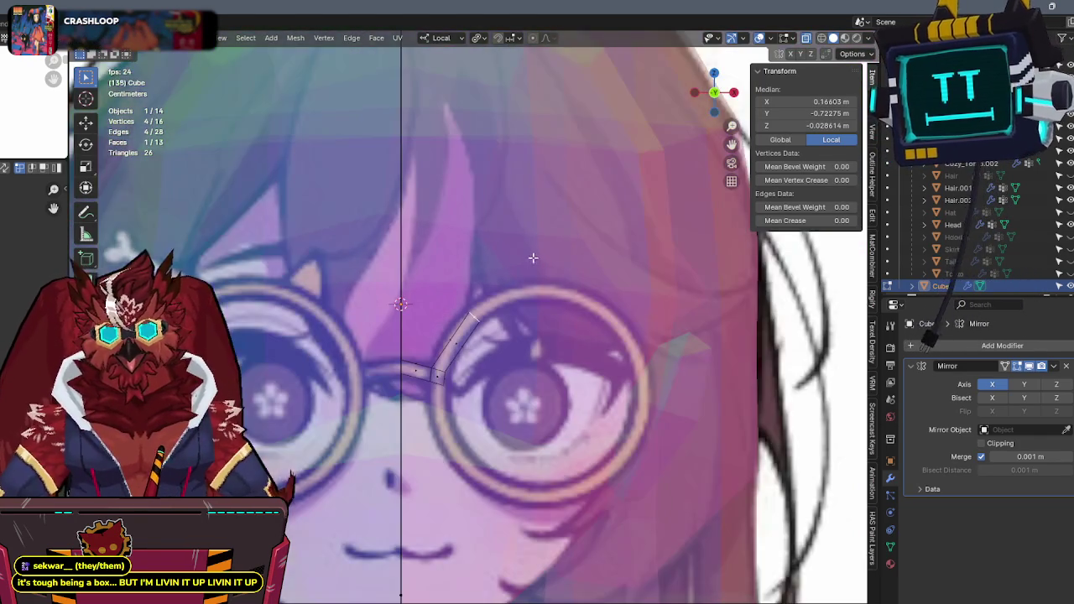
pyautogui.scroll(2, 533, 254)
pyautogui.scroll(2, 533, 253)
# Extrude and angle two rim segments up and across the top of the lens.
pyautogui.press('e')
pyautogui.press('r')
pyautogui.press('g')
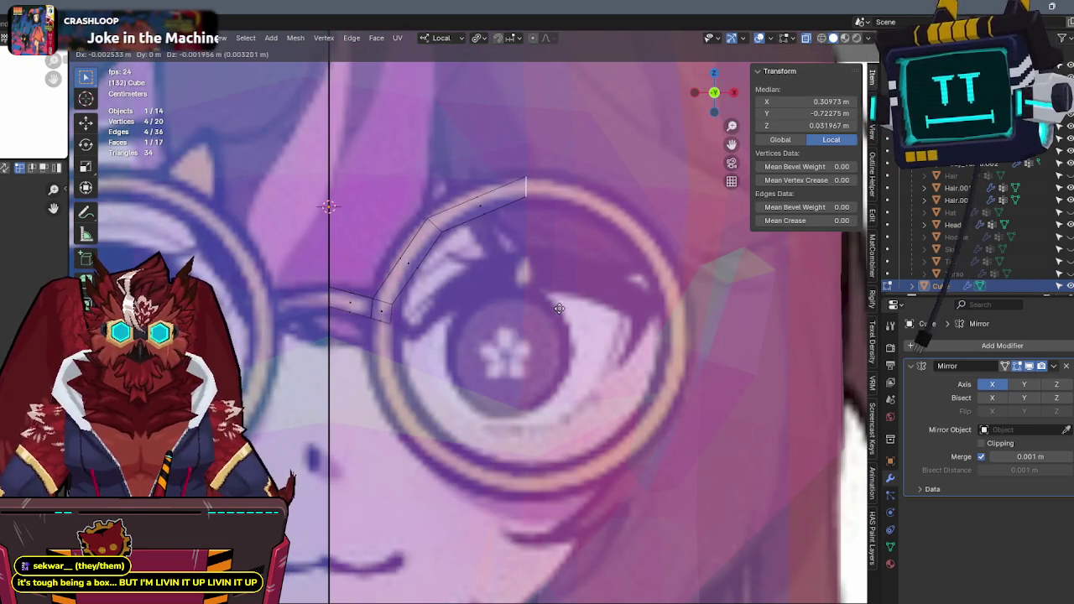
pyautogui.click(559, 309)
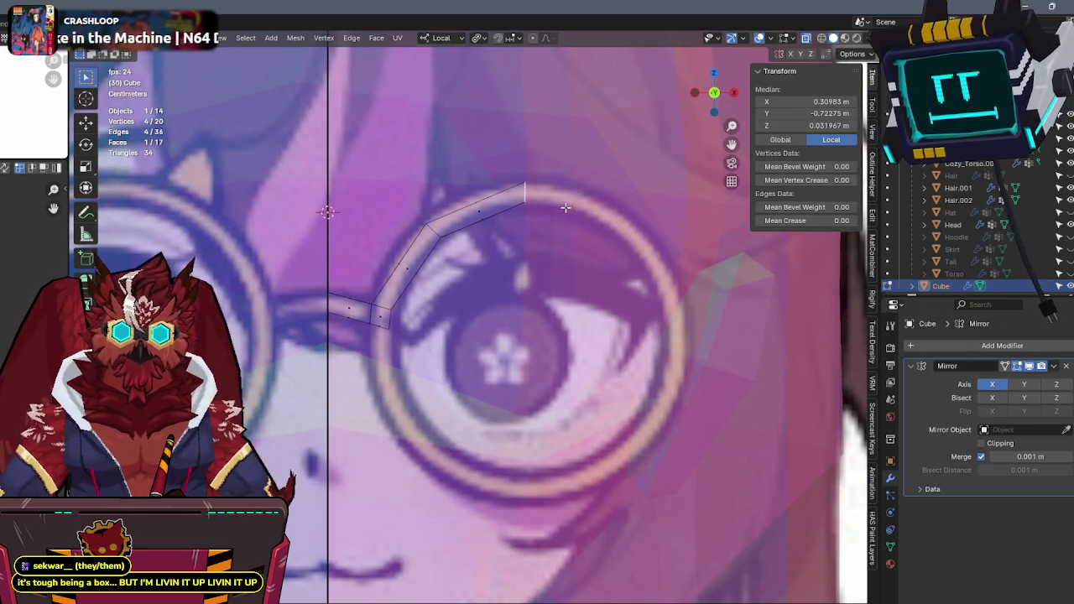
pyautogui.press('e')
pyautogui.press('r')
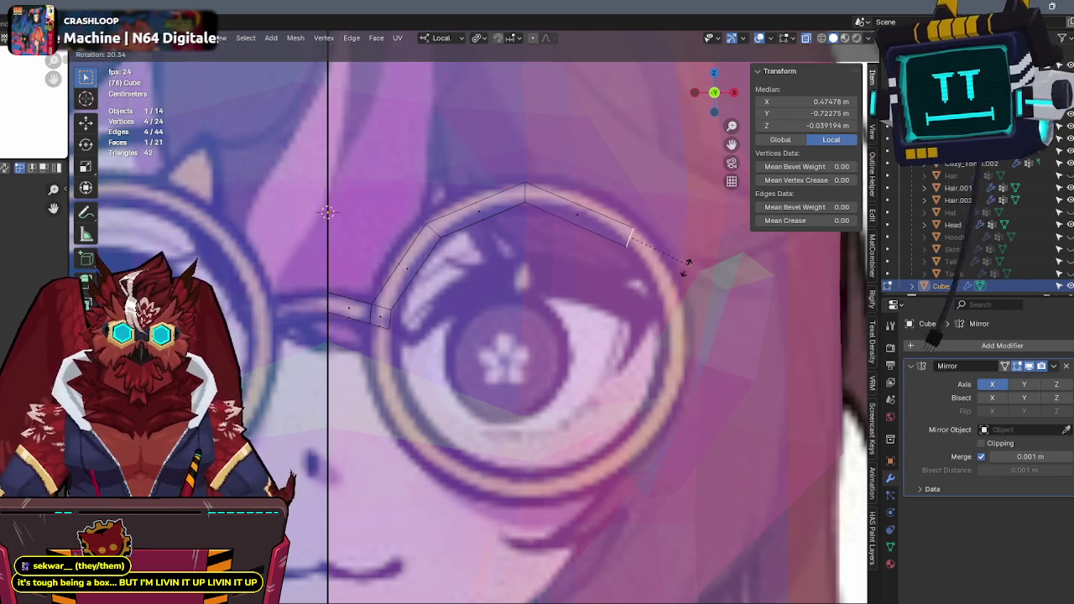
pyautogui.click(673, 287)
pyautogui.press('g')
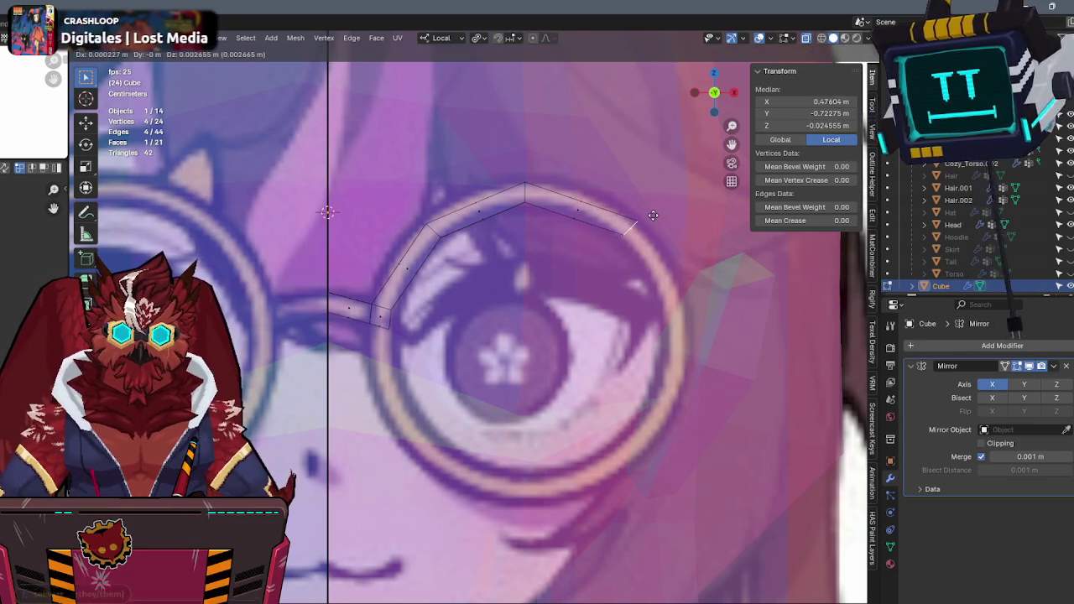
pyautogui.click(686, 285)
# Extrude a rim segment down the lens's right side and settle its end.
pyautogui.press('e')
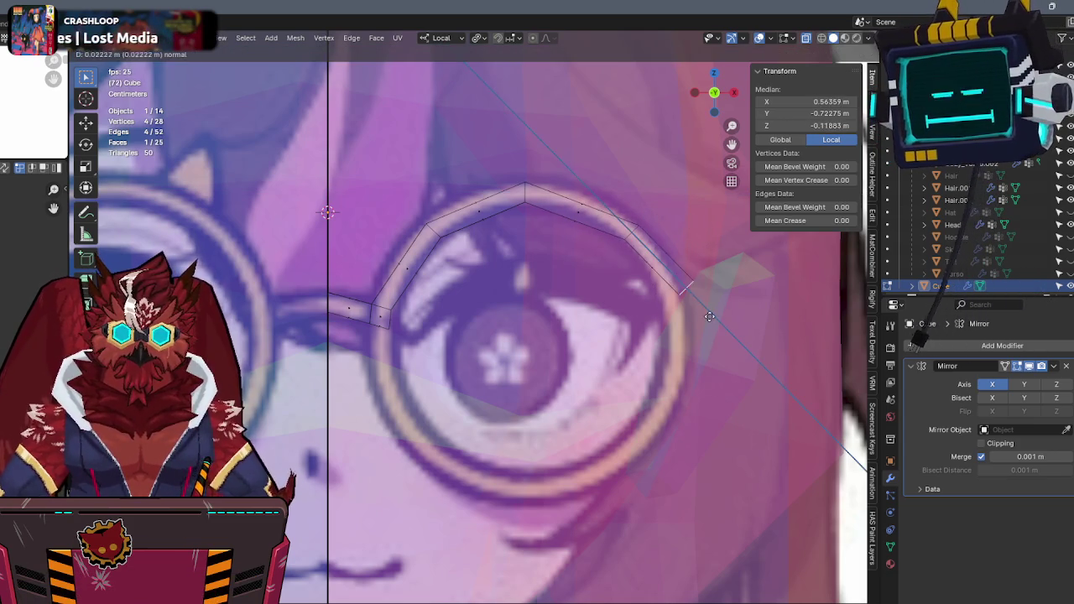
pyautogui.click(714, 308)
pyautogui.press('r')
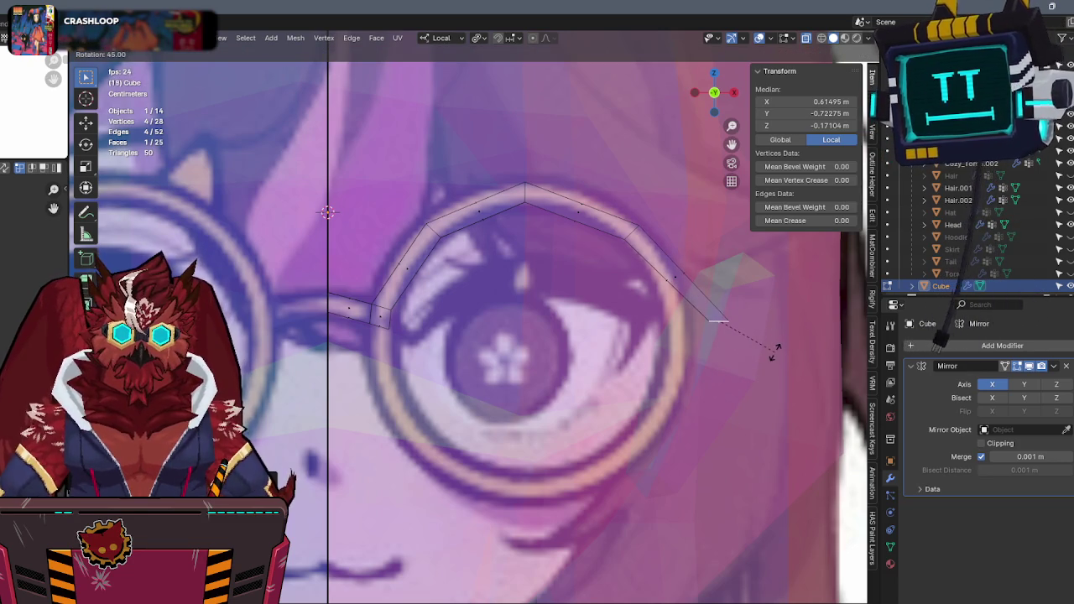
pyautogui.click(774, 351)
pyautogui.press('g')
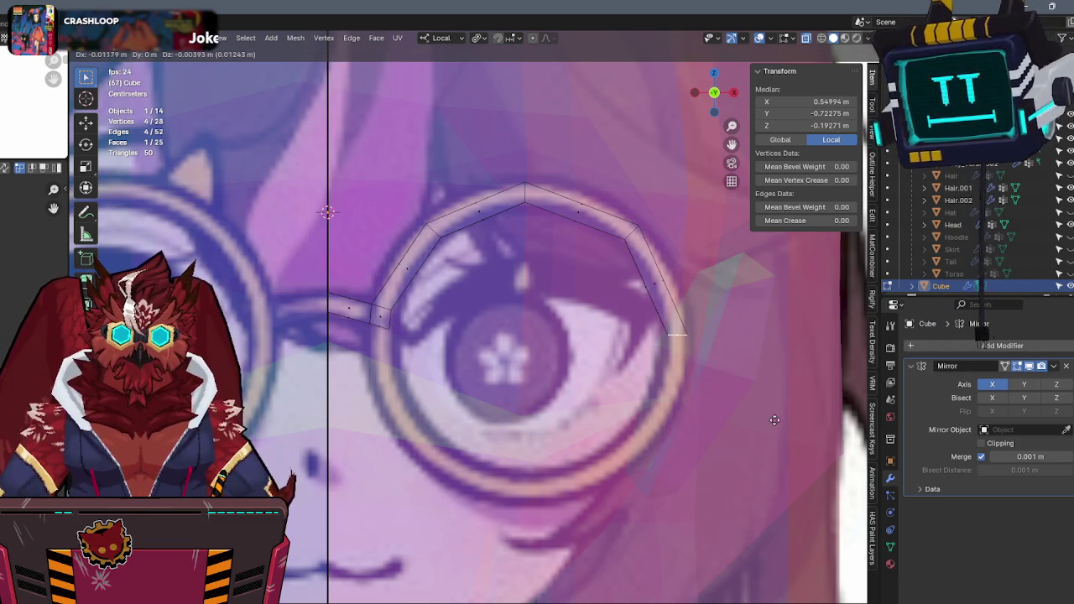
pyautogui.click(772, 443)
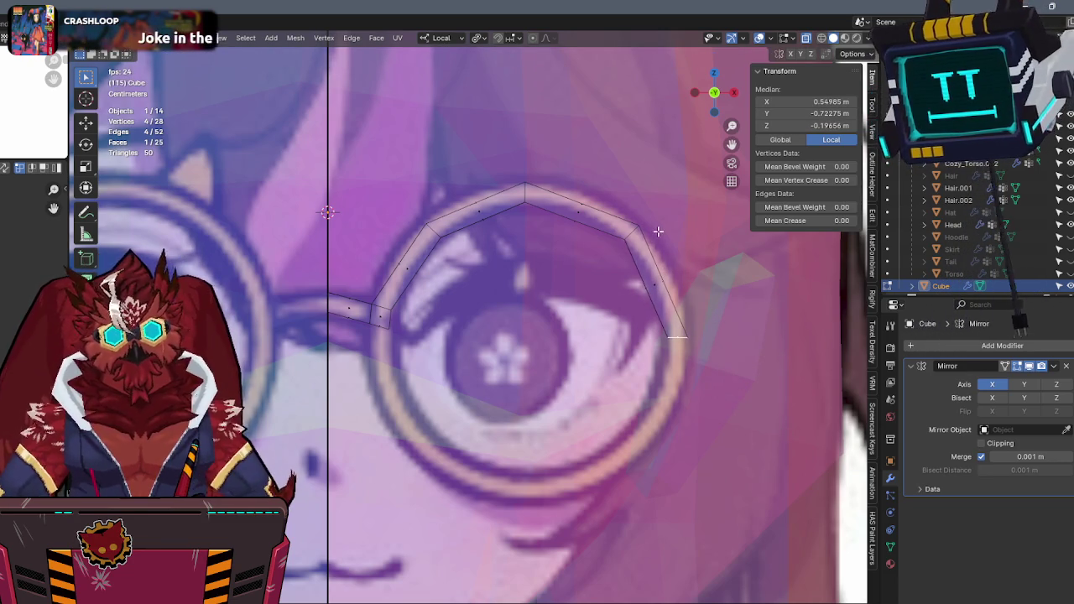
# Nudge individual rim vertices on the eye loop into place.
pyautogui.click(612, 245)
pyautogui.press('g')
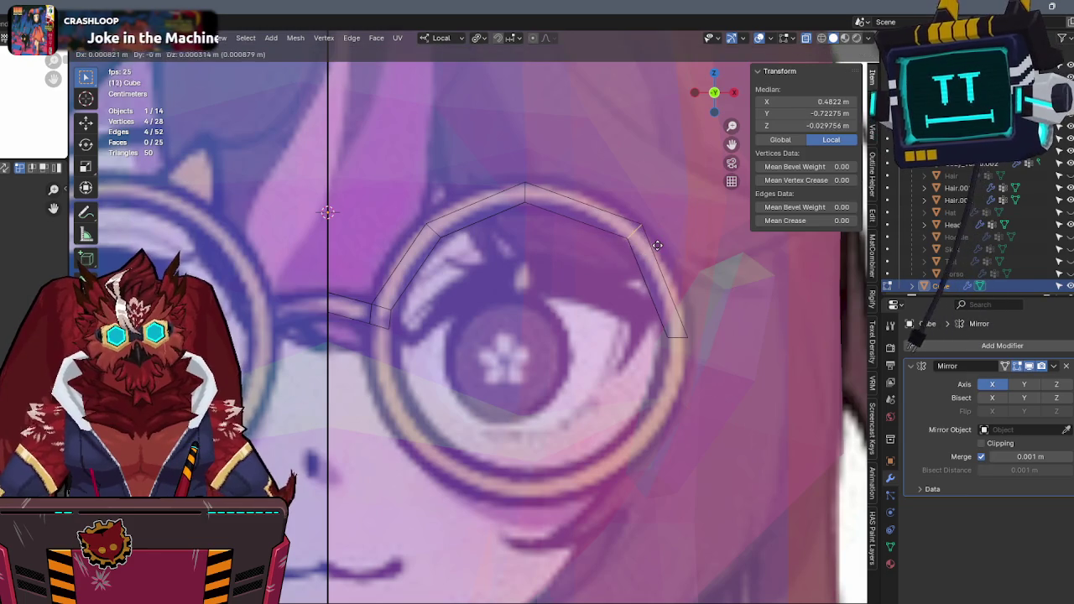
pyautogui.click(657, 245)
pyautogui.moveTo(472, 204); pyautogui.dragTo(433, 220)
pyautogui.press('g')
pyautogui.click(423, 222)
pyautogui.press('g')
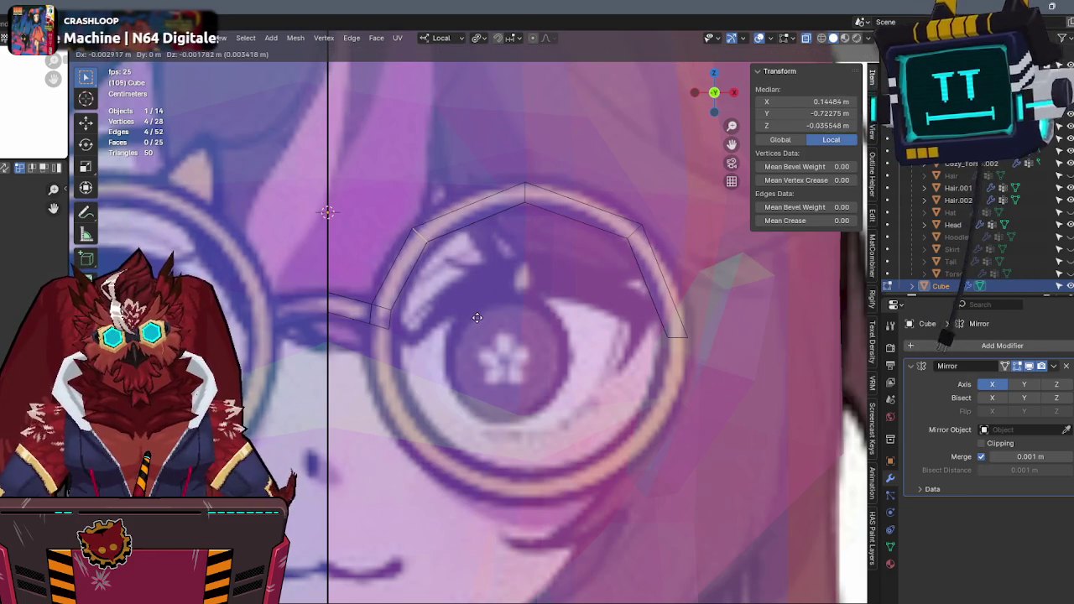
pyautogui.click(514, 285)
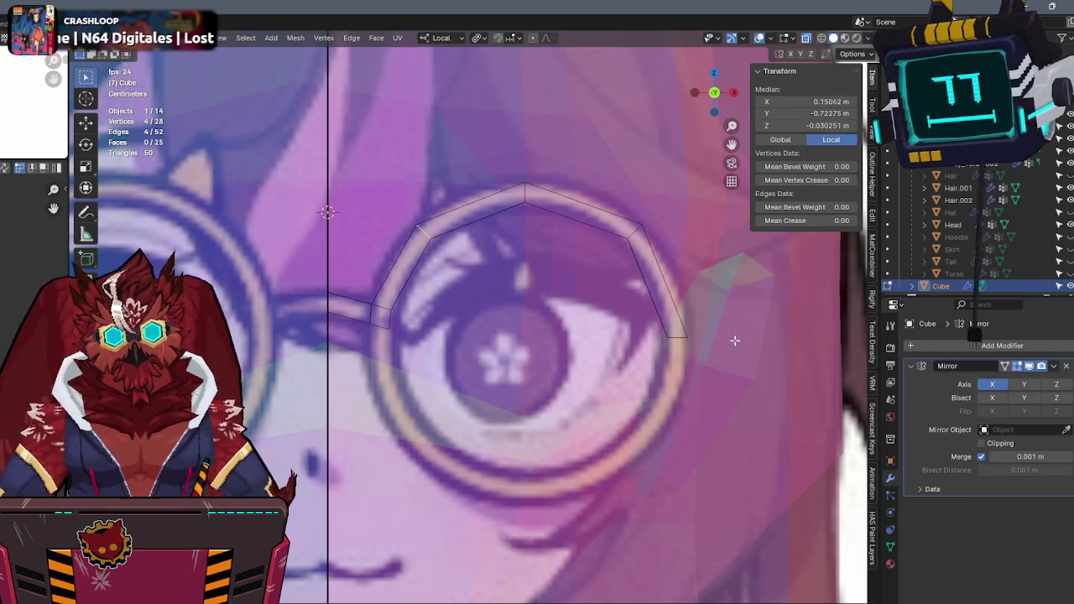
# Extrude another segment down the right side and adjust it along local X.
pyautogui.press('e')
pyautogui.keyDown('shift'); pyautogui.moveTo(743, 388); pyautogui.dragTo(761, 323, button='middle'); pyautogui.keyUp('shift')
pyautogui.press('r')
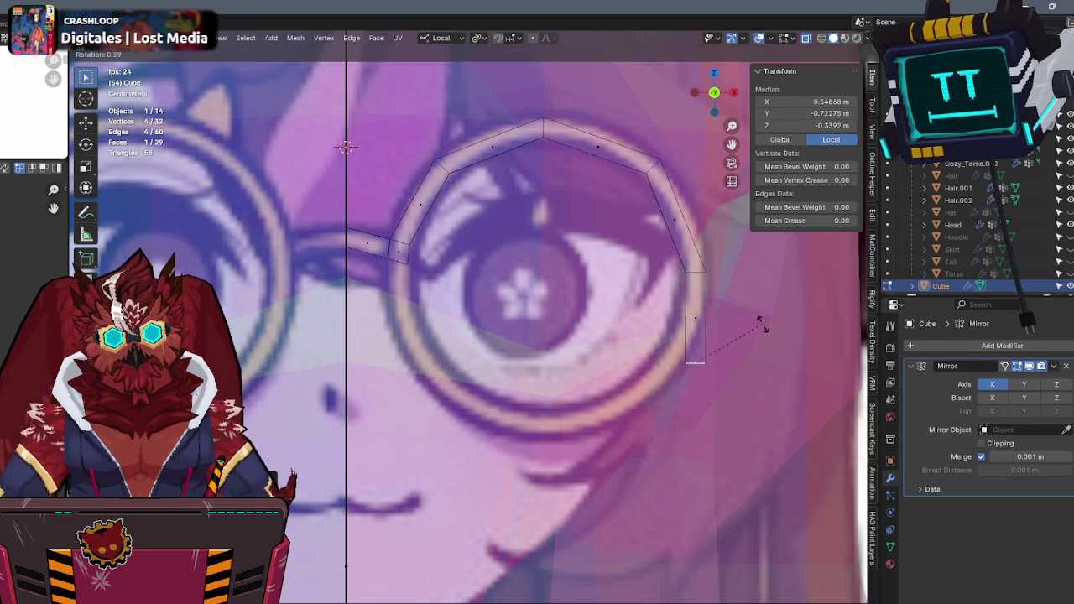
pyautogui.click(761, 369)
pyautogui.press('g')
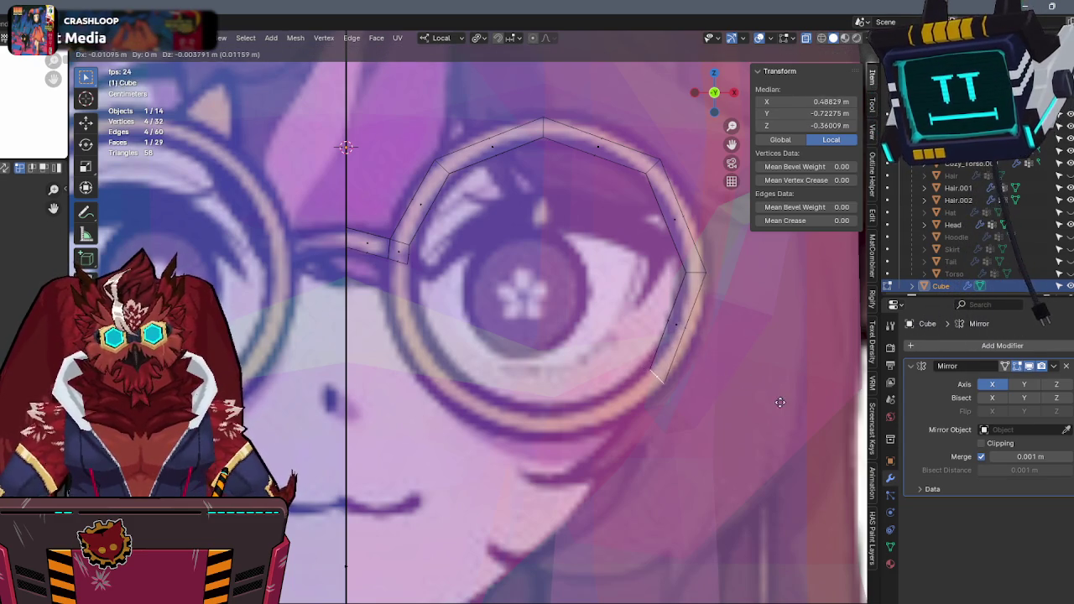
pyautogui.click(715, 387)
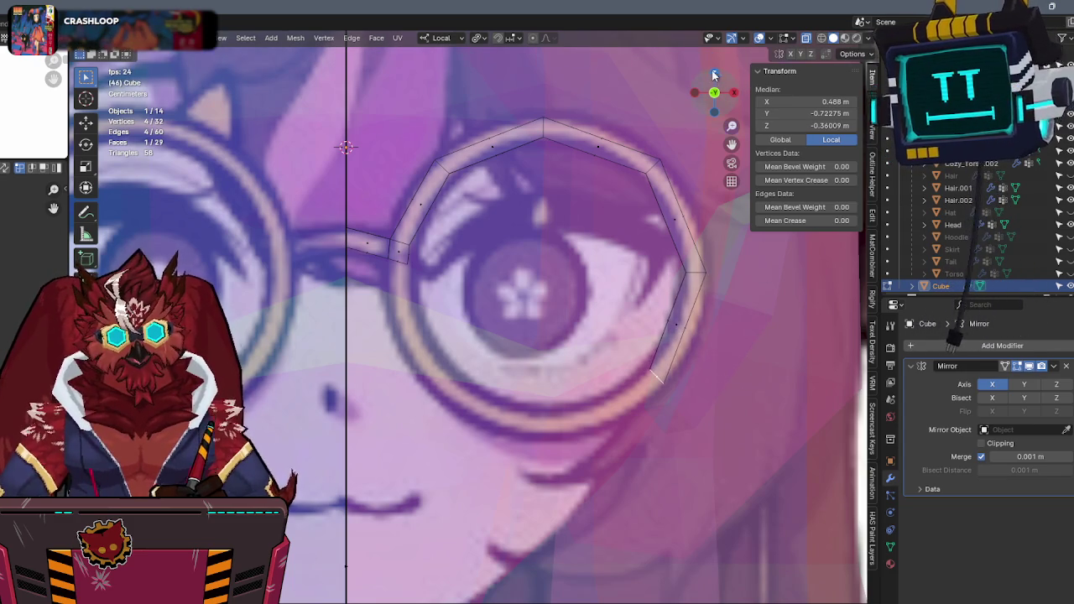
pyautogui.press('KP_Decimal')
pyautogui.press('g')
pyautogui.press('x')
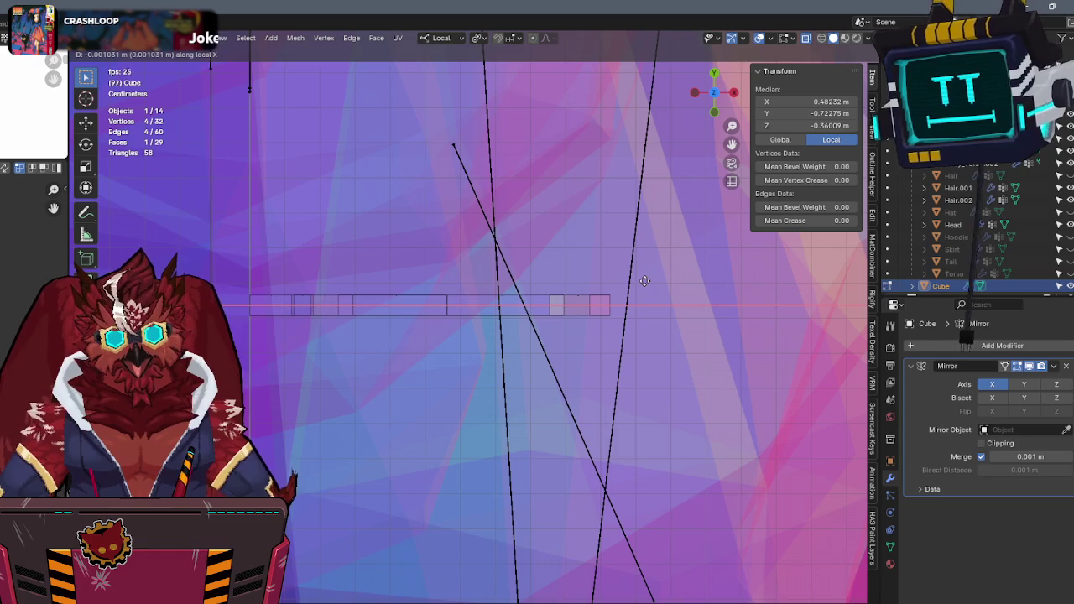
pyautogui.click(668, 179)
pyautogui.scroll(-5, 714, 111)
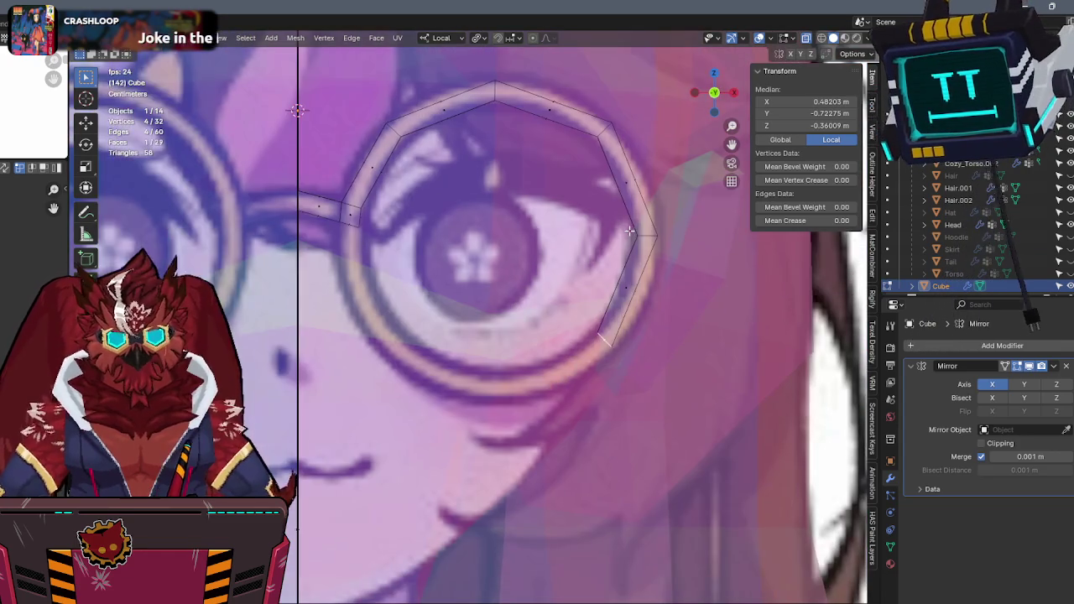
# Extrude a segment toward the lower rim and align it with the ring in side view.
pyautogui.press('e')
pyautogui.press('r')
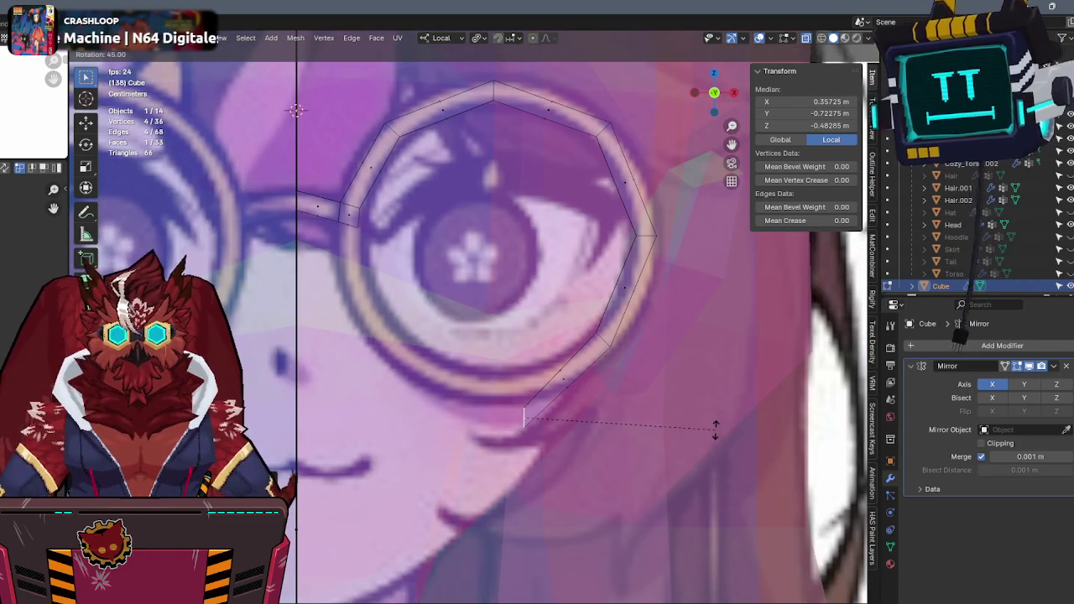
pyautogui.click(714, 428)
pyautogui.press('g')
pyautogui.click(587, 431)
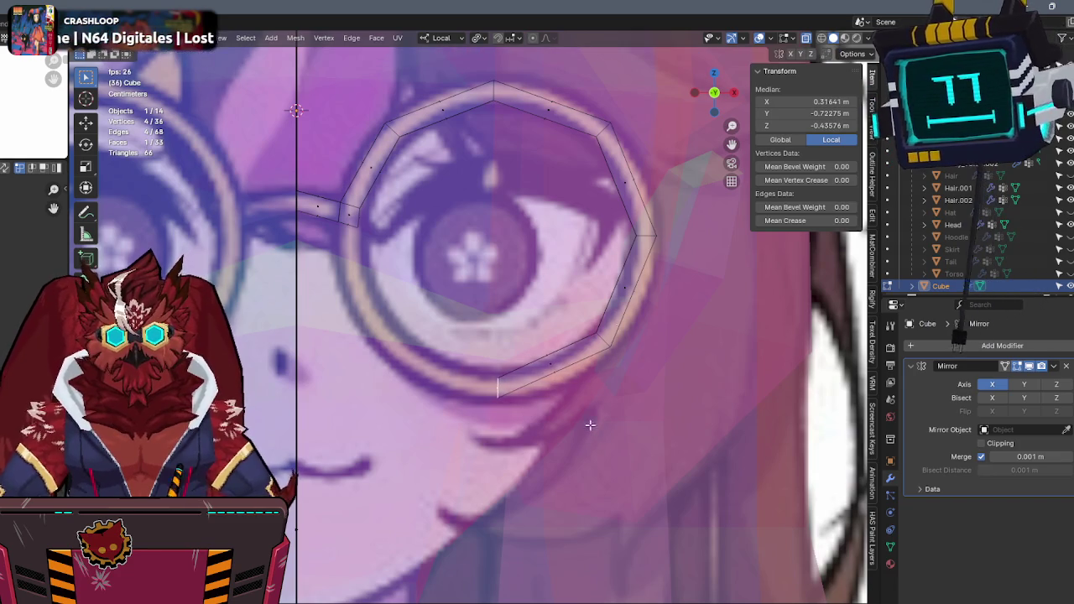
pyautogui.click(719, 81)
pyautogui.press('g')
pyautogui.press('x')
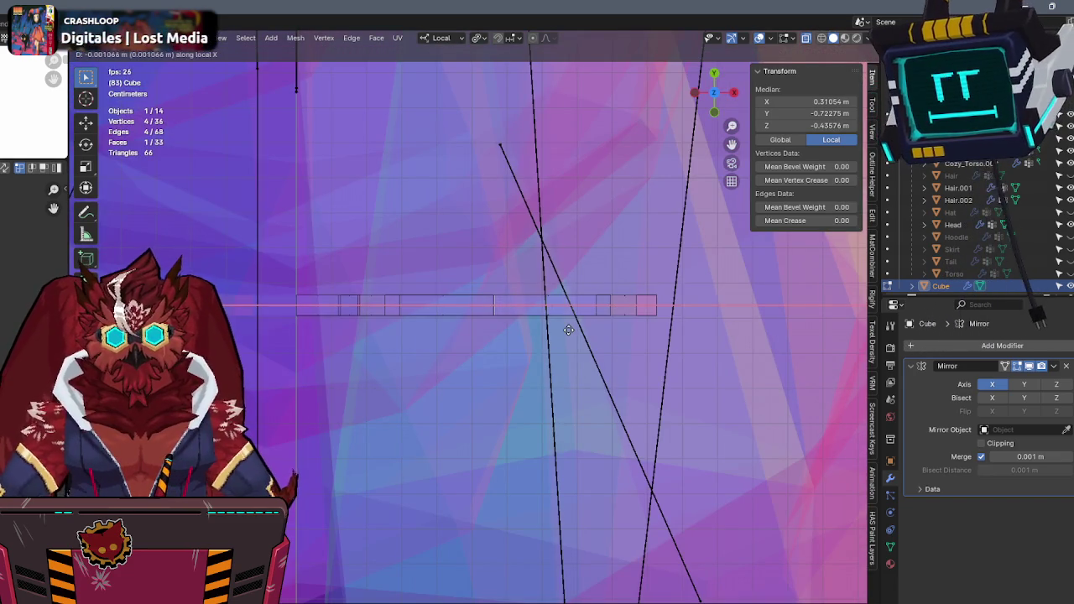
pyautogui.click(561, 330)
pyautogui.click(713, 113)
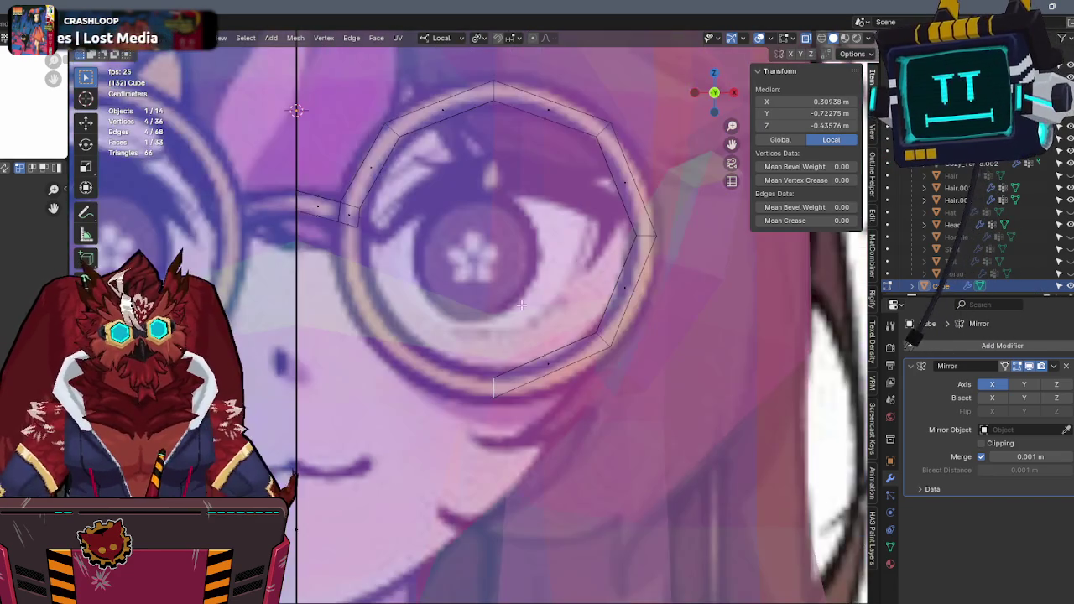
# Extrude the final bottom segment to close the lens ring at the lower left.
pyautogui.press('e')
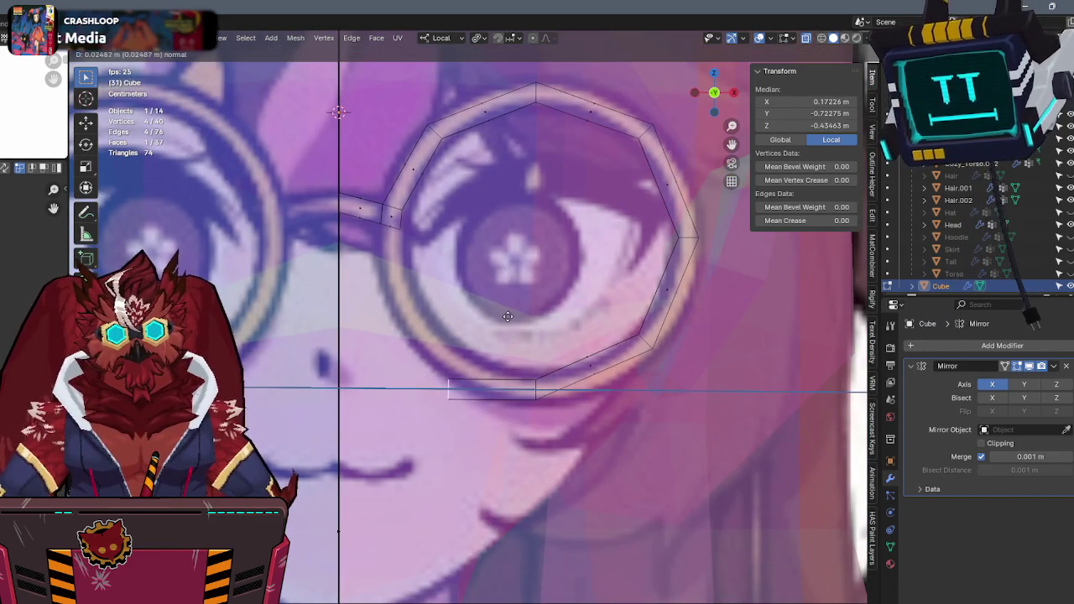
pyautogui.click(511, 314)
pyautogui.press('r')
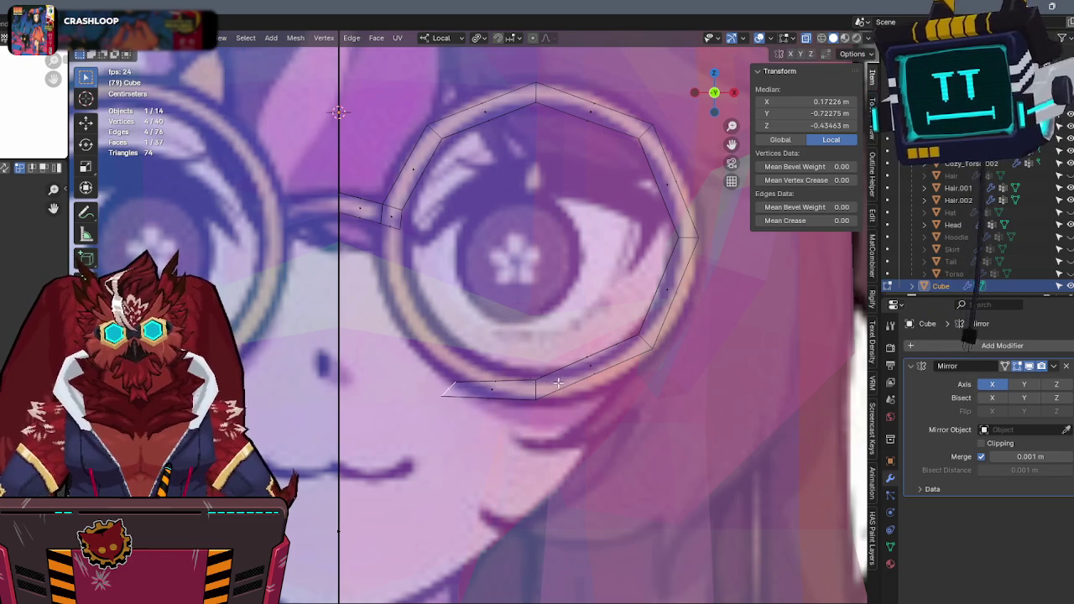
pyautogui.click(612, 162)
pyautogui.click(717, 73)
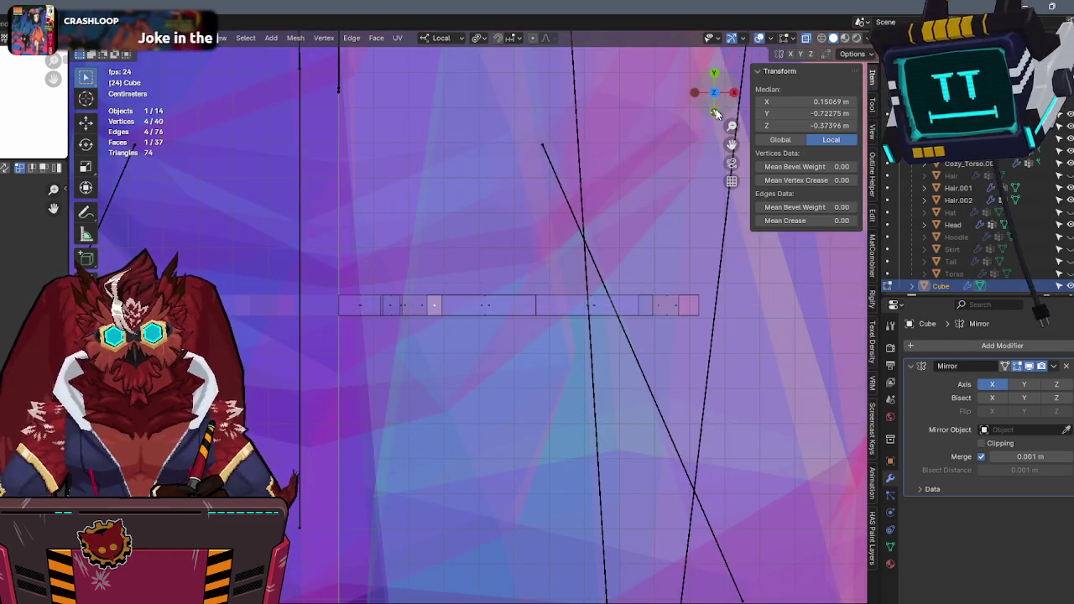
pyautogui.click(714, 112)
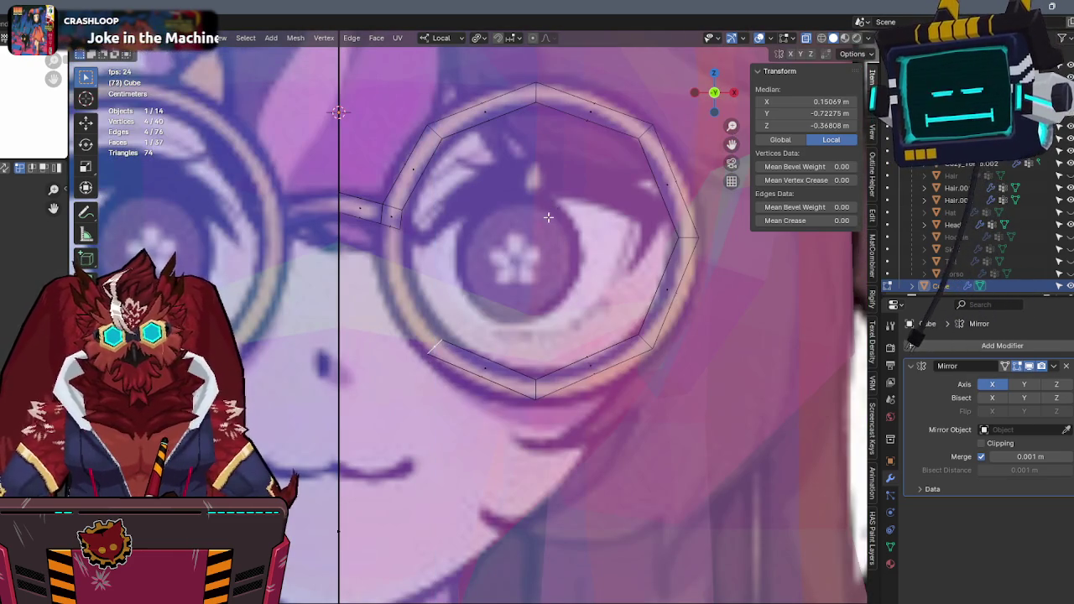
# Extrude a short connector section off the rim toward the nose.
pyautogui.press('e')
pyautogui.press('r')
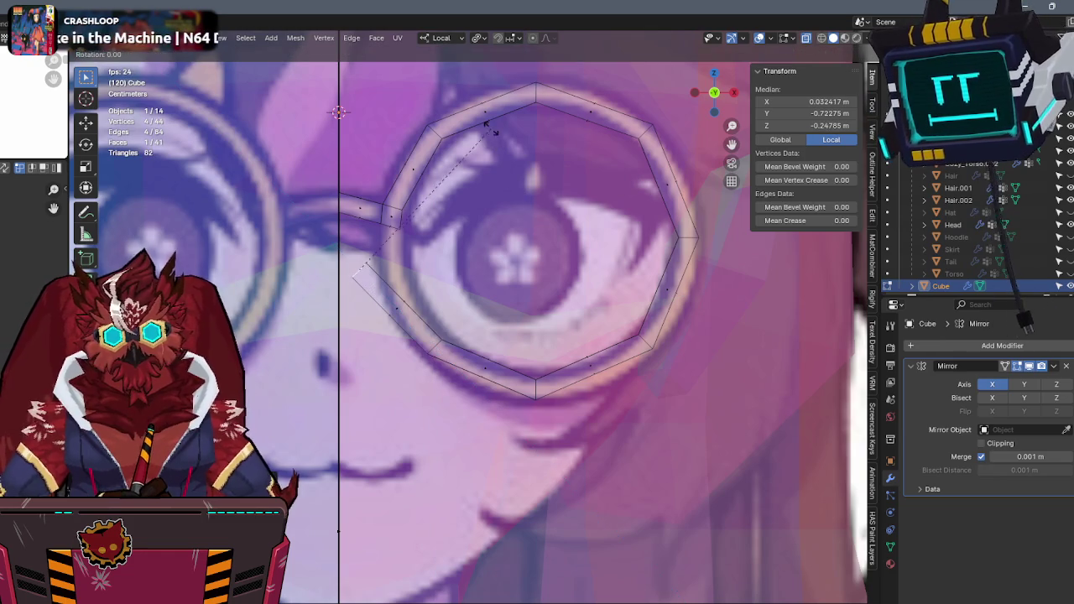
pyautogui.click(504, 262)
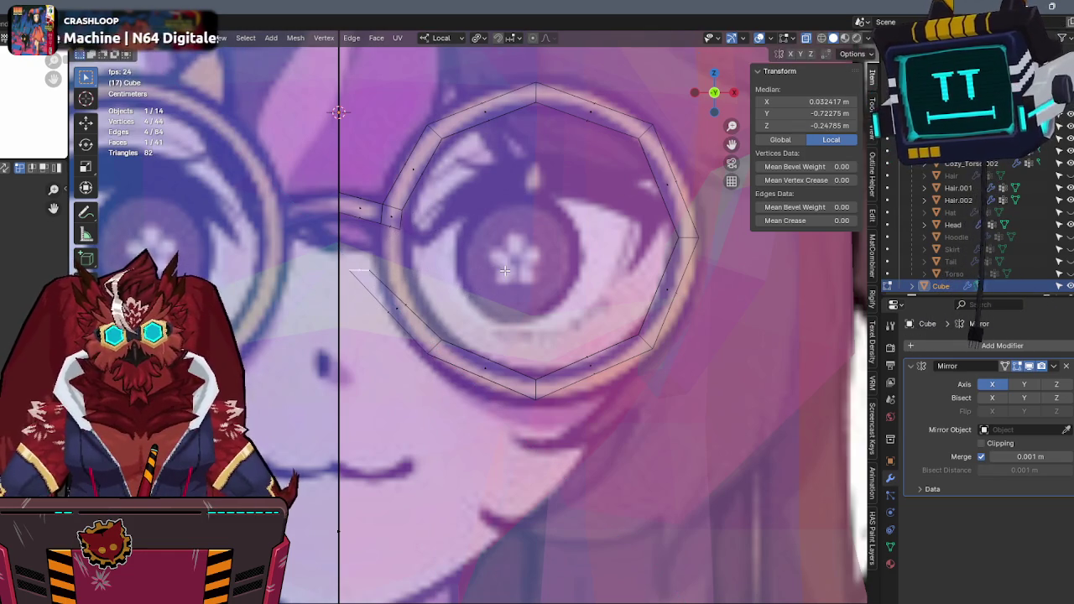
pyautogui.press('g')
pyautogui.click(532, 243)
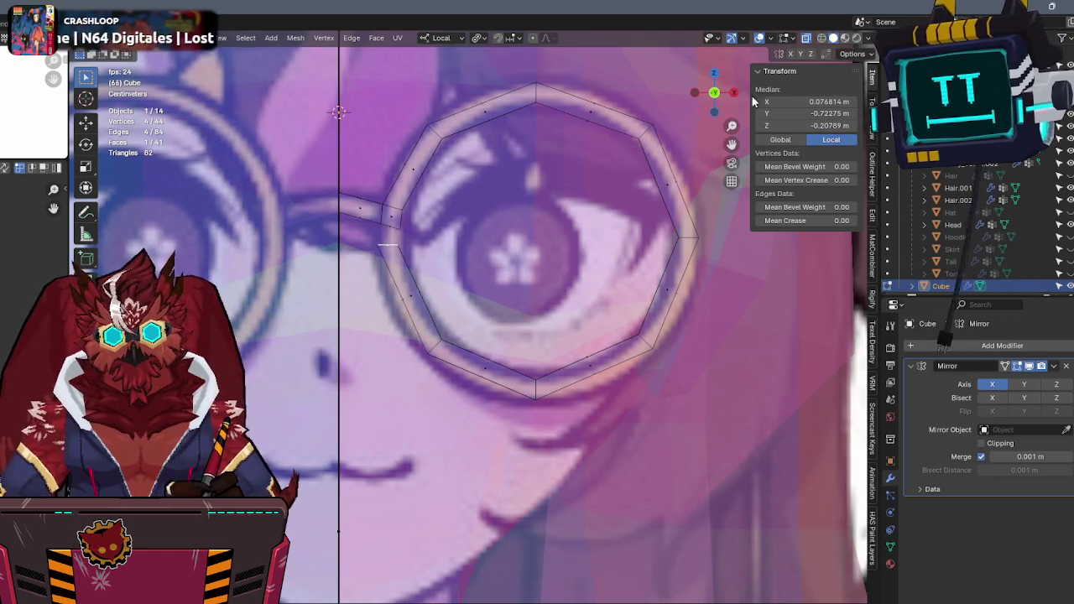
# Move the connector's end face along Z in side view to set its depth.
pyautogui.hotkey('alt', 'a')
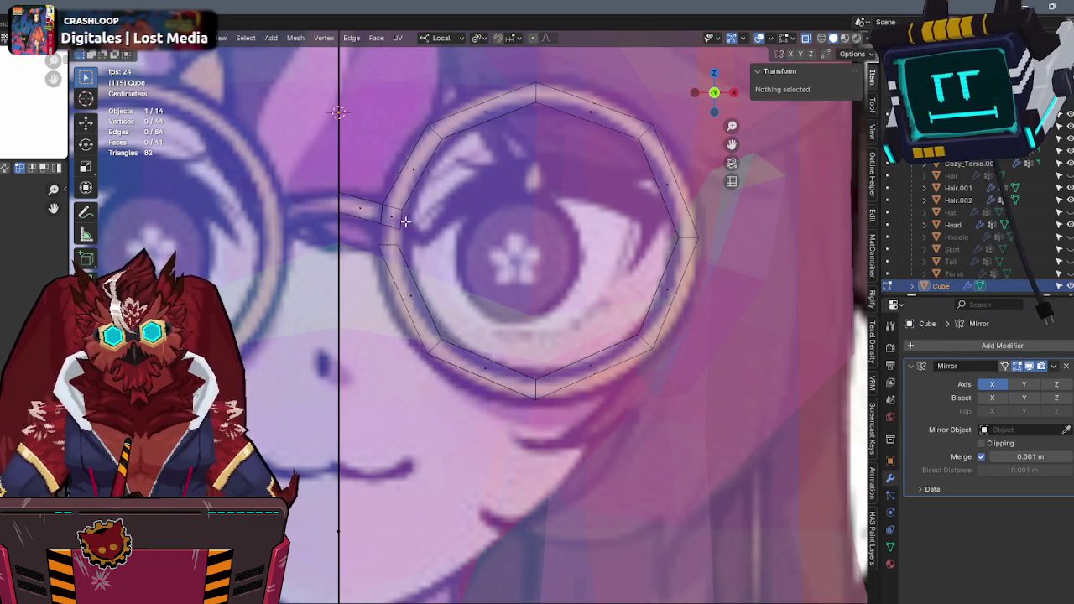
pyautogui.click(388, 238)
pyautogui.click(732, 87)
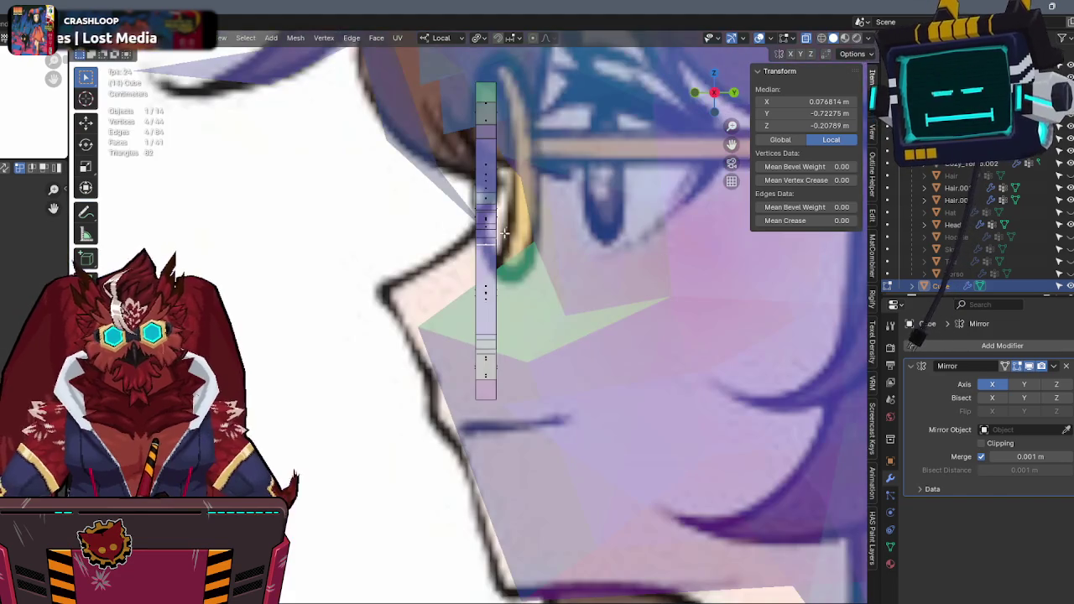
pyautogui.press('g')
pyautogui.press('z')
pyautogui.click(518, 126)
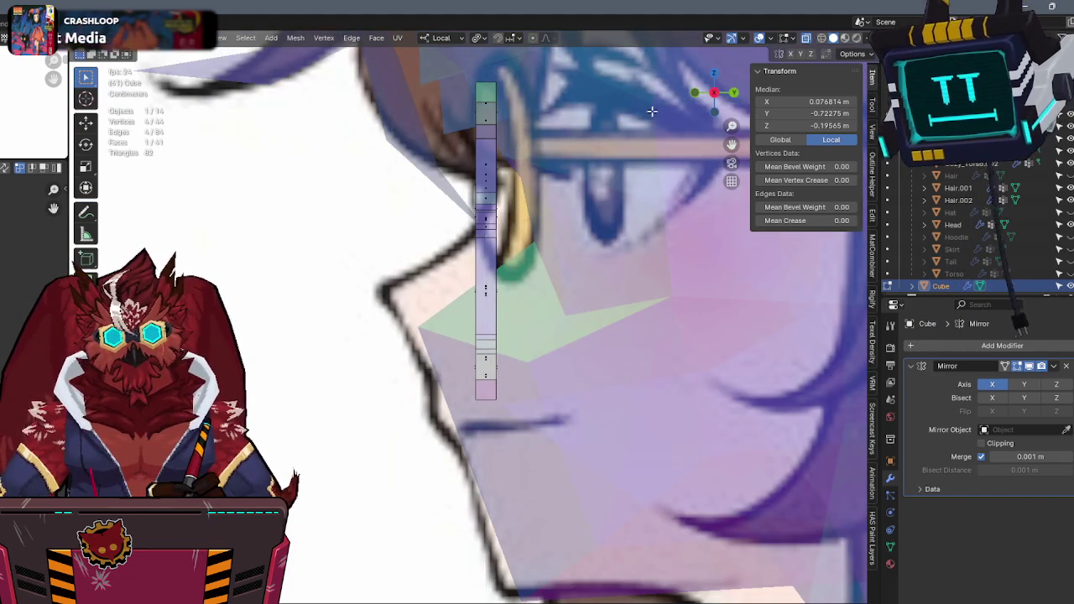
pyautogui.click(695, 92)
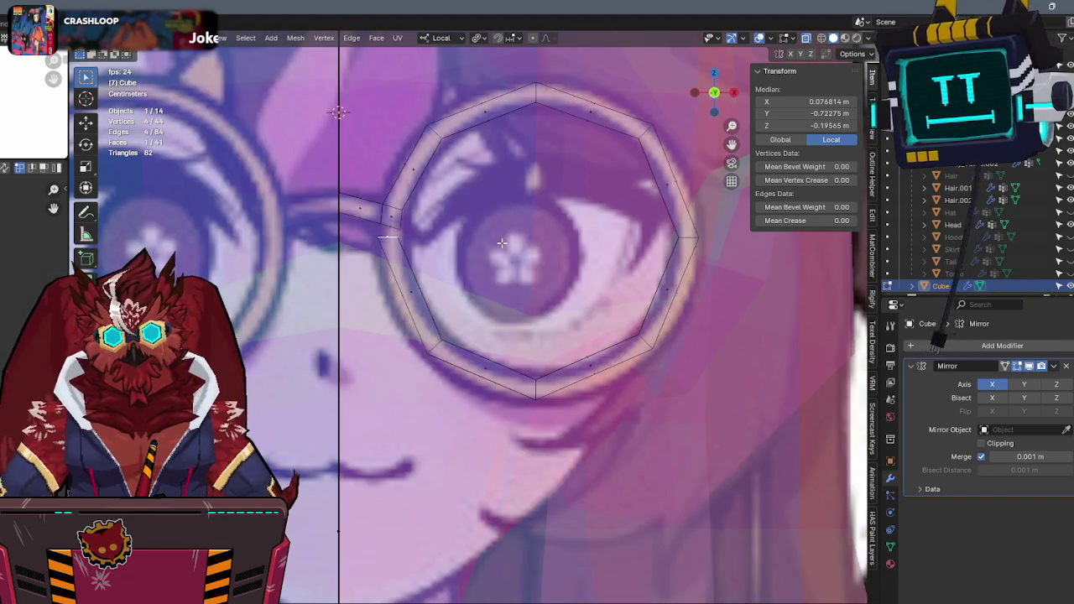
# Box-select the rim's left-arc vertices and shift them along X.
pyautogui.moveTo(382, 395); pyautogui.dragTo(379, 233)
pyautogui.press('g')
pyautogui.press('x')
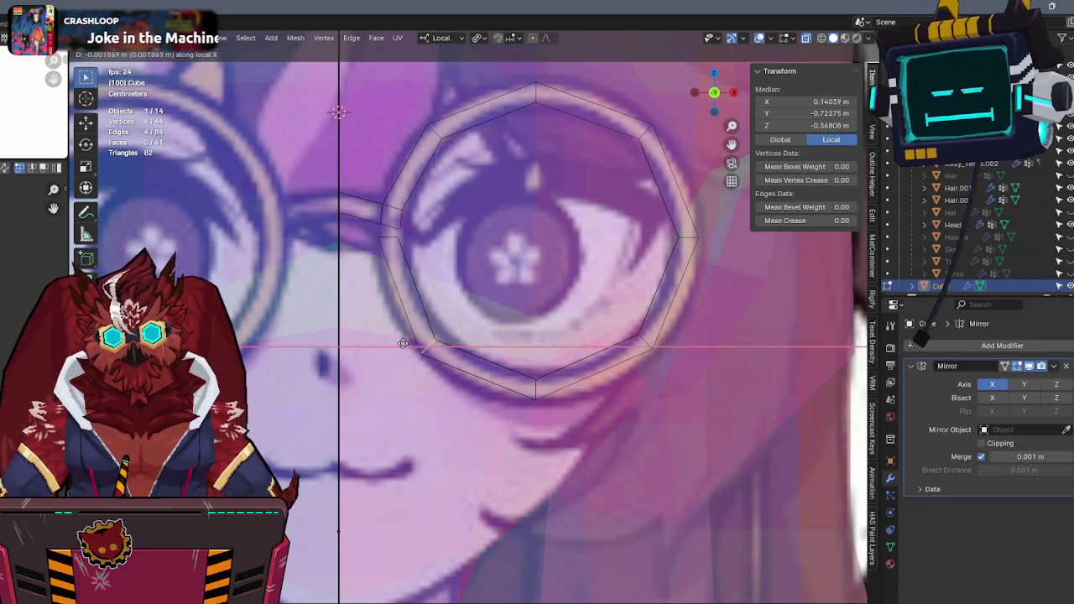
pyautogui.click(403, 343)
# Shift the top-left rim vertices sideways along X.
pyautogui.press('g')
pyautogui.press('x')
pyautogui.click(420, 219)
pyautogui.press('g')
pyautogui.press('x')
pyautogui.click(415, 167)
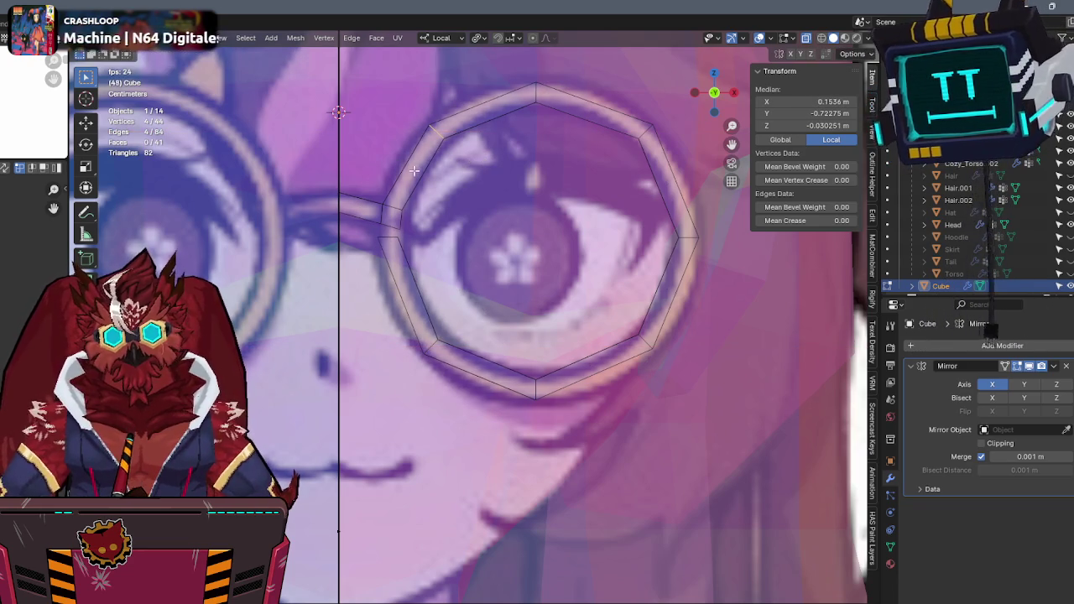
# Extrude, rotate and position a new section from the inner edge at the bridge joint.
pyautogui.click(396, 225)
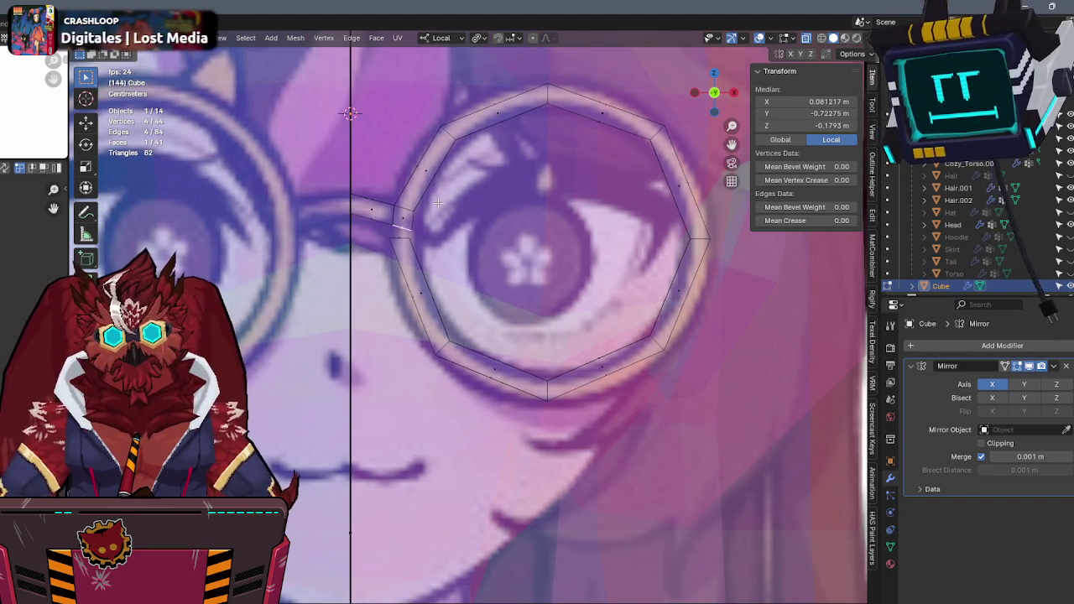
pyautogui.press('e')
pyautogui.click(476, 296)
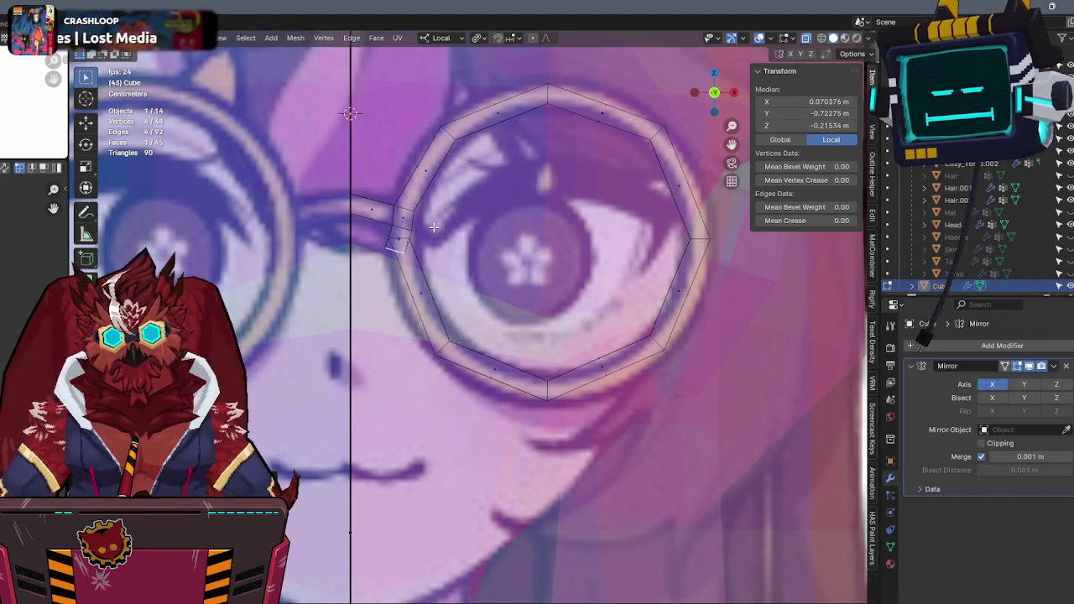
pyautogui.scroll(4, 476, 296)
pyautogui.scroll(2, 476, 296)
pyautogui.press('r')
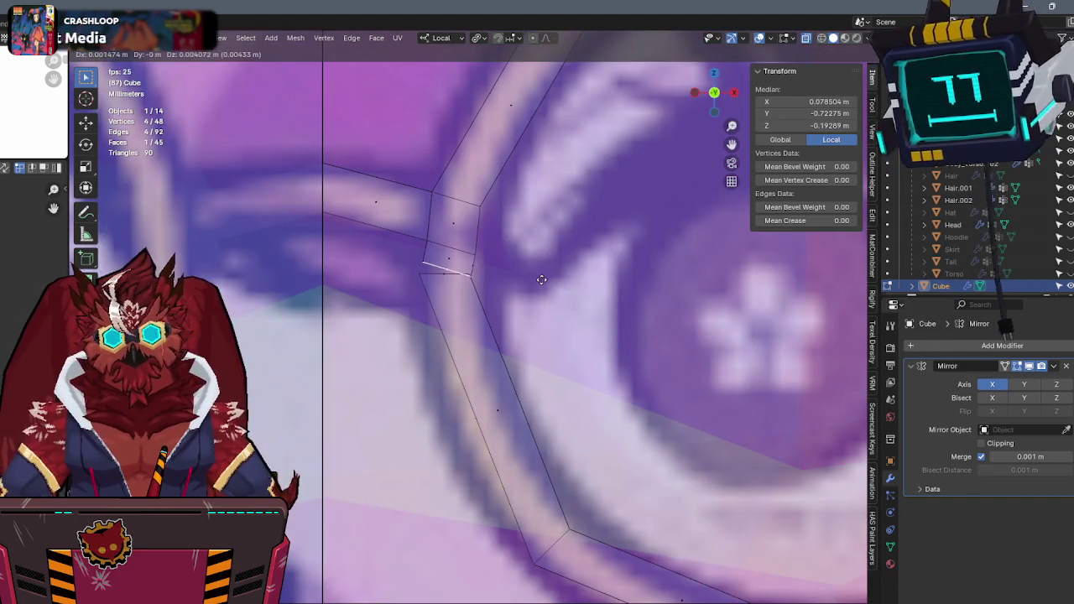
pyautogui.press('g')
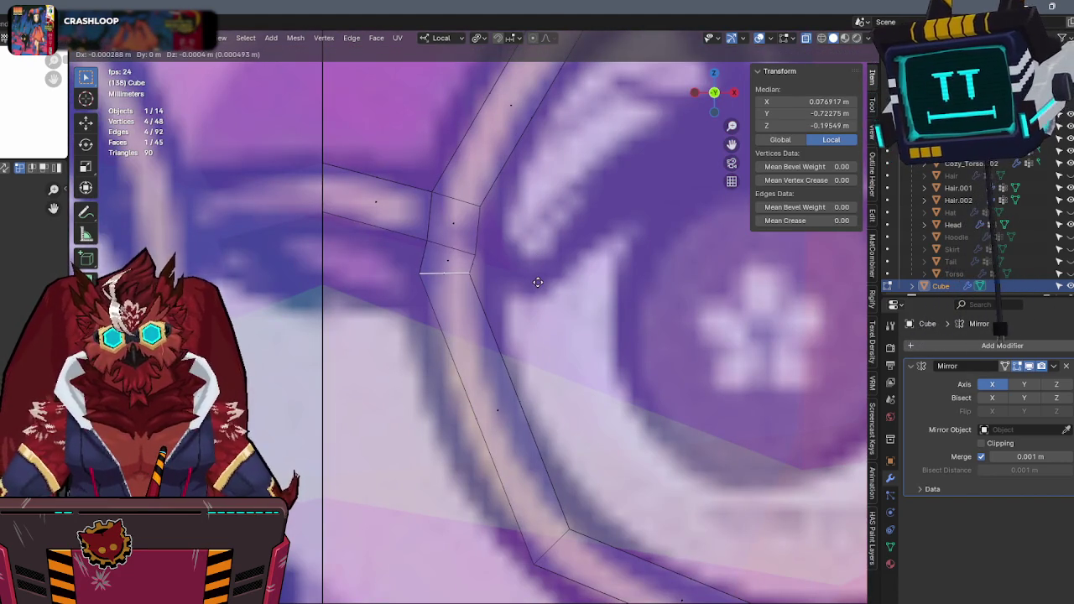
pyautogui.click(536, 285)
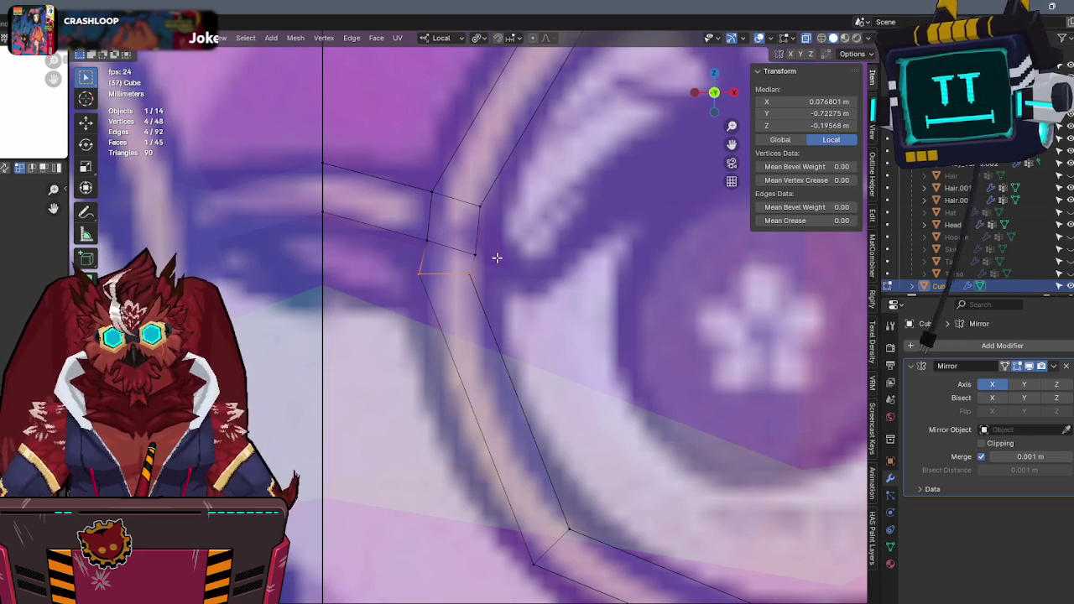
# Select the whole mesh and run Merge by Distance to fuse the overlapping joint vertices.
pyautogui.click(416, 245)
pyautogui.press('F3')
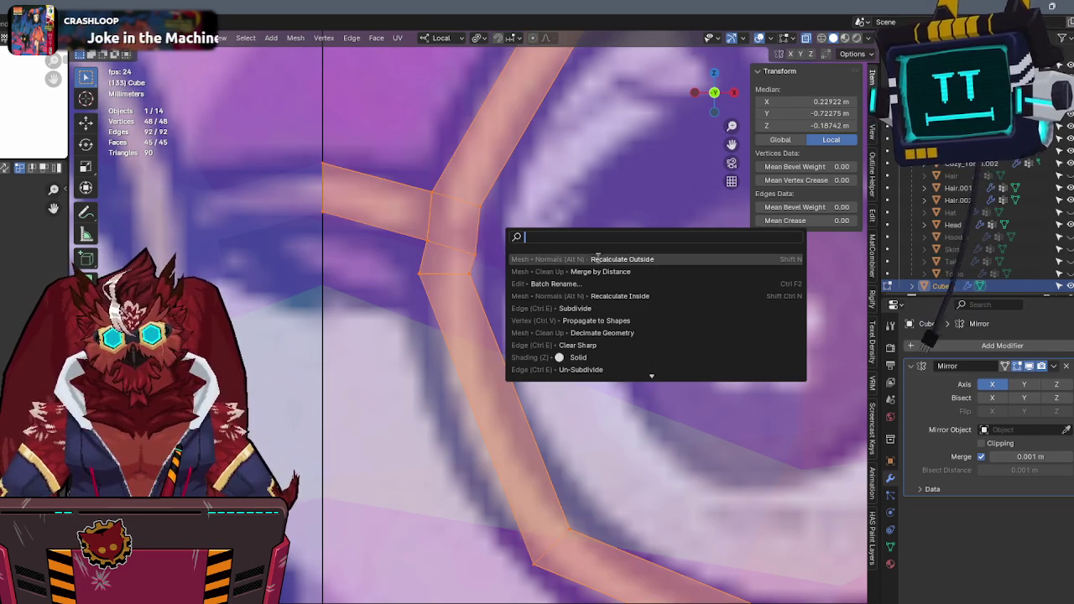
pyautogui.click(599, 271)
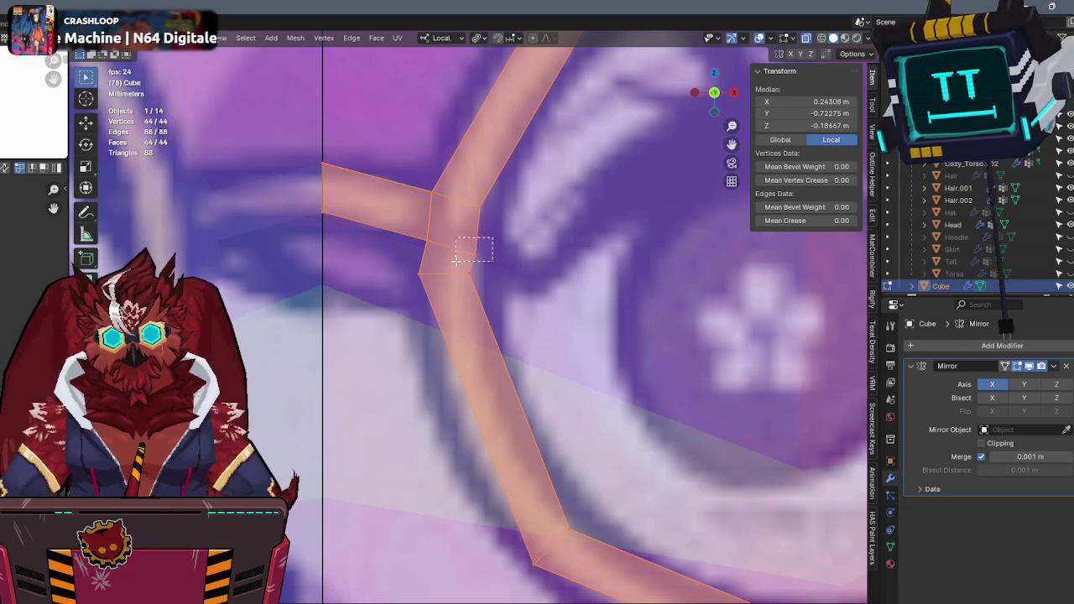
pyautogui.click(490, 239)
pyautogui.click(424, 299)
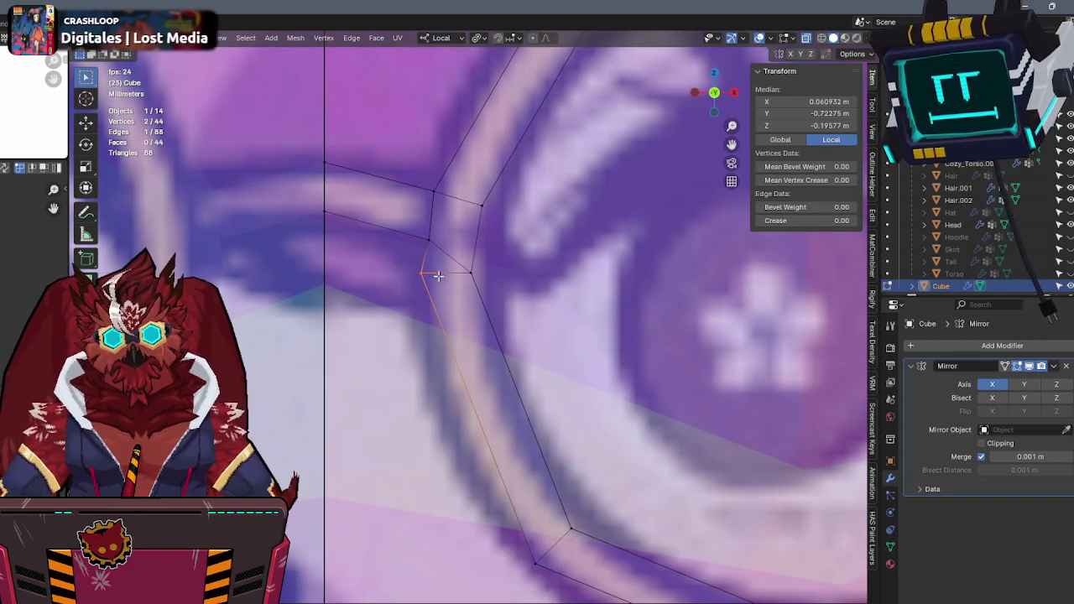
pyautogui.press('g')
pyautogui.press('x')
pyautogui.rightClick(426, 276)
pyautogui.press('a')
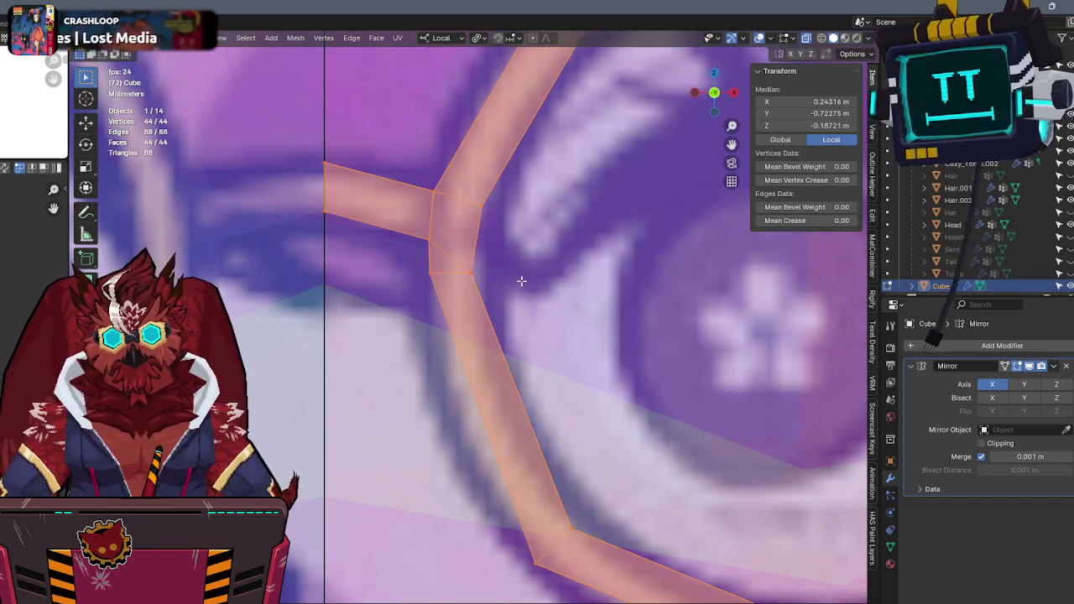
pyautogui.press('F3')
pyautogui.click(588, 303)
# Delete the leftover extra face at the rim-to-bridge joint.
pyautogui.scroll(-5, 451, 272)
pyautogui.press('x')
pyautogui.click(460, 297)
pyautogui.scroll(-3, 526, 270)
# Slide the whole glasses mesh along Y to the correct depth in front of the face.
pyautogui.scroll(-5, 526, 271)
pyautogui.moveTo(582, 288)
pyautogui.mouseDown(button='middle')
pyautogui.moveTo(604, 290)
pyautogui.moveTo(426, 273)
pyautogui.moveTo(652, 233)
pyautogui.moveTo(594, 250)
pyautogui.mouseUp(button='middle')
pyautogui.scroll(2, 723, 97)
pyautogui.hotkey('alt', 'z')
pyautogui.hotkey('alt', 'z')
pyautogui.press('a')
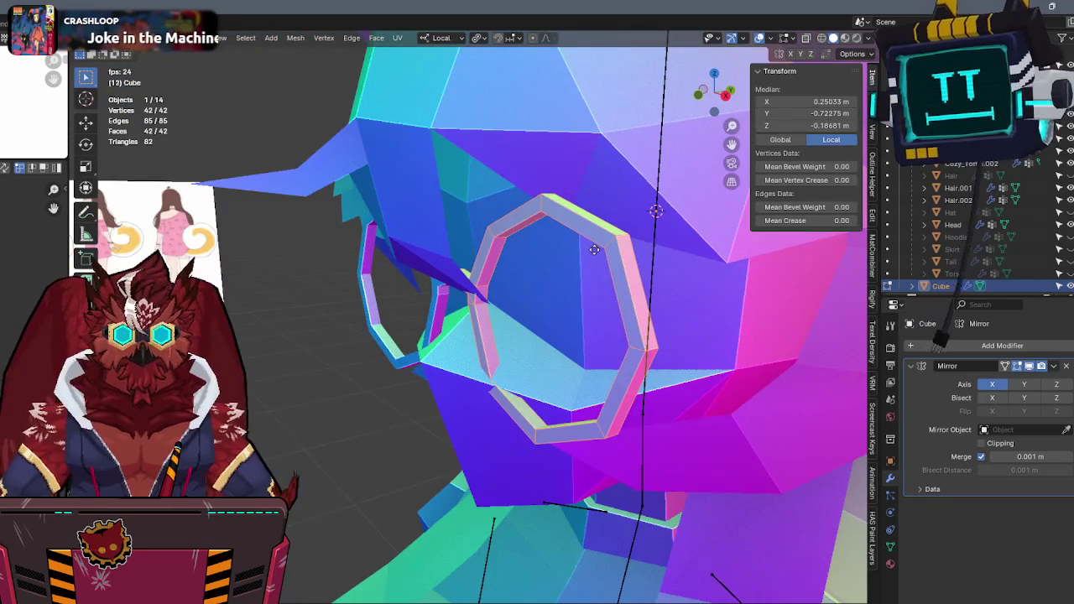
pyautogui.press('g')
pyautogui.press('y')
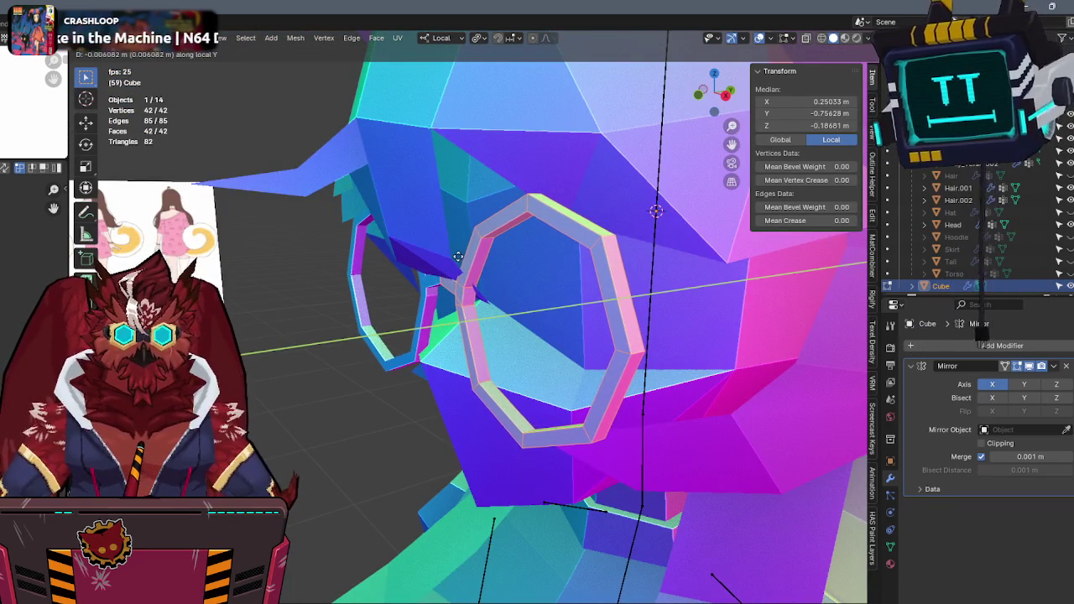
pyautogui.moveTo(458, 256); pyautogui.dragTo(540, 240, button='middle')
pyautogui.click(539, 239)
pyautogui.press('KP_Decimal')
pyautogui.press('KP_1')
pyautogui.hotkey('alt', 'z')
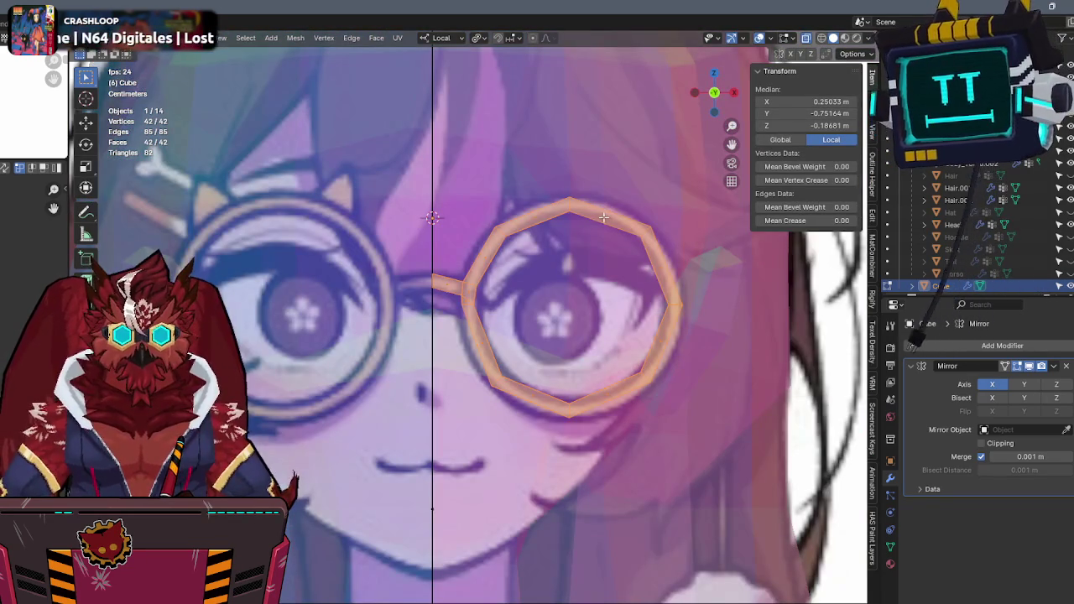
# In side profile view, shift the selected ring vertices vertically along Z.
pyautogui.click(734, 92)
pyautogui.moveTo(554, 336); pyautogui.dragTo(499, 375, button='middle')
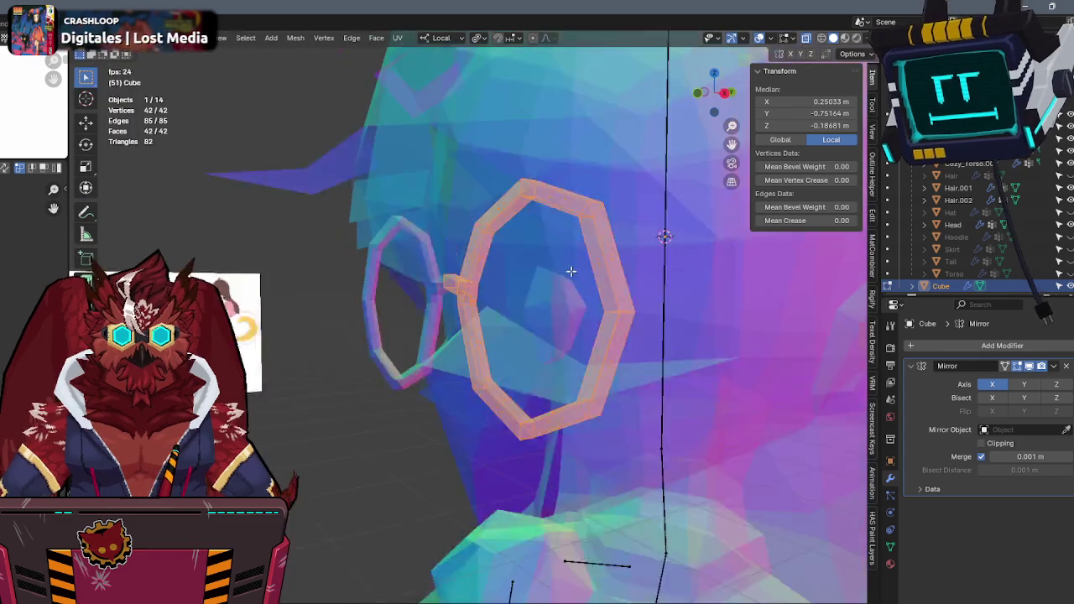
pyautogui.hotkey('alt', 'a')
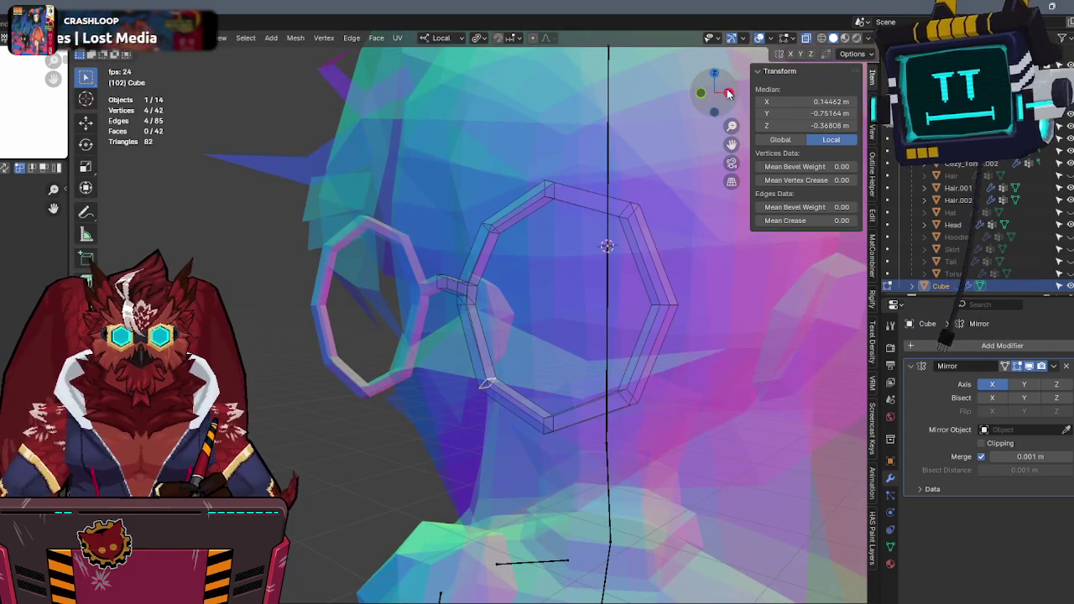
pyautogui.press('KP_1')
pyautogui.hotkey('alt', 'z')
pyautogui.press('KP_3')
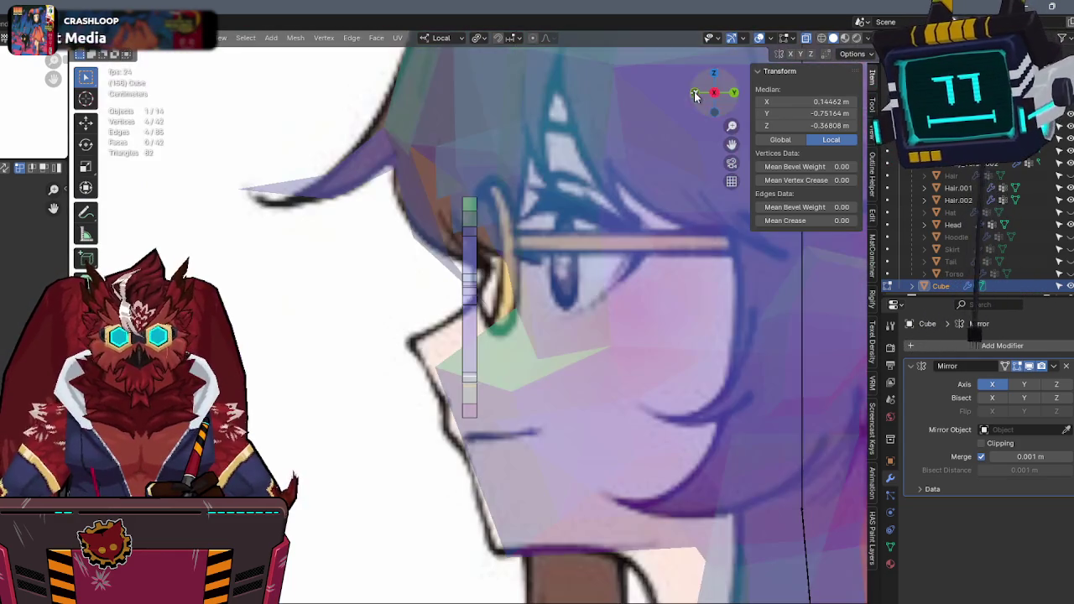
pyautogui.scroll(5, 535, 301)
pyautogui.press('g')
pyautogui.press('z')
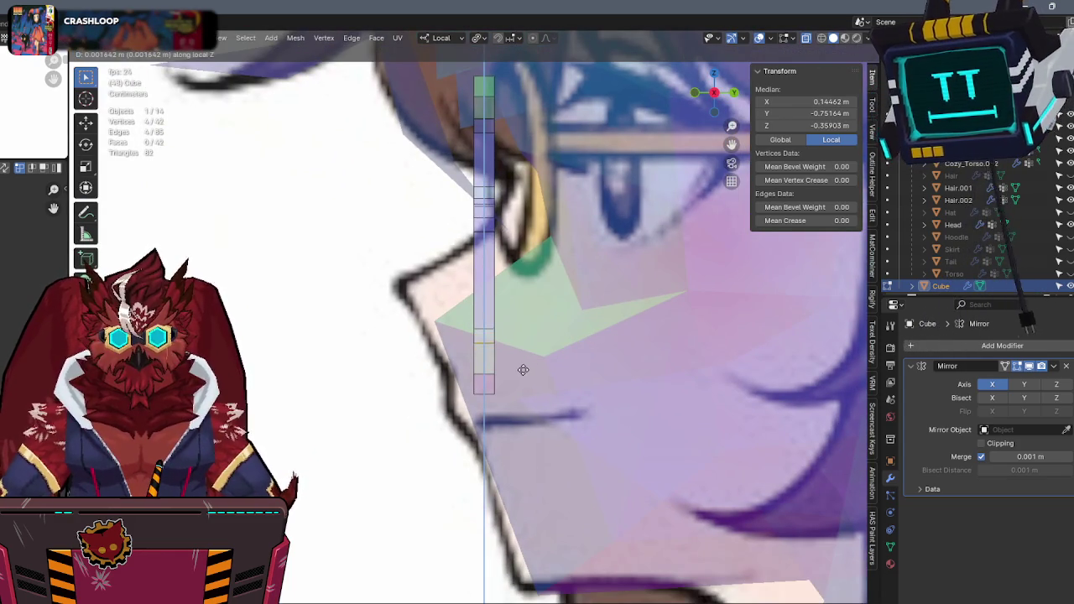
pyautogui.click(523, 370)
pyautogui.scroll(-2, 522, 370)
# Slide a group of rim vertices sideways along X to follow the round reference lens.
pyautogui.press('KP_1')
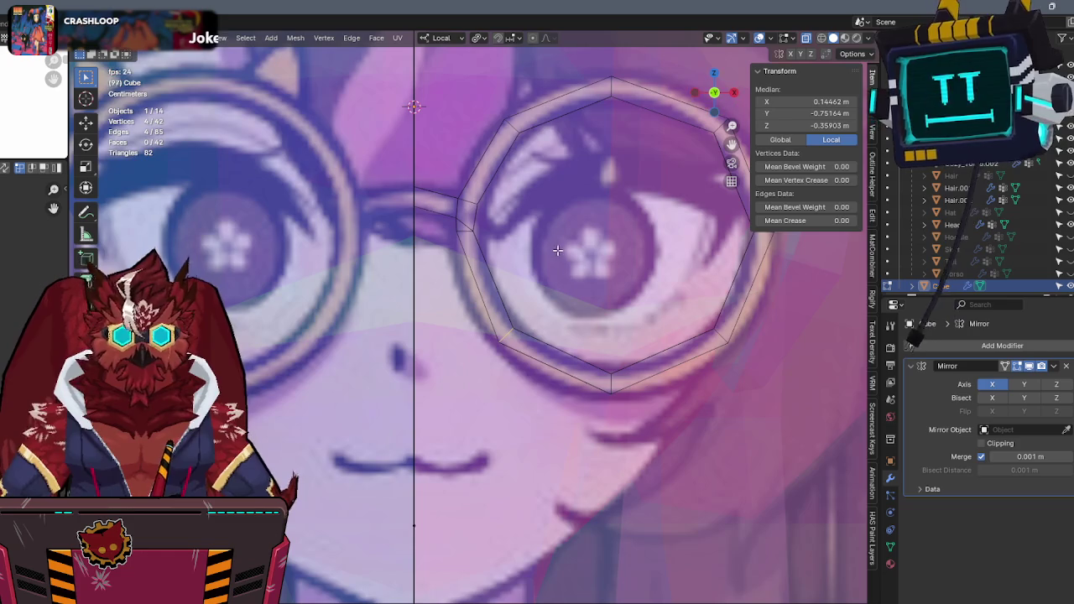
pyautogui.scroll(-2, 557, 250)
pyautogui.scroll(2, 624, 102)
pyautogui.click(714, 74)
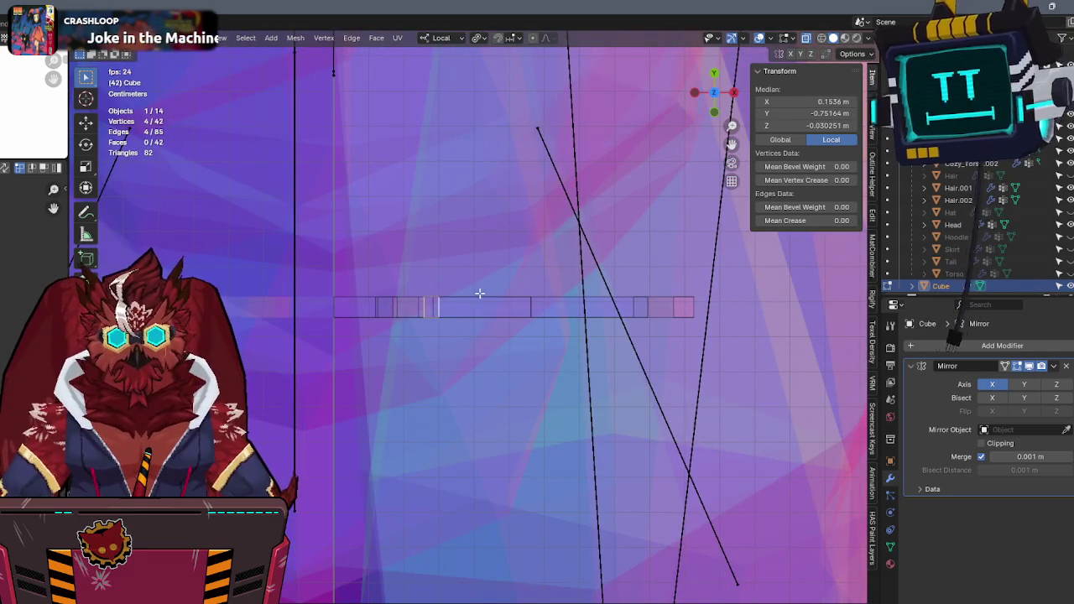
pyautogui.press('g')
pyautogui.press('x')
pyautogui.press('Escape')
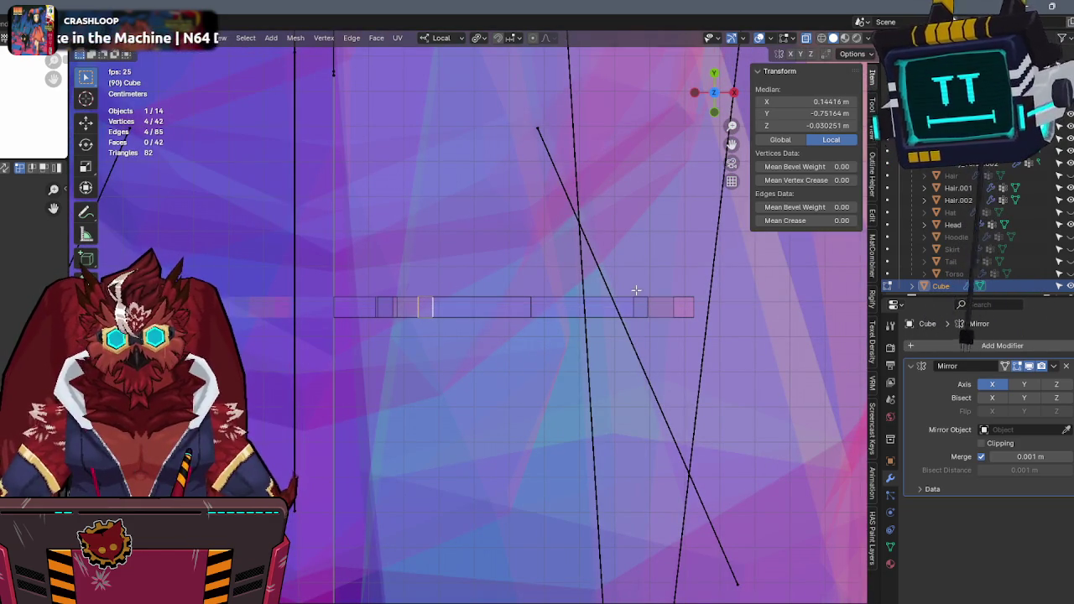
pyautogui.click(714, 113)
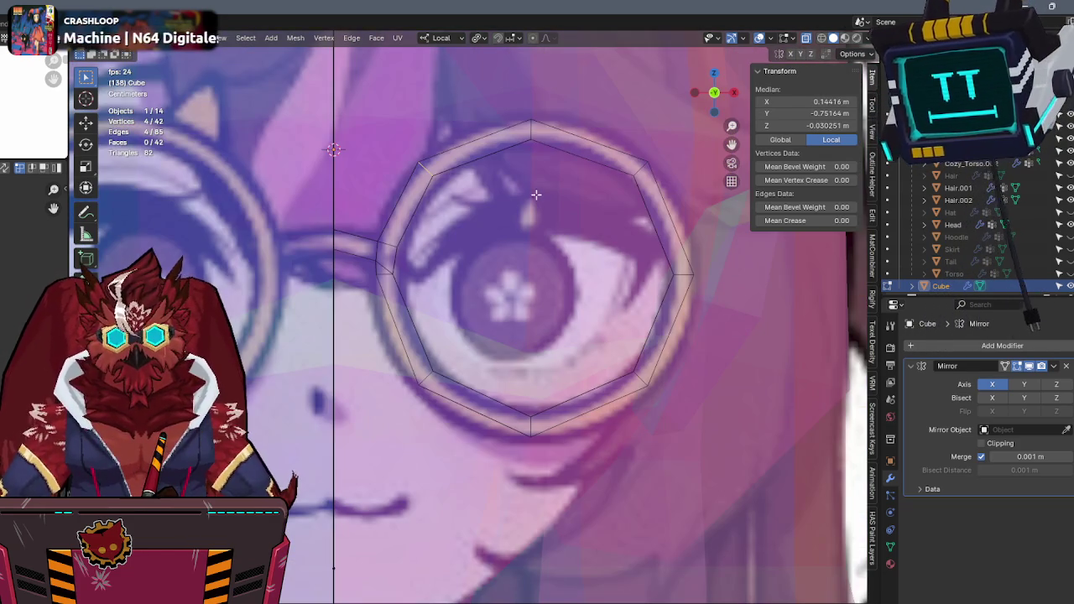
pyautogui.keyDown('shift'); pyautogui.click(467, 374); pyautogui.keyUp('shift')
pyautogui.press('g')
pyautogui.press('x')
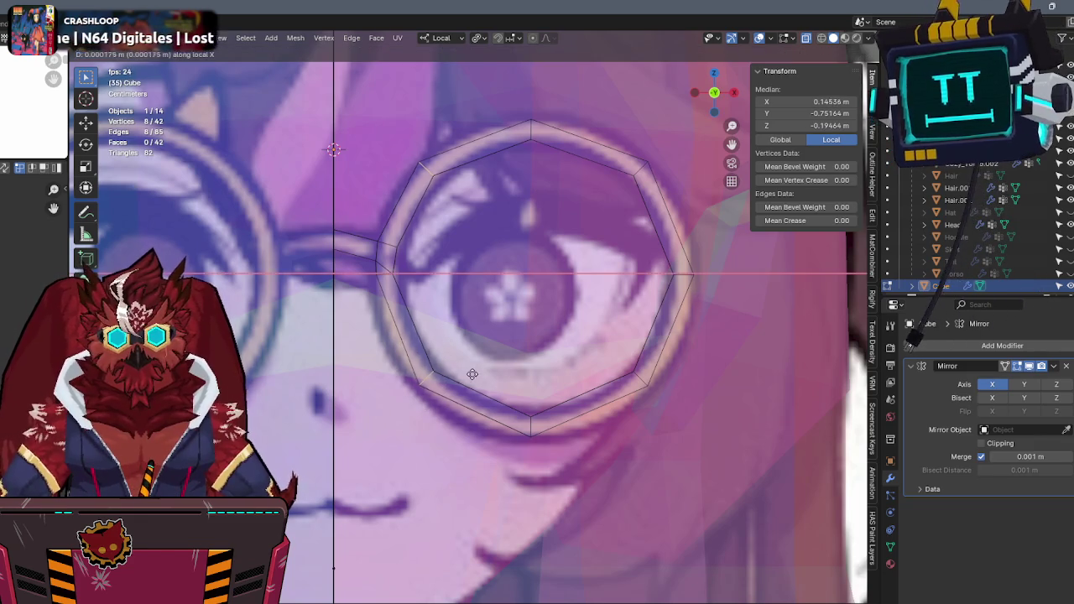
pyautogui.click(481, 319)
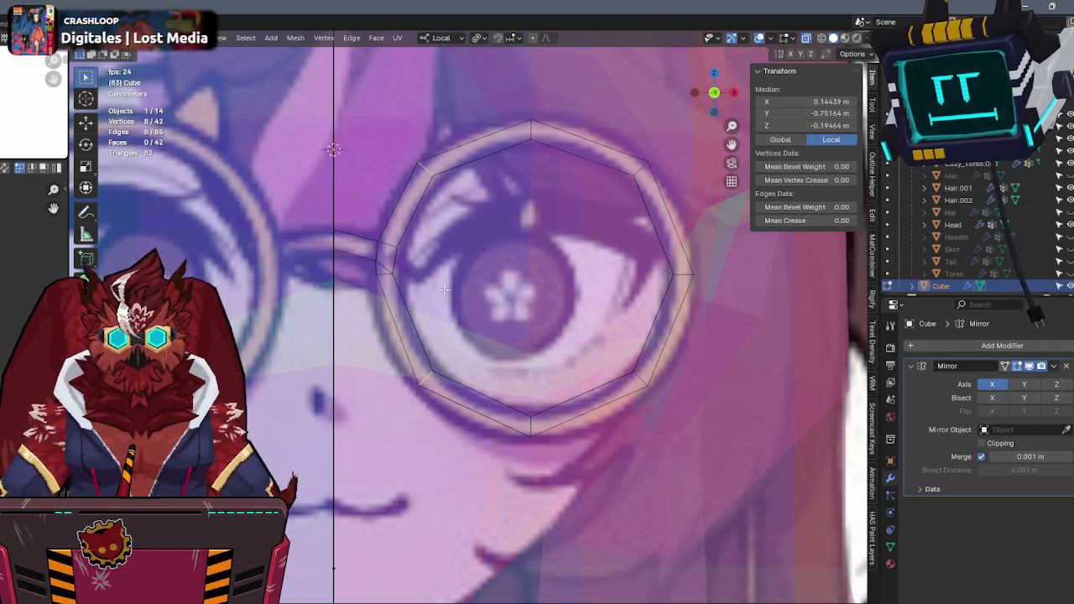
# Move the ring's left edge and slide the lower-left vertices along X.
pyautogui.click(380, 273)
pyautogui.press('g')
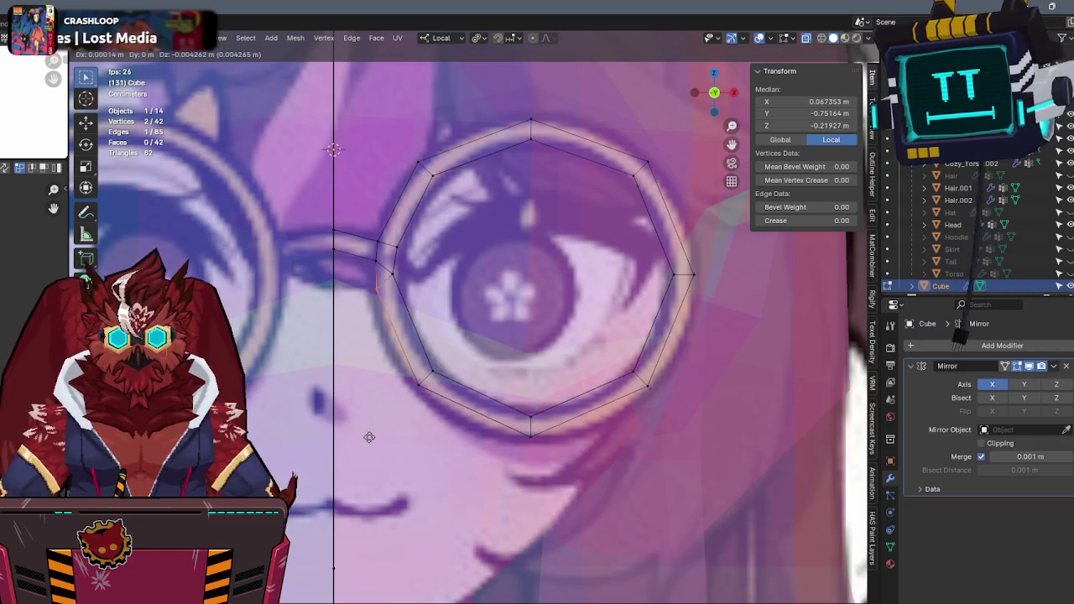
pyautogui.click(382, 425)
pyautogui.keyDown('alt'); pyautogui.click(434, 344); pyautogui.keyUp('alt')
pyautogui.keyDown('alt'); pyautogui.keyDown('shift'); pyautogui.click(440, 400); pyautogui.keyUp('shift'); pyautogui.keyUp('alt')
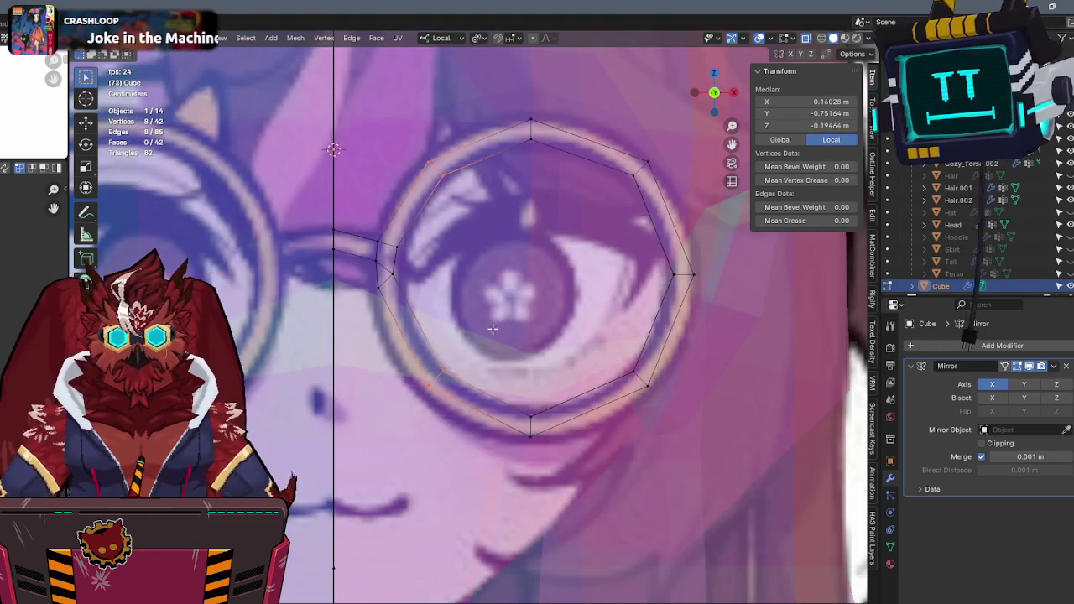
pyautogui.moveTo(361, 430); pyautogui.dragTo(362, 431)
pyautogui.press('g')
pyautogui.press('x')
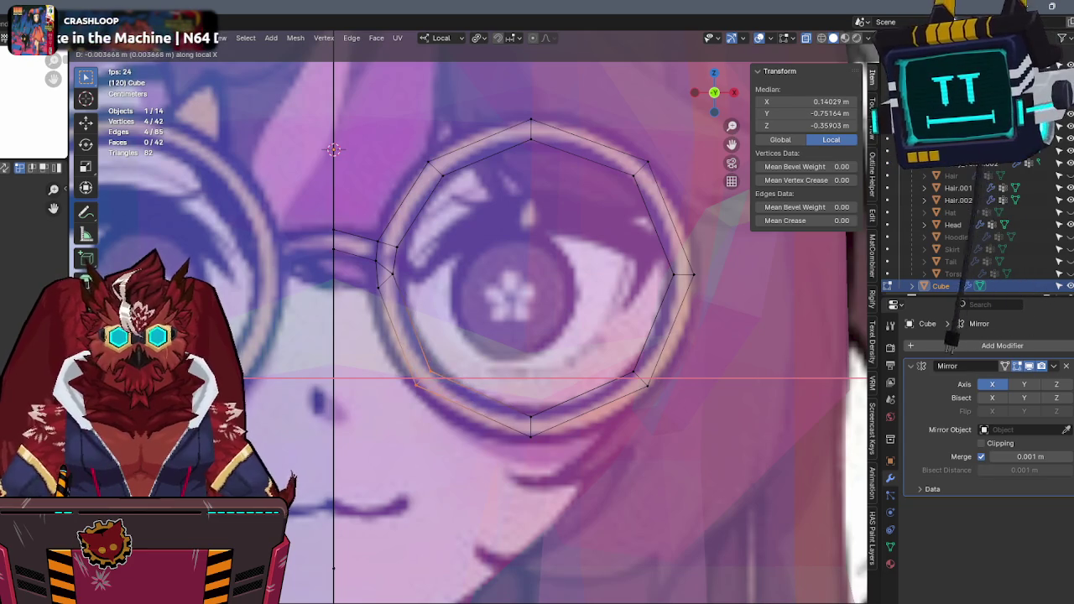
pyautogui.press('Return')
# Slide the lower-right ring vertex along X and return to Object Mode.
pyautogui.moveTo(619, 346); pyautogui.dragTo(658, 411)
pyautogui.press('g')
pyautogui.press('x')
pyautogui.press('Return')
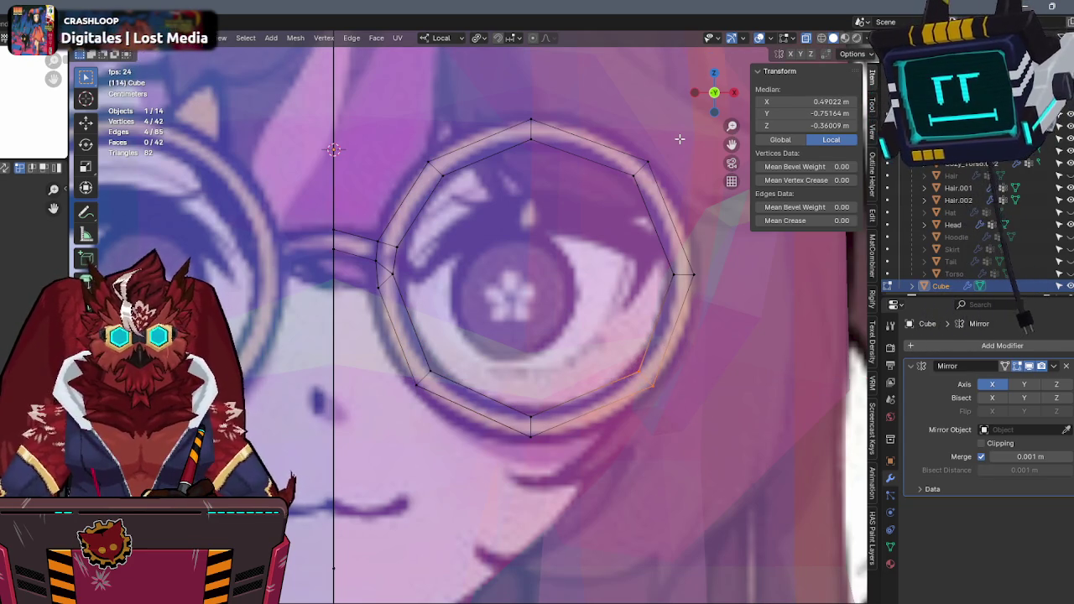
pyautogui.scroll(-8, 679, 138)
pyautogui.press('Tab')
pyautogui.moveTo(586, 202)
pyautogui.mouseDown(button='middle')
pyautogui.moveTo(500, 211)
pyautogui.moveTo(597, 177)
pyautogui.moveTo(529, 180)
pyautogui.moveTo(583, 187)
pyautogui.moveTo(535, 193)
pyautogui.mouseUp(button='middle')
pyautogui.scroll(-3, 536, 200)
pyautogui.scroll(-1, 535, 200)
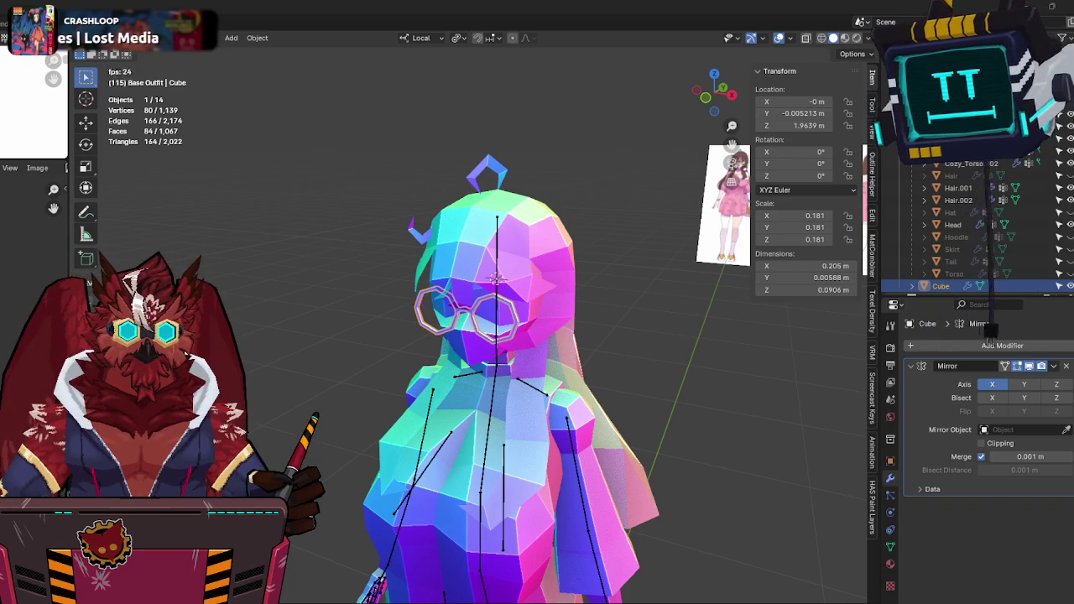
pyautogui.press('space')
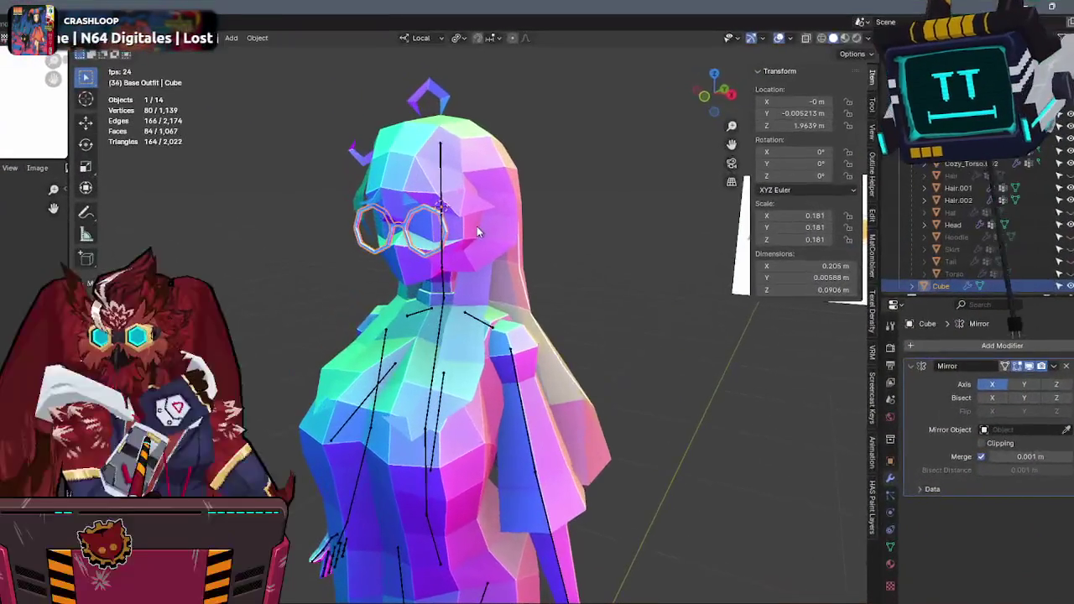
# Rename the Cube object to Glasses.
pyautogui.moveTo(572, 402)
pyautogui.mouseDown(button='middle')
pyautogui.moveTo(578, 353)
pyautogui.moveTo(555, 365)
pyautogui.moveTo(672, 362)
pyautogui.moveTo(541, 363)
pyautogui.moveTo(605, 346)
pyautogui.moveTo(590, 363)
pyautogui.moveTo(649, 362)
pyautogui.moveTo(553, 325)
pyautogui.moveTo(597, 282)
pyautogui.moveTo(635, 276)
pyautogui.mouseUp(button='middle')
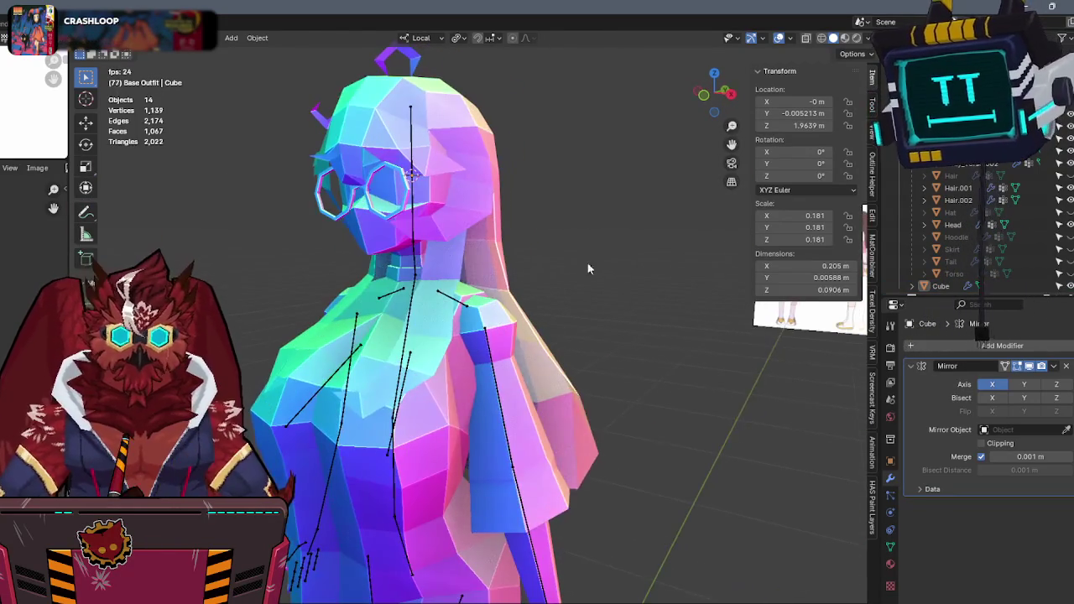
pyautogui.click(400, 209)
pyautogui.press('F2')
pyautogui.write('Glass')
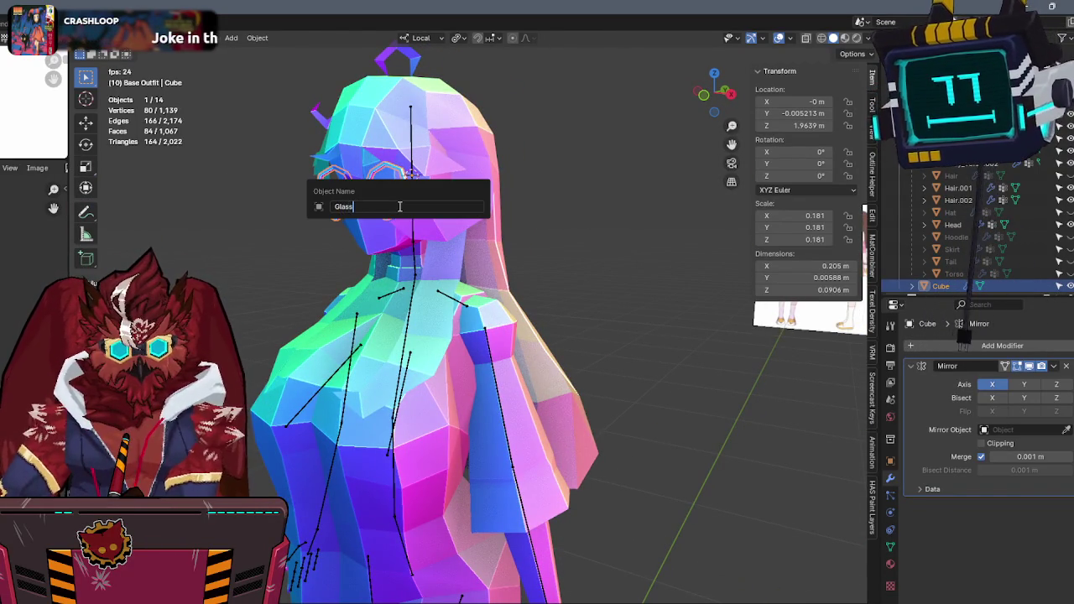
pyautogui.write('es')
pyautogui.press('Return')
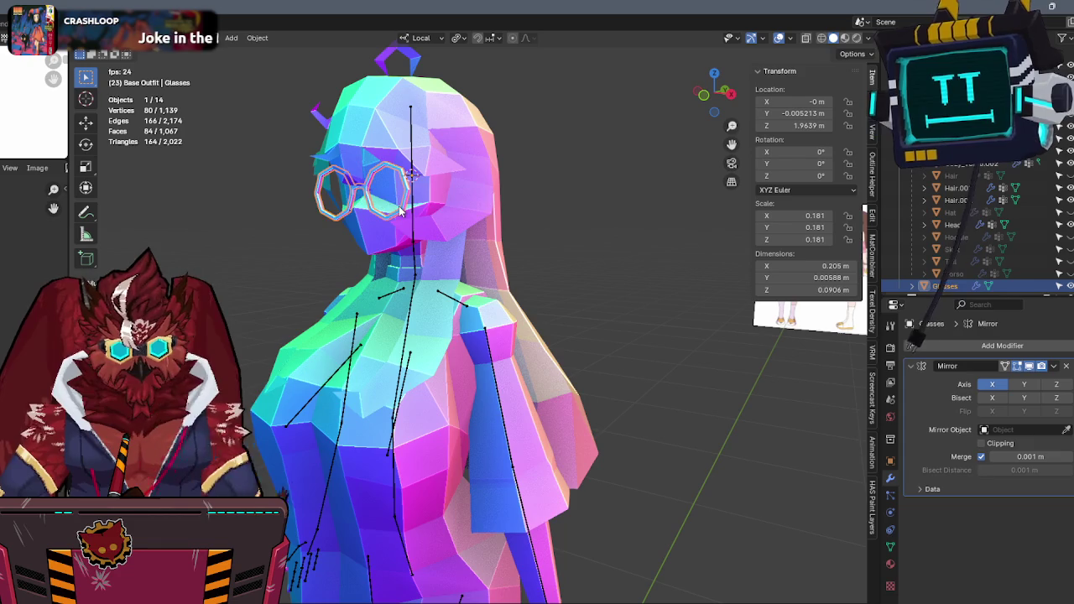
# Apply the Mirror modifier, then enter Edit Mode in front X-ray view with nothing selected.
pyautogui.press('KP_1')
pyautogui.scroll(1, 452, 349)
pyautogui.scroll(3, 441, 346)
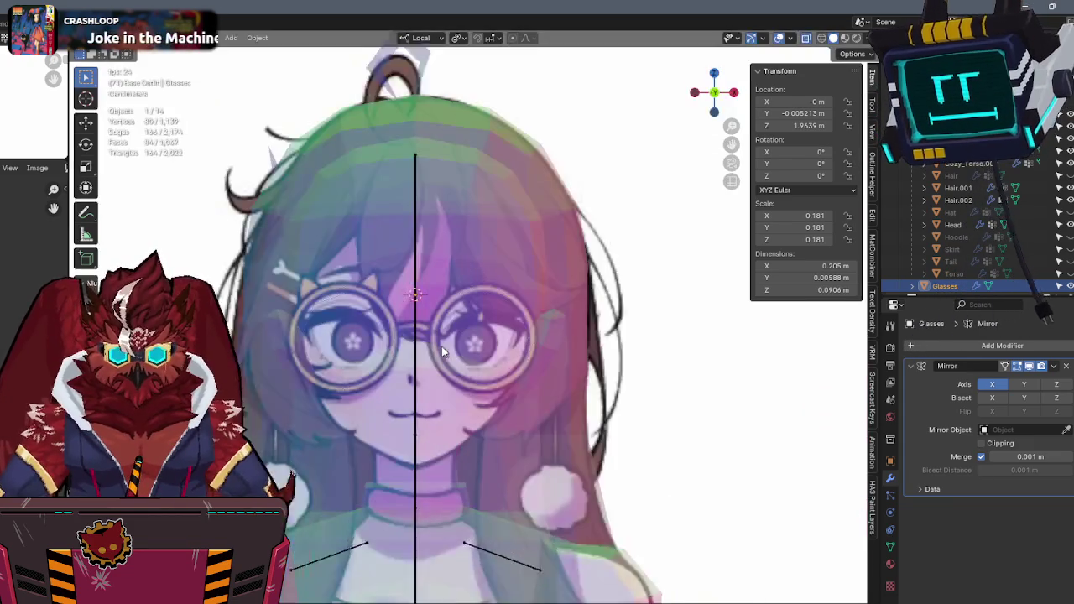
pyautogui.scroll(2, 441, 345)
pyautogui.hotkey('alt', 'z')
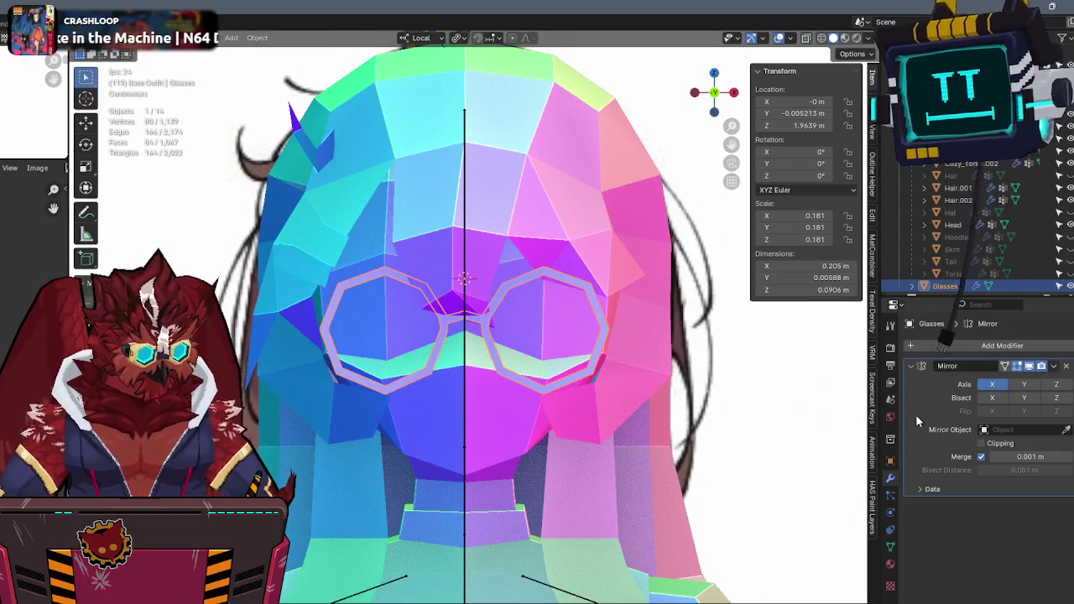
pyautogui.hotkey('ctrl', 'a')
pyautogui.press('Tab')
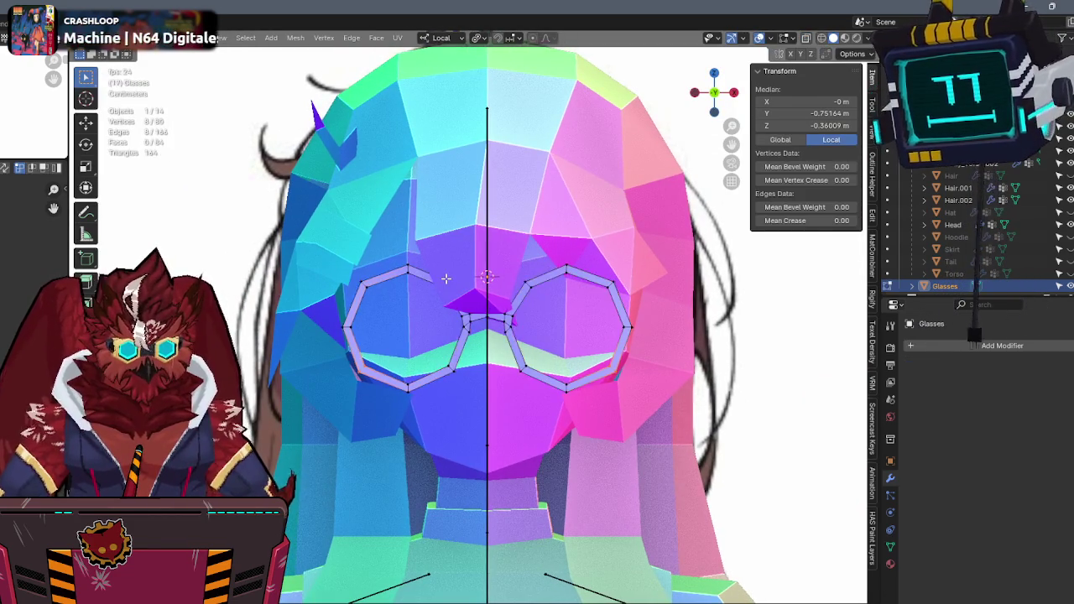
pyautogui.hotkey('alt', 'z')
pyautogui.scroll(1, 453, 276)
pyautogui.scroll(1, 478, 274)
pyautogui.keyDown('shift'); pyautogui.moveTo(485, 273); pyautogui.dragTo(489, 296, button='middle'); pyautogui.keyUp('shift')
pyautogui.hotkey('alt', 'a')
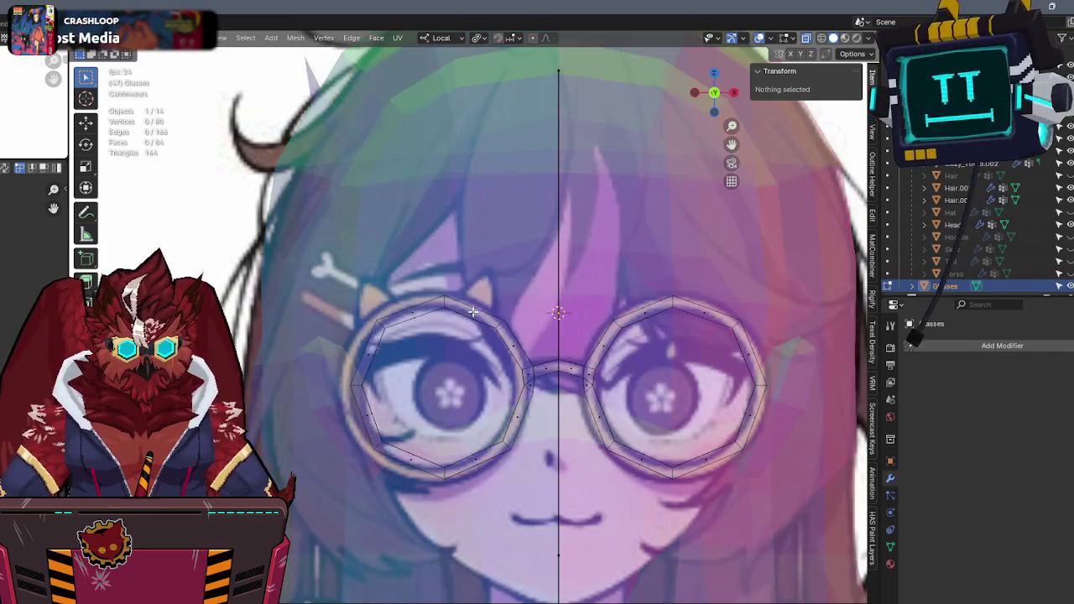
# Duplicate a top rim face and shrink and raise its top edge into an ear tip.
pyautogui.click(473, 313)
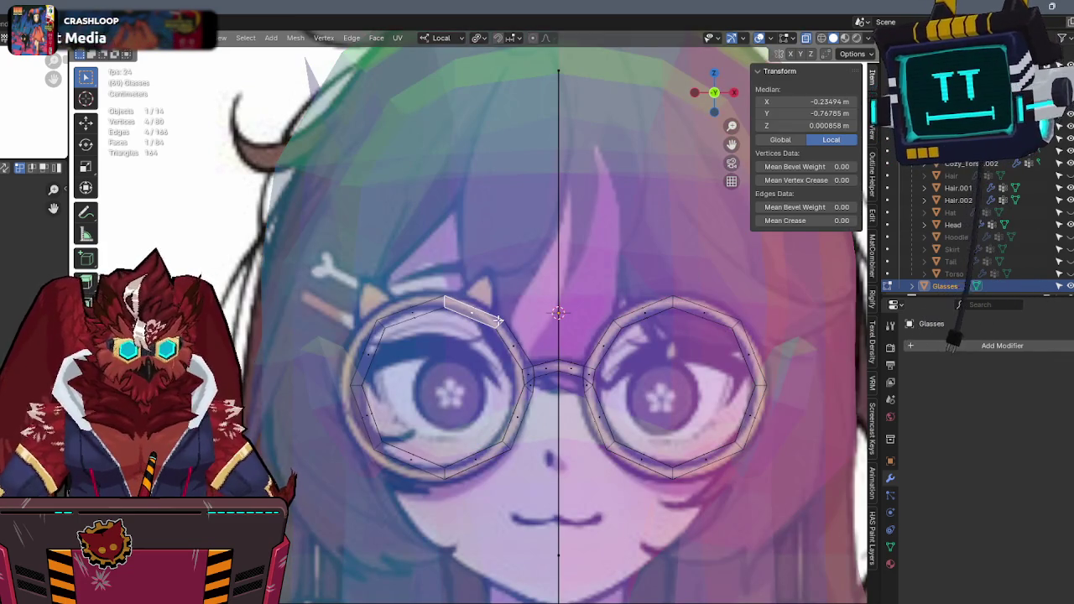
pyautogui.hotkey('shift', 'd')
pyautogui.click(502, 296)
pyautogui.click(479, 286)
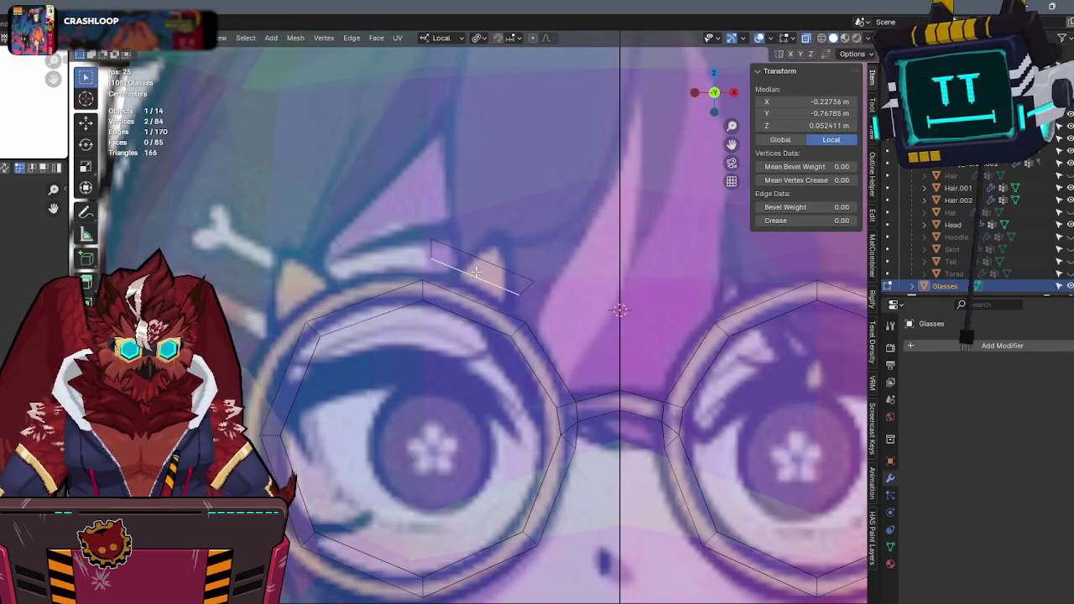
pyautogui.press('s')
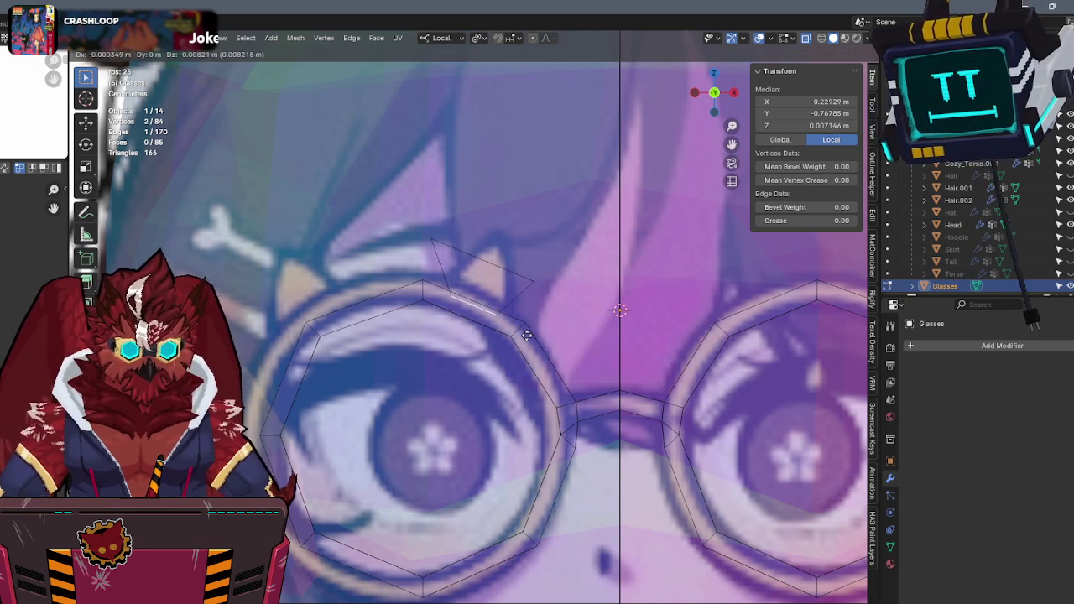
pyautogui.click(537, 336)
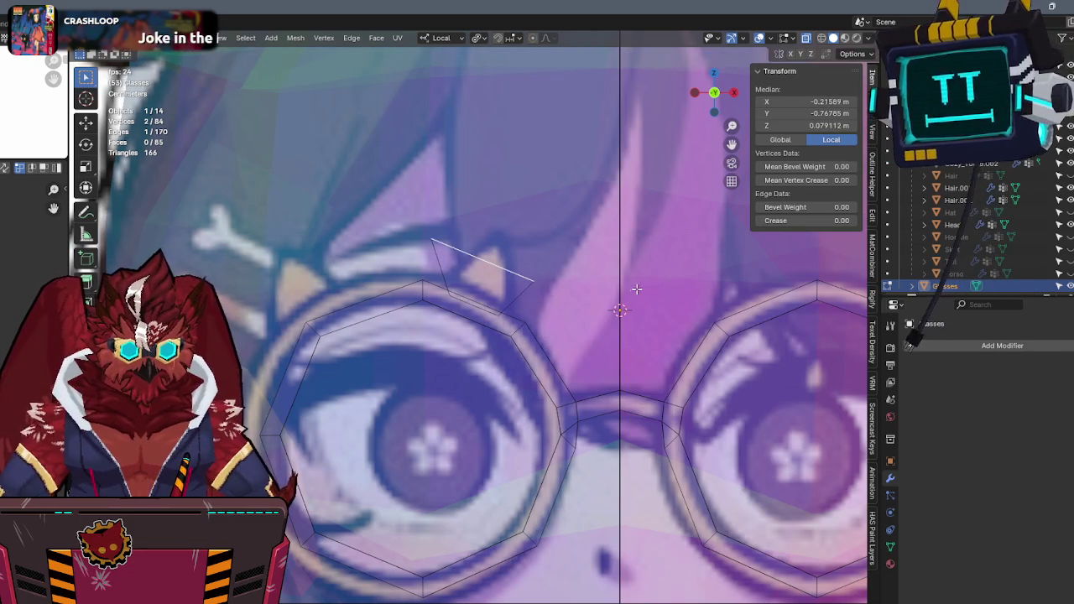
pyautogui.press('g')
pyautogui.click(519, 291)
pyautogui.press('g')
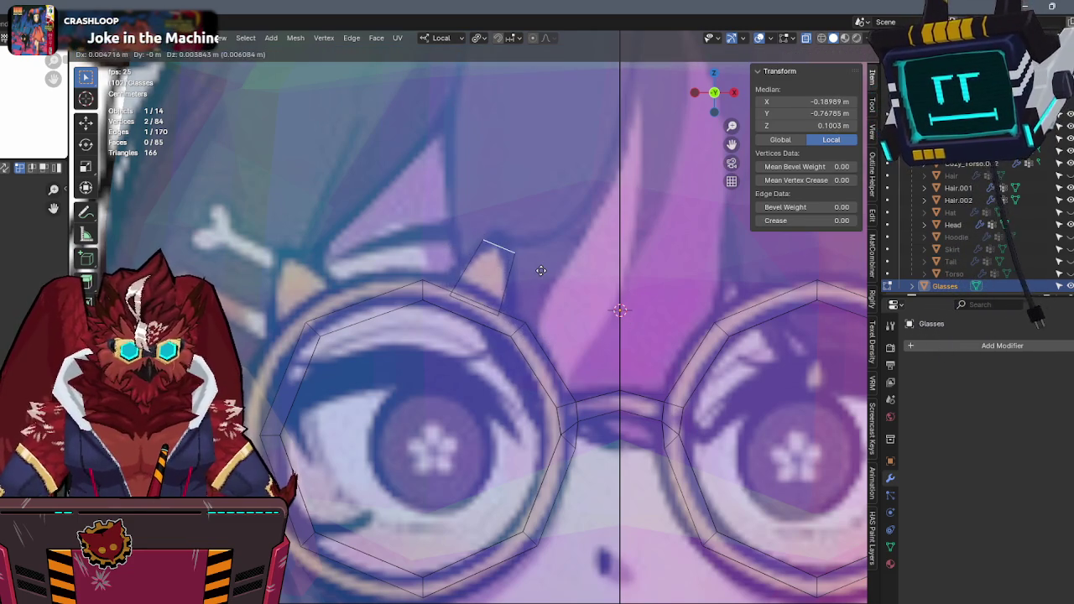
pyautogui.press('s')
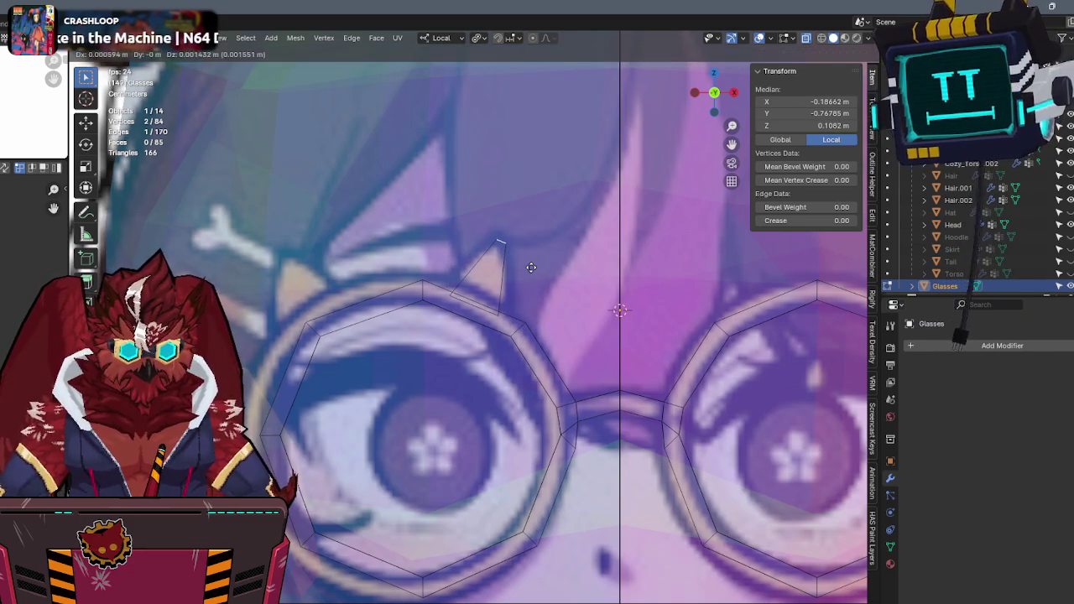
pyautogui.click(511, 282)
# Narrow the tip edge further and dissolve it into a pointed triangular ear.
pyautogui.press('s')
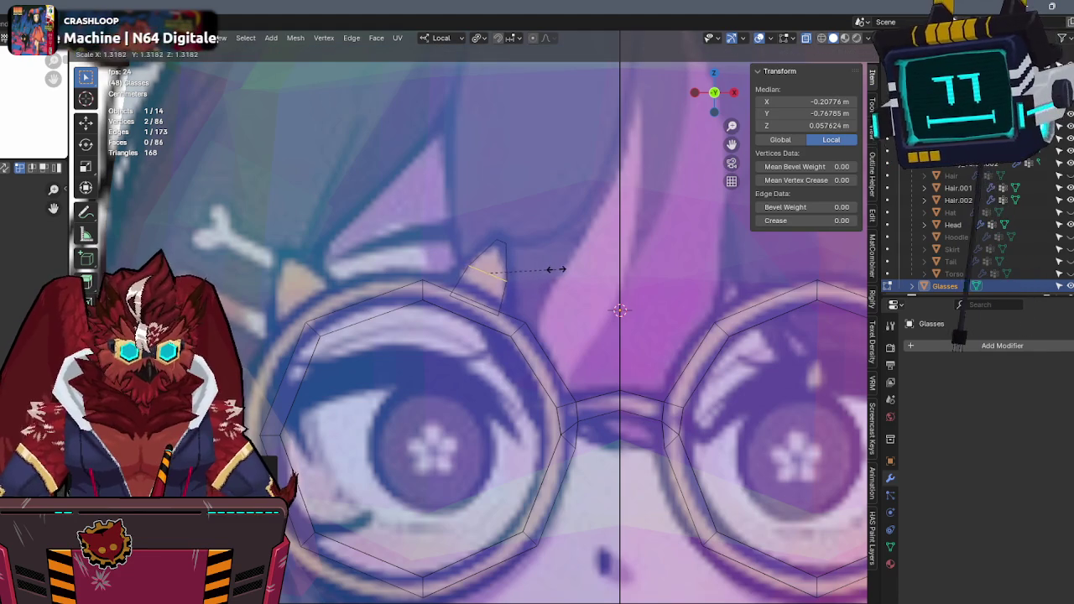
pyautogui.click(558, 269)
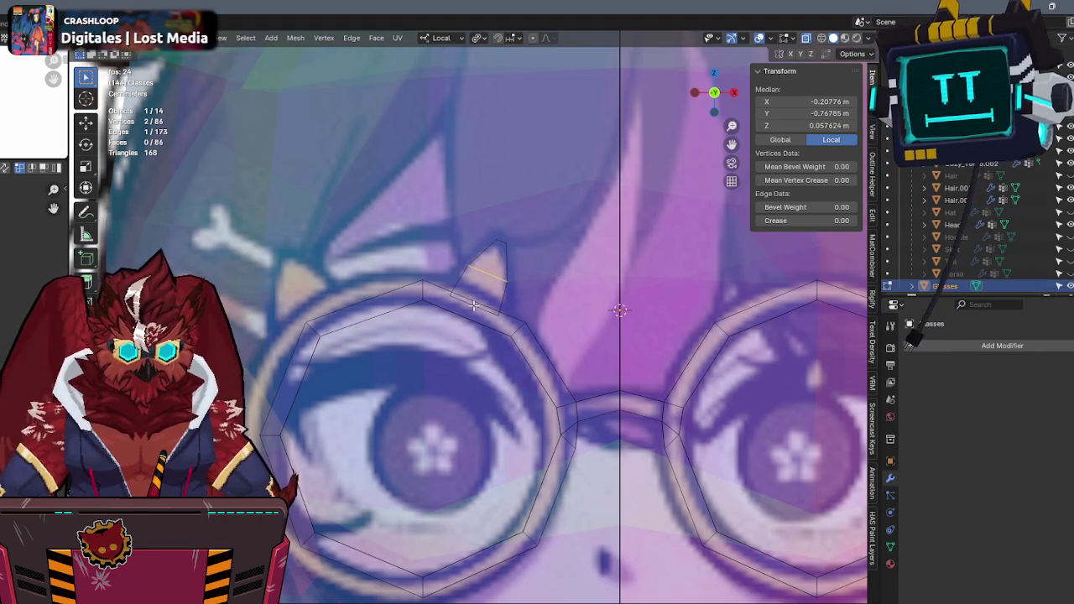
pyautogui.press('s')
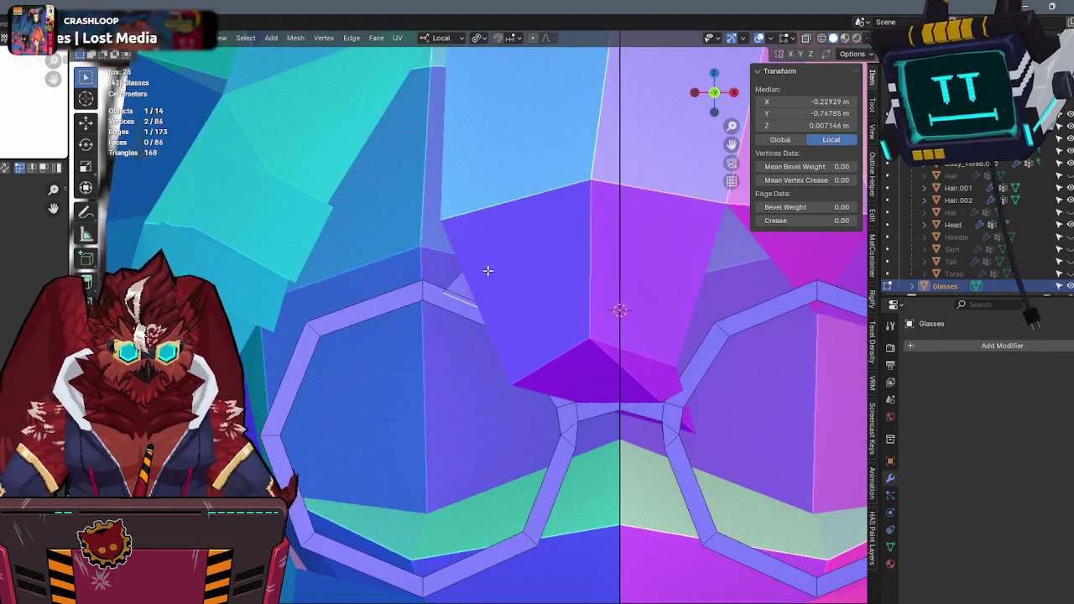
pyautogui.click(486, 271)
pyautogui.press('x')
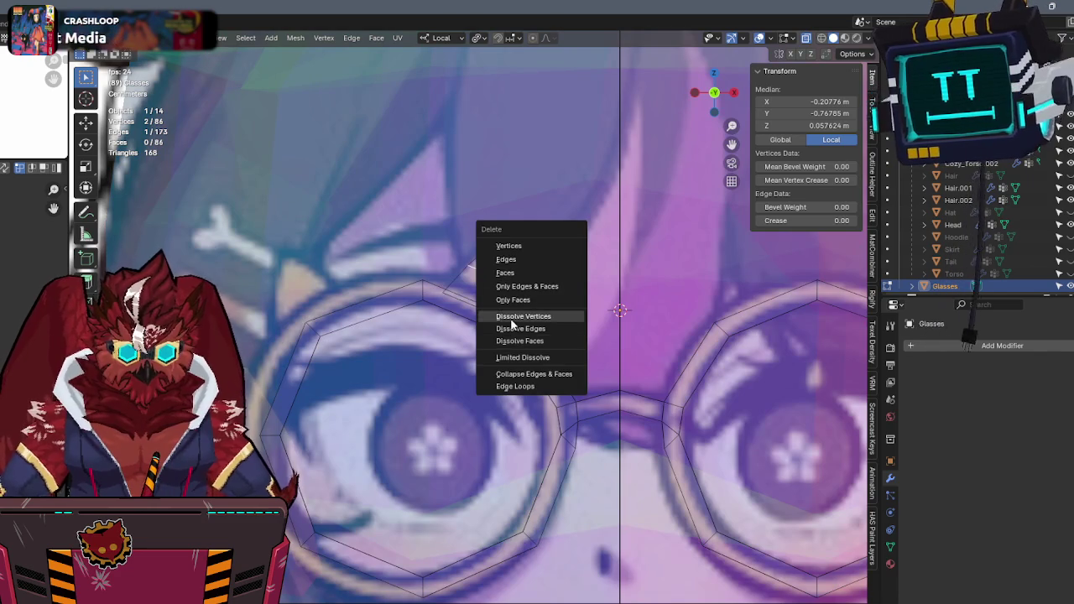
pyautogui.click(537, 327)
# Copy the ear, then rotate and position the copy as the left ear.
pyautogui.moveTo(526, 221)
pyautogui.mouseDown()
pyautogui.moveTo(461, 260)
pyautogui.moveTo(512, 310)
pyautogui.mouseUp()
pyautogui.press('g')
pyautogui.click(510, 311)
pyautogui.hotkey('shift', 'd')
pyautogui.click(377, 277)
pyautogui.press('r')
pyautogui.click(403, 204)
pyautogui.press('g')
pyautogui.click(528, 302)
pyautogui.press('r')
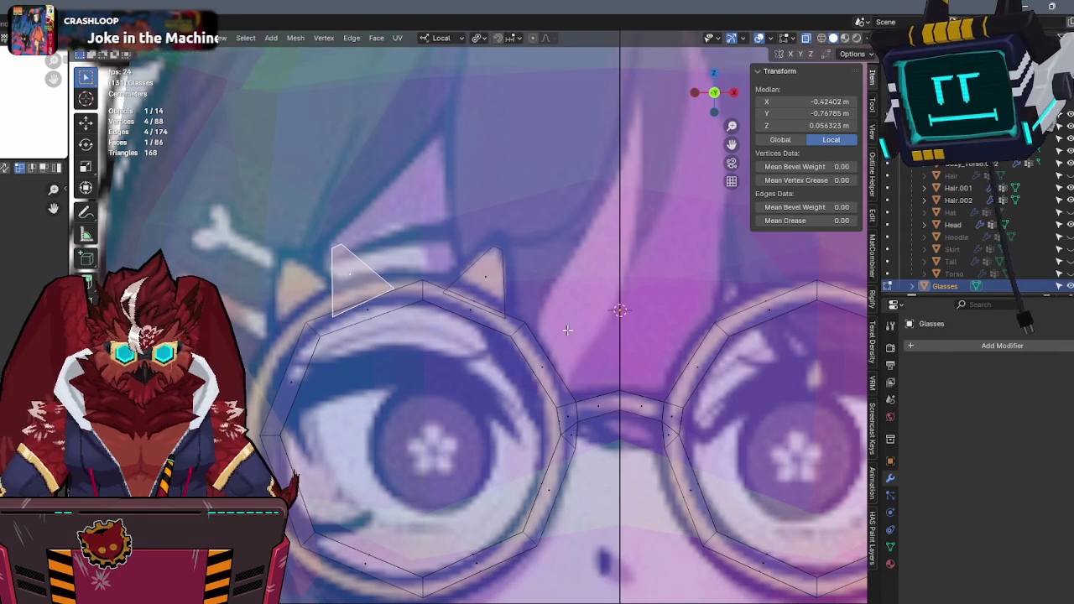
pyautogui.click(575, 353)
pyautogui.press('g')
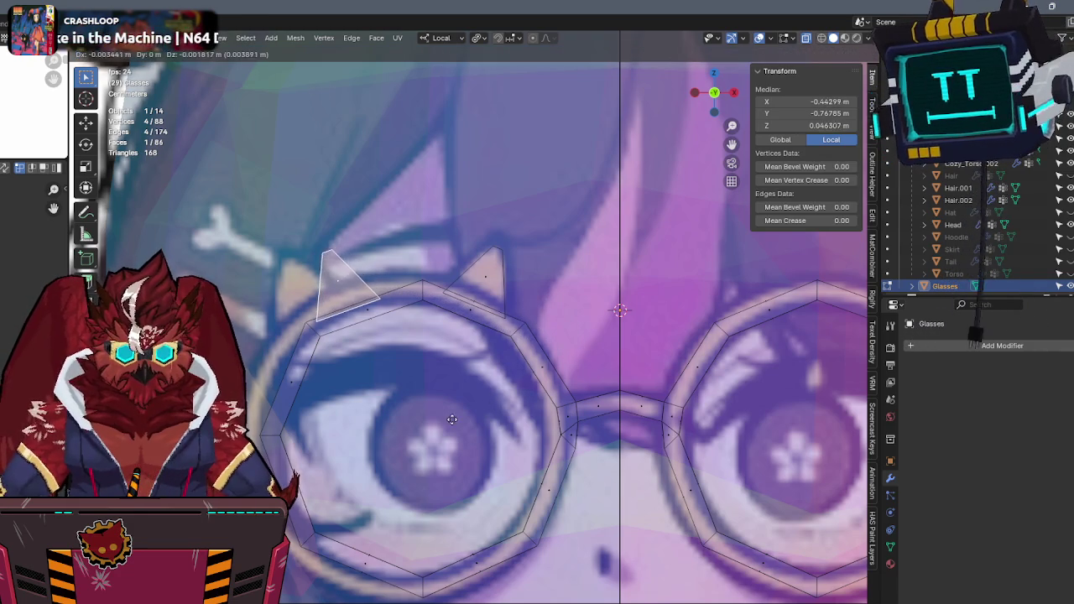
pyautogui.click(428, 409)
# Nudge the right ear into place on the rim and return to perspective view.
pyautogui.click(485, 271)
pyautogui.press('g')
pyautogui.click(504, 277)
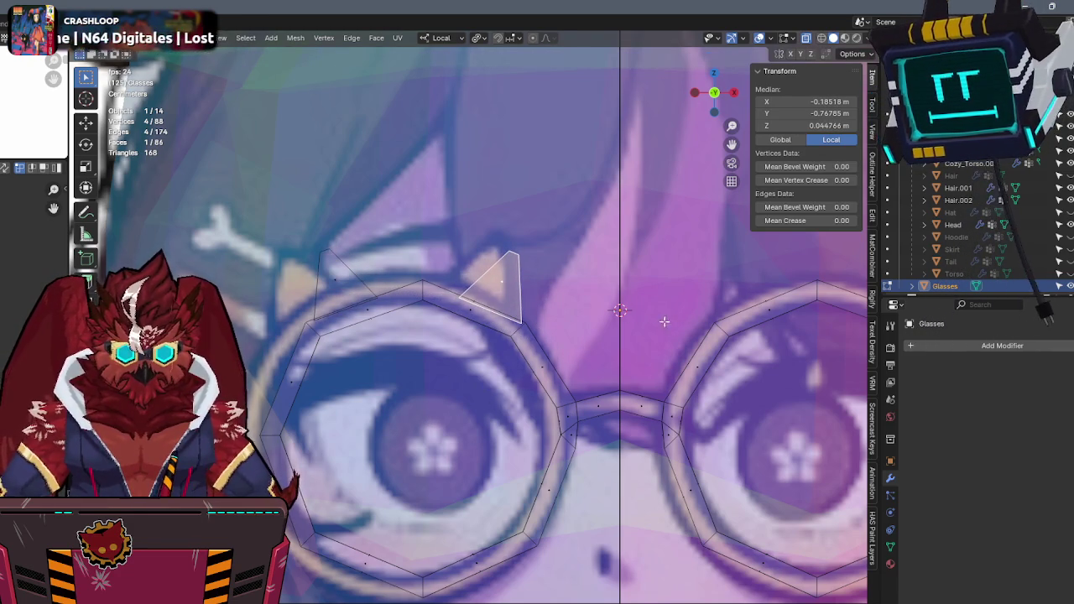
pyautogui.press('g')
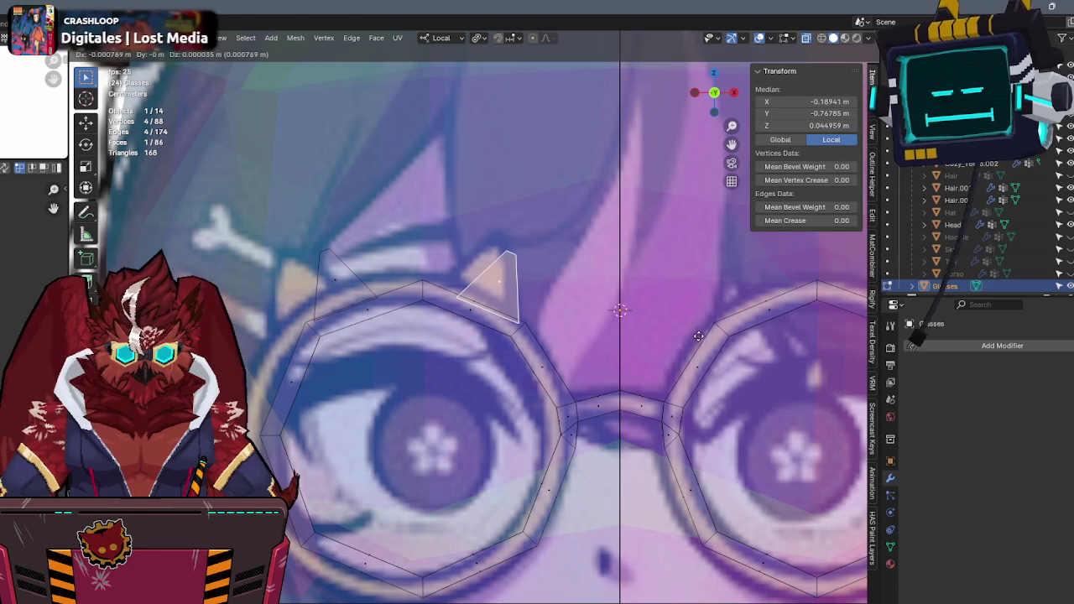
pyautogui.click(692, 328)
pyautogui.press('KP_5')
pyautogui.scroll(-3, 679, 330)
pyautogui.moveTo(679, 330); pyautogui.dragTo(628, 353, button='middle')
# Select both ear triangles, exit to Object Mode, and orbit around the head to check the Glasses.
pyautogui.keyDown('shift'); pyautogui.click(628, 353); pyautogui.keyUp('shift')
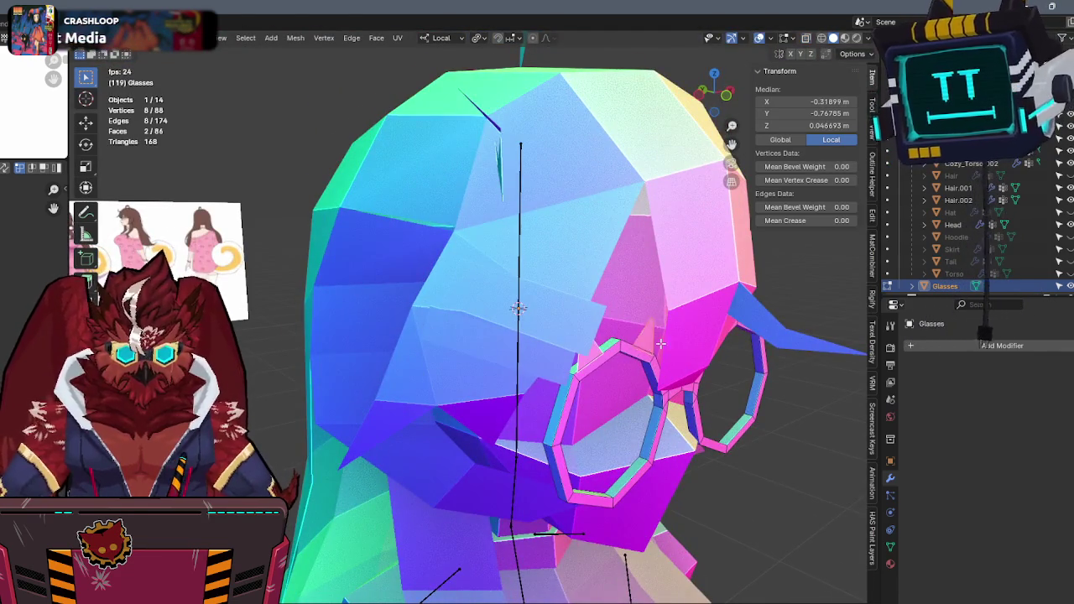
pyautogui.scroll(2, 627, 353)
pyautogui.scroll(2, 638, 336)
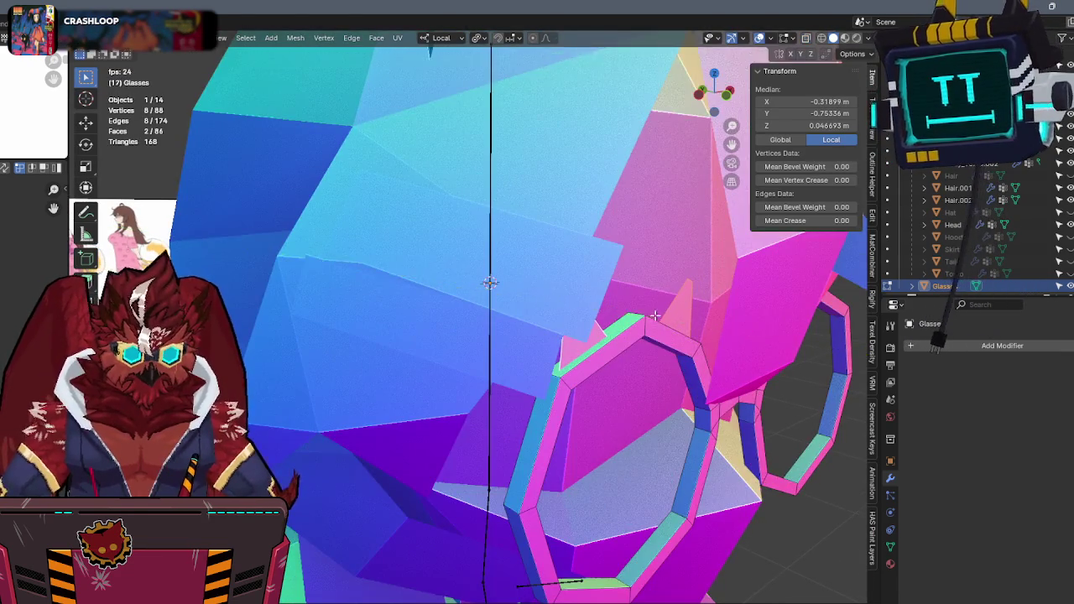
pyautogui.press('Tab')
pyautogui.scroll(-4, 645, 335)
pyautogui.moveTo(645, 335); pyautogui.dragTo(571, 306, button='middle')
pyautogui.scroll(-1, 570, 306)
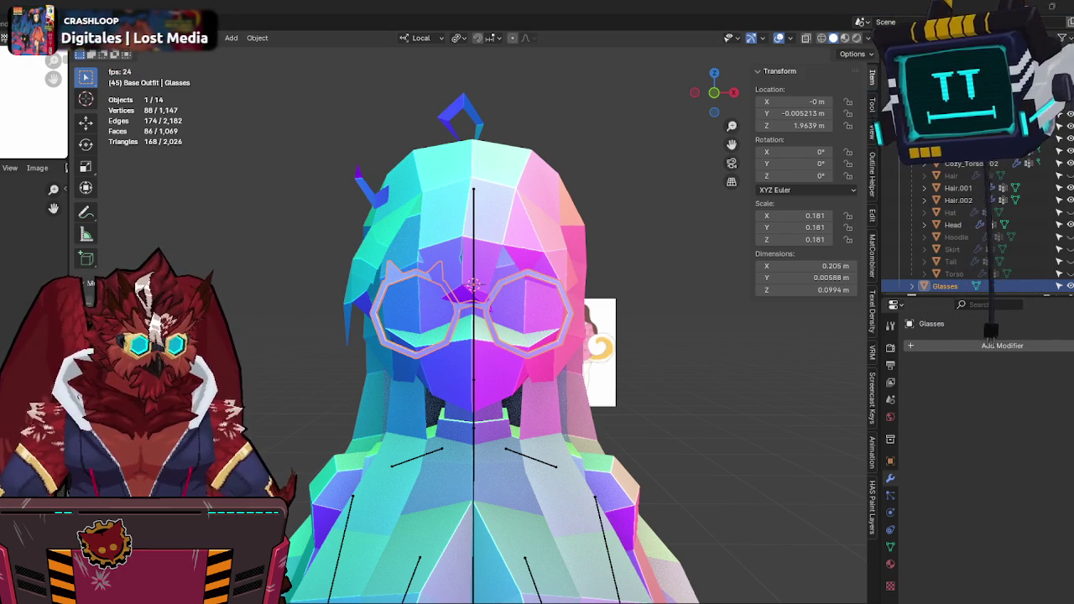
pyautogui.moveTo(537, 436)
pyautogui.mouseDown(button='middle')
pyautogui.moveTo(695, 383)
pyautogui.moveTo(727, 399)
pyautogui.moveTo(567, 415)
pyautogui.moveTo(639, 402)
pyautogui.moveTo(626, 358)
pyautogui.moveTo(650, 344)
pyautogui.moveTo(632, 353)
pyautogui.moveTo(587, 335)
pyautogui.mouseUp(button='middle')
# Select the Hair.002 and Hair.001 objects and orbit around the model.
pyautogui.click(619, 383)
pyautogui.press('Tab')
pyautogui.press('Tab')
pyautogui.click(520, 252)
pyautogui.moveTo(520, 252); pyautogui.dragTo(496, 239, button='middle')
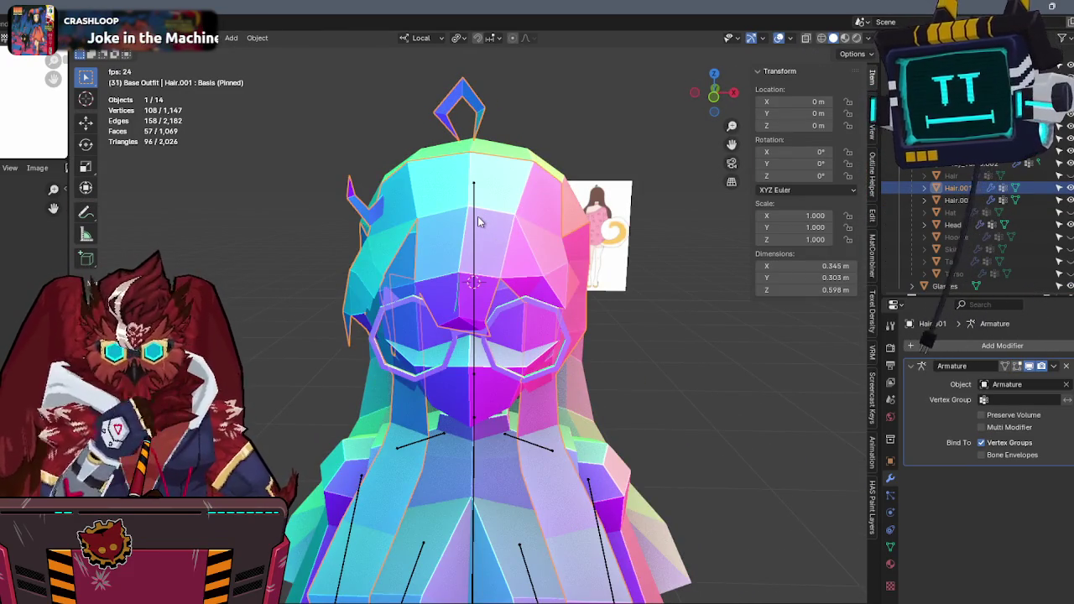
pyautogui.moveTo(478, 220)
pyautogui.mouseDown(button='middle')
pyautogui.moveTo(413, 209)
pyautogui.moveTo(399, 262)
pyautogui.moveTo(539, 329)
pyautogui.moveTo(618, 271)
pyautogui.moveTo(615, 240)
pyautogui.mouseUp(button='middle')
# Zoom and pan the front orthographic view onto the wrist and make Arms the active object.
pyautogui.press('KP_1')
pyautogui.scroll(3, 553, 241)
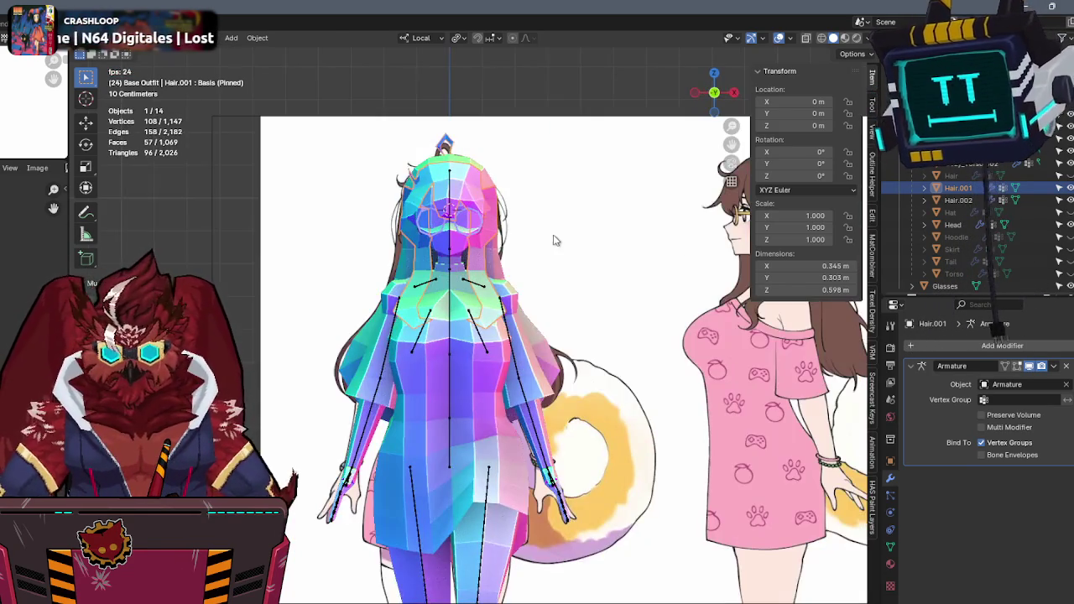
pyautogui.scroll(-2, 553, 239)
pyautogui.scroll(1, 554, 294)
pyautogui.scroll(4, 543, 269)
pyautogui.scroll(3, 539, 253)
pyautogui.scroll(-1, 537, 257)
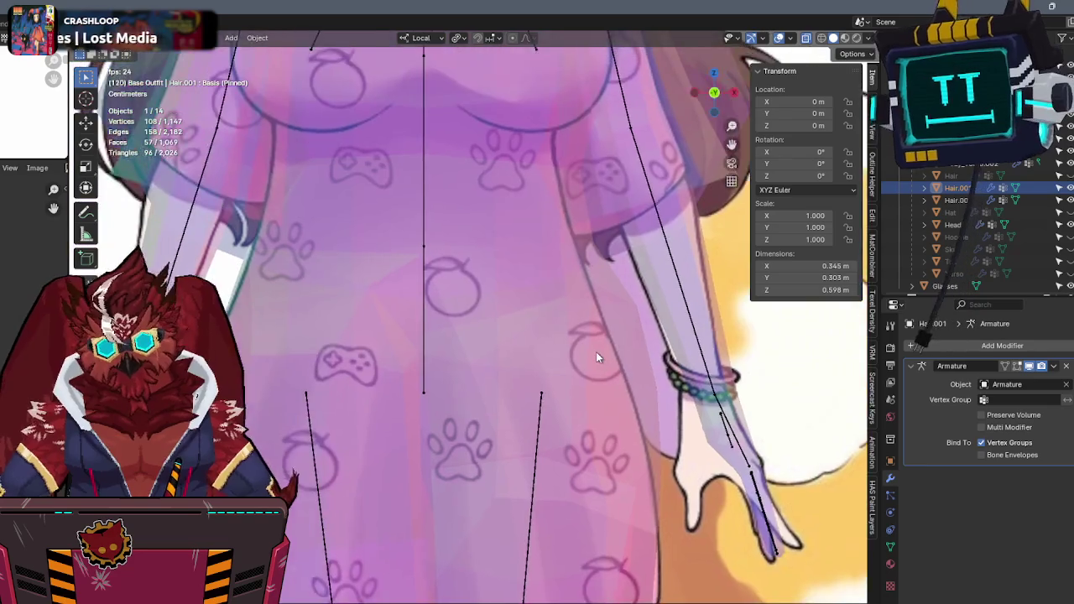
pyautogui.scroll(-1, 596, 352)
pyautogui.scroll(-1, 642, 375)
pyautogui.scroll(1, 576, 346)
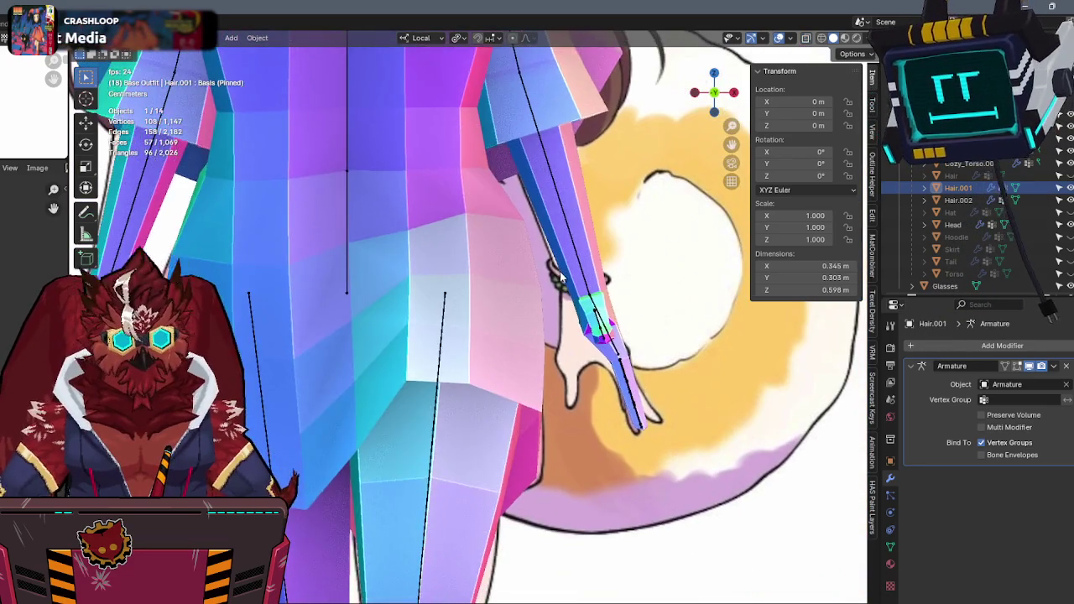
pyautogui.keyDown('shift'); pyautogui.moveTo(577, 346); pyautogui.dragTo(556, 281, button='middle'); pyautogui.keyUp('shift')
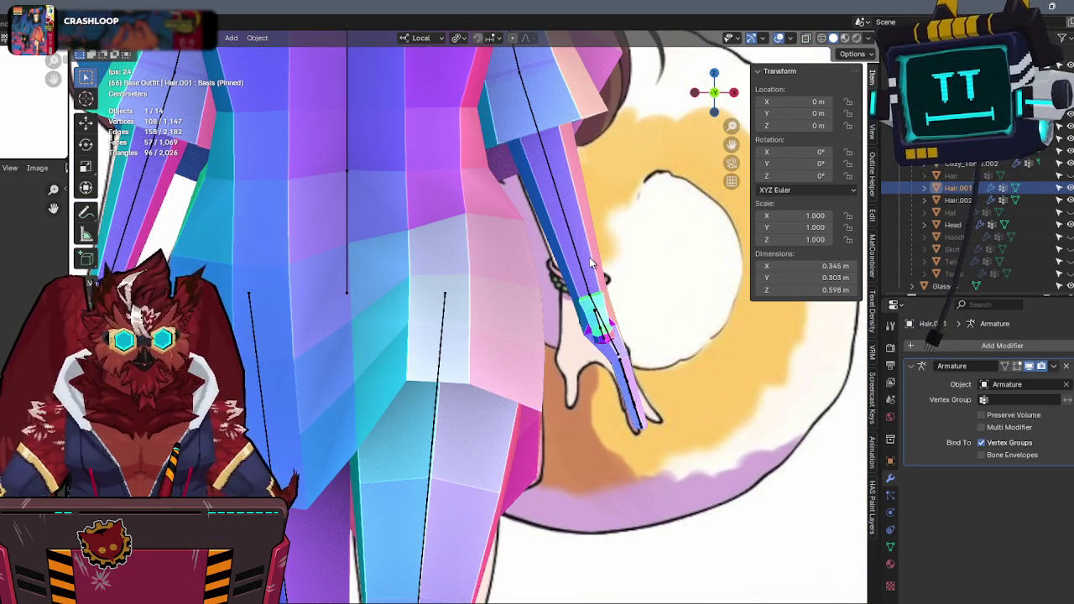
pyautogui.click(590, 262)
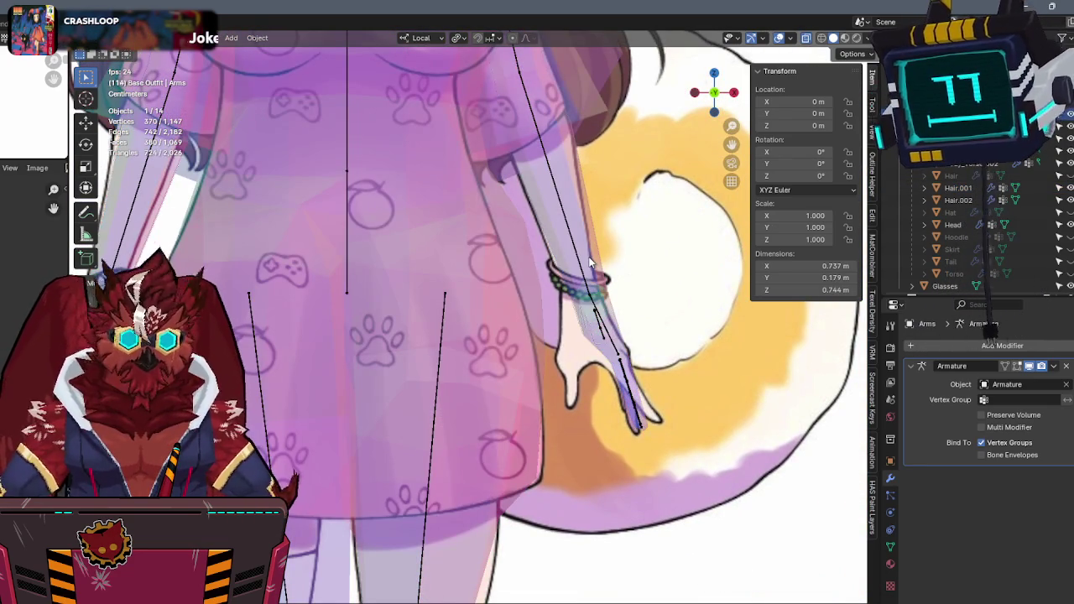
# Toggle the Arms mesh in and out of Edit Mode, close the N sidebar, and orbit to three-quarter perspective.
pyautogui.press('Tab')
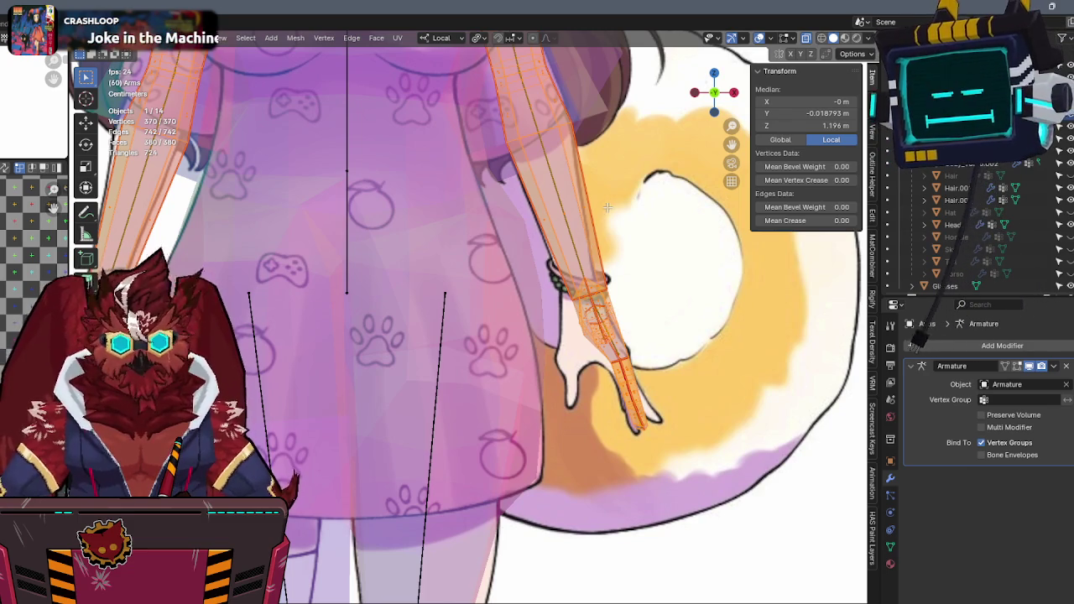
pyautogui.press('Tab')
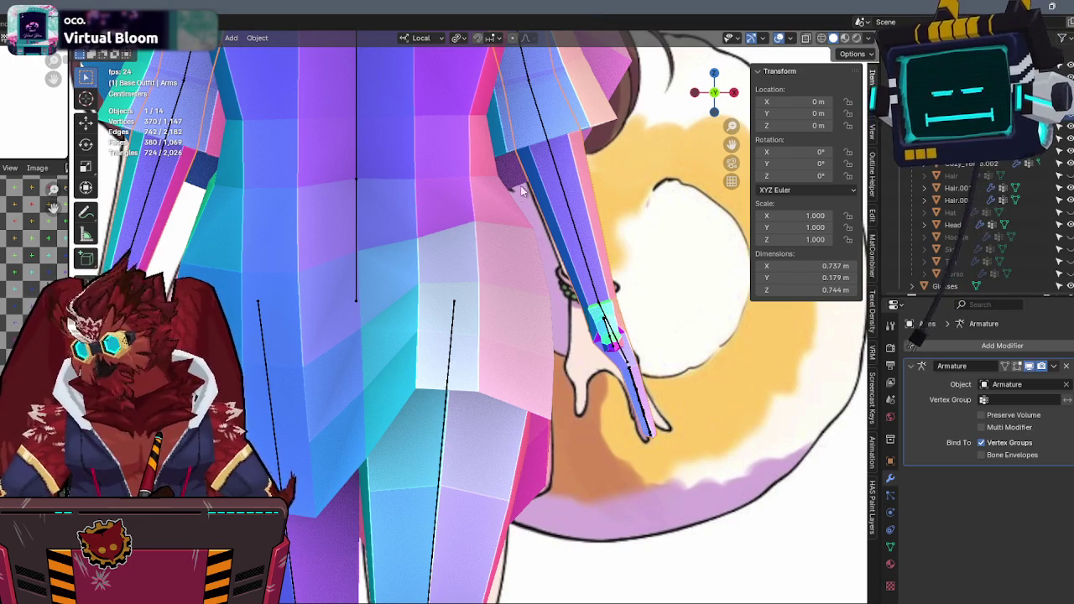
pyautogui.press('n')
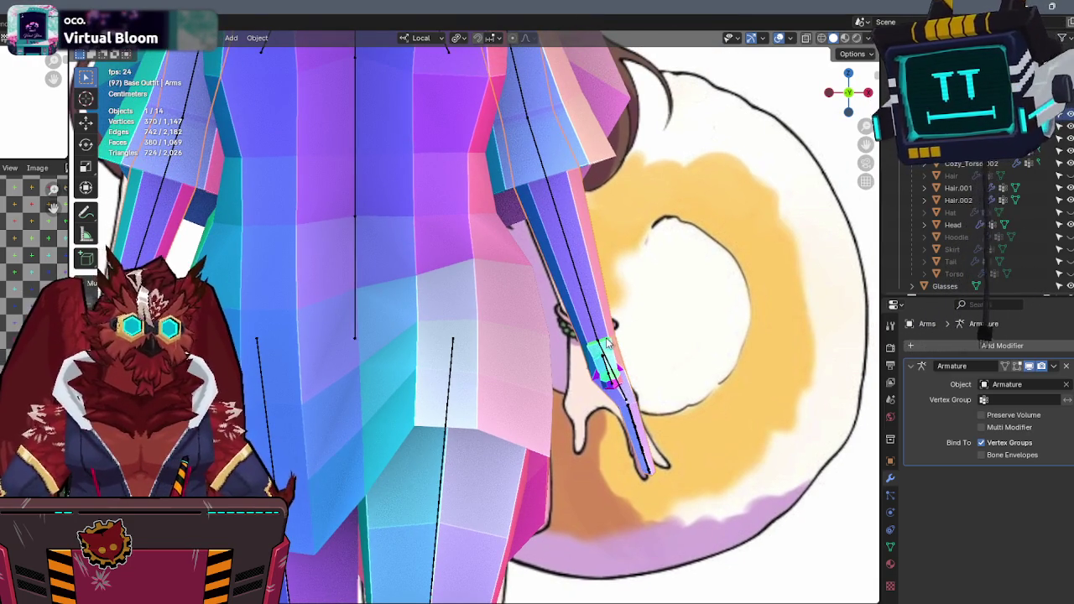
pyautogui.scroll(-5, 710, 297)
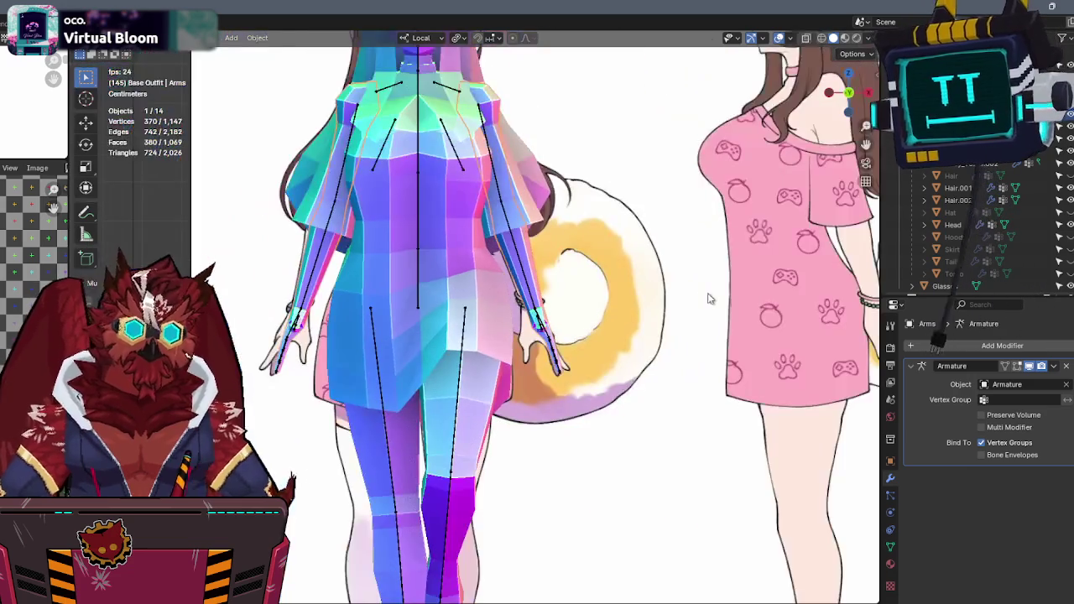
pyautogui.keyDown('shift'); pyautogui.moveTo(553, 242); pyautogui.dragTo(535, 211, button='middle'); pyautogui.keyUp('shift')
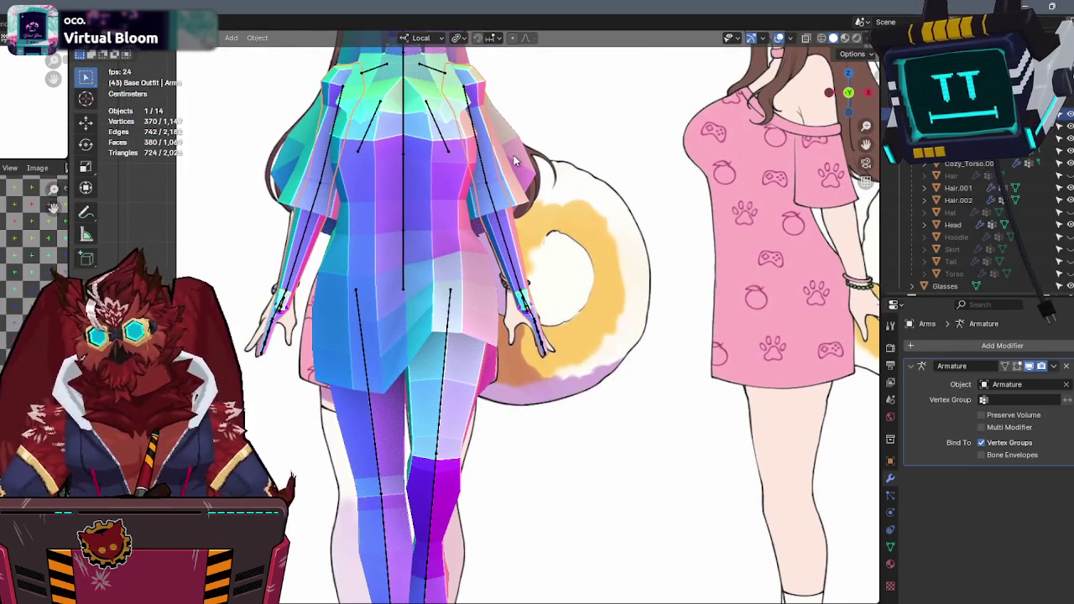
pyautogui.scroll(-5, 506, 177)
pyautogui.moveTo(506, 177); pyautogui.dragTo(481, 268, button='middle')
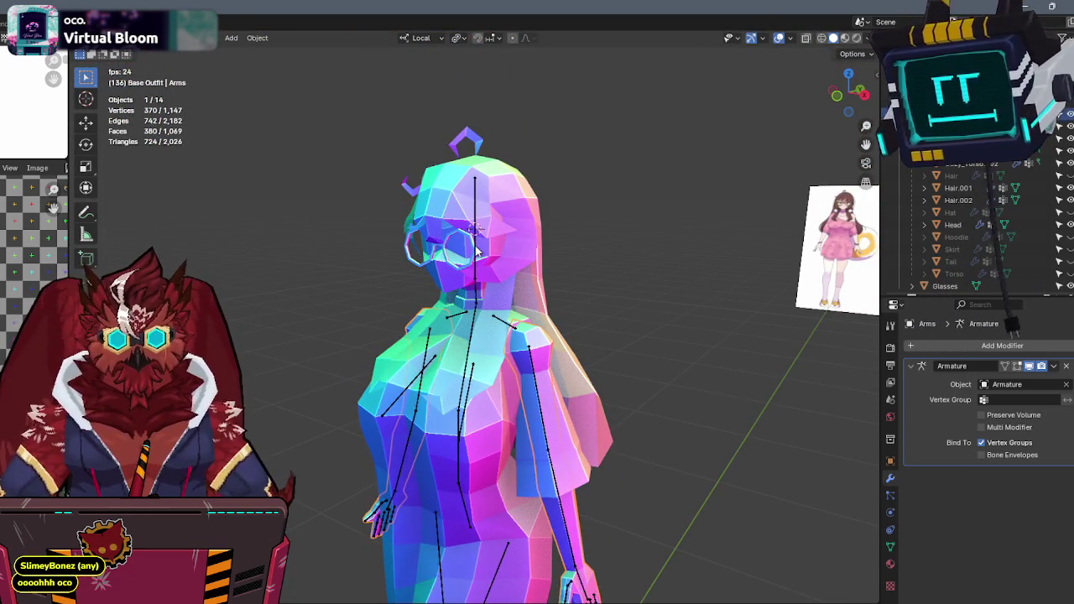
# Select the armature, then the Glasses as the active object, and enter Weight Paint mode.
pyautogui.click(475, 252)
pyautogui.click(473, 250)
pyautogui.scroll(3, 477, 193)
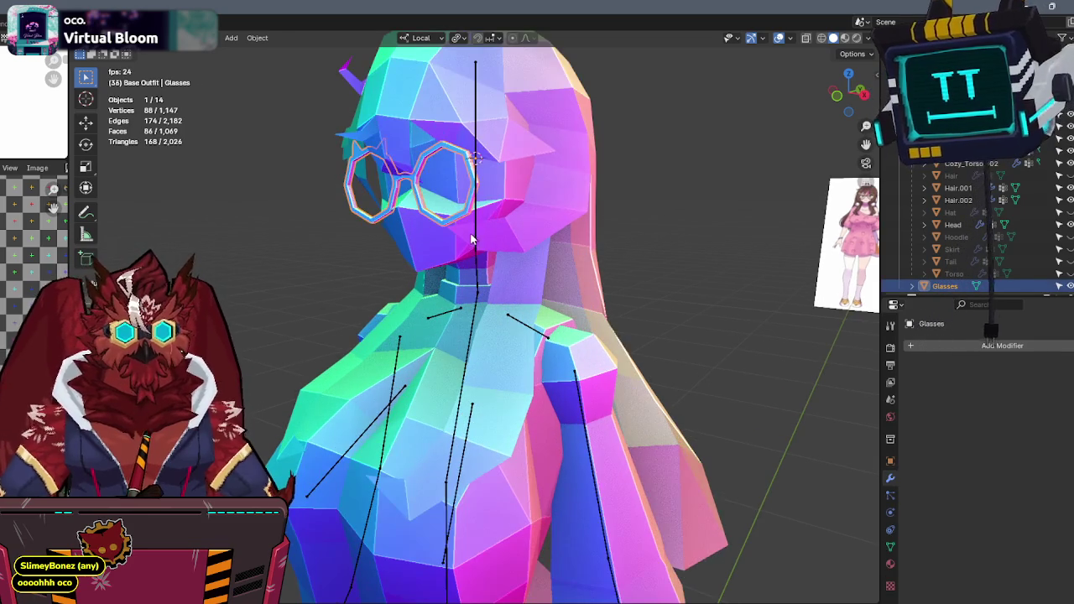
pyautogui.keyDown('shift'); pyautogui.click(476, 116); pyautogui.keyUp('shift')
pyautogui.press('q')
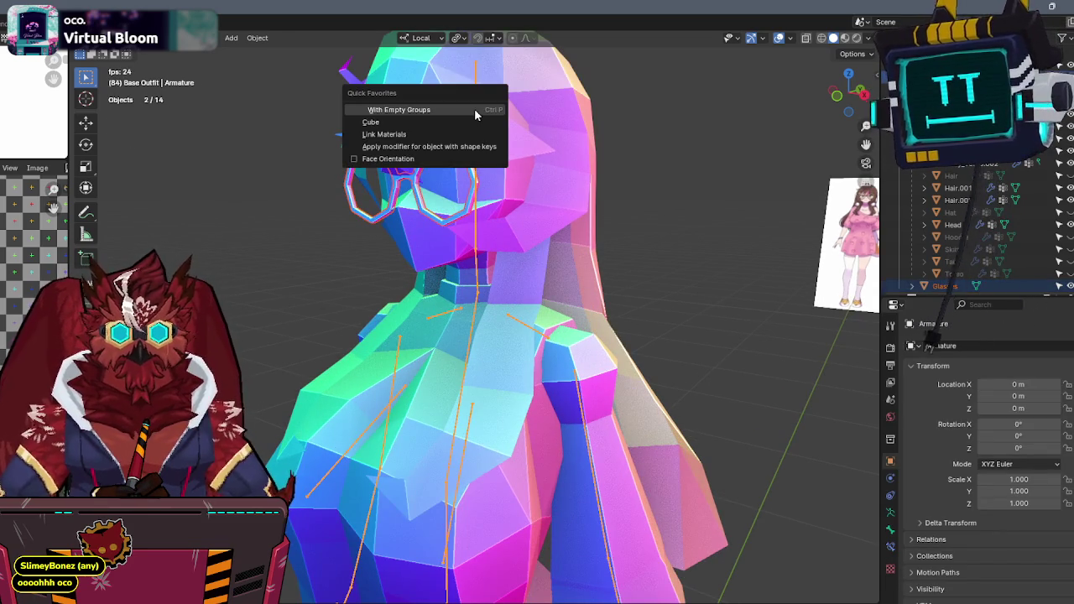
pyautogui.click(474, 110)
pyautogui.click(475, 119)
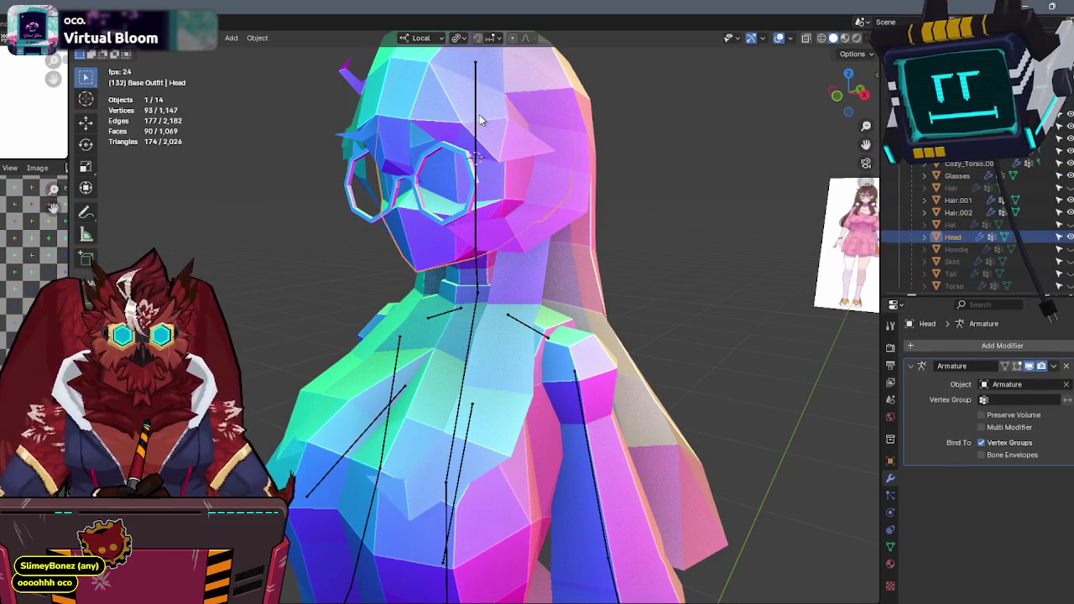
pyautogui.press('Tab')
pyautogui.click(476, 117)
pyautogui.keyDown('shift'); pyautogui.click(453, 150); pyautogui.keyUp('shift')
pyautogui.hotkey('ctrl', 'Tab')
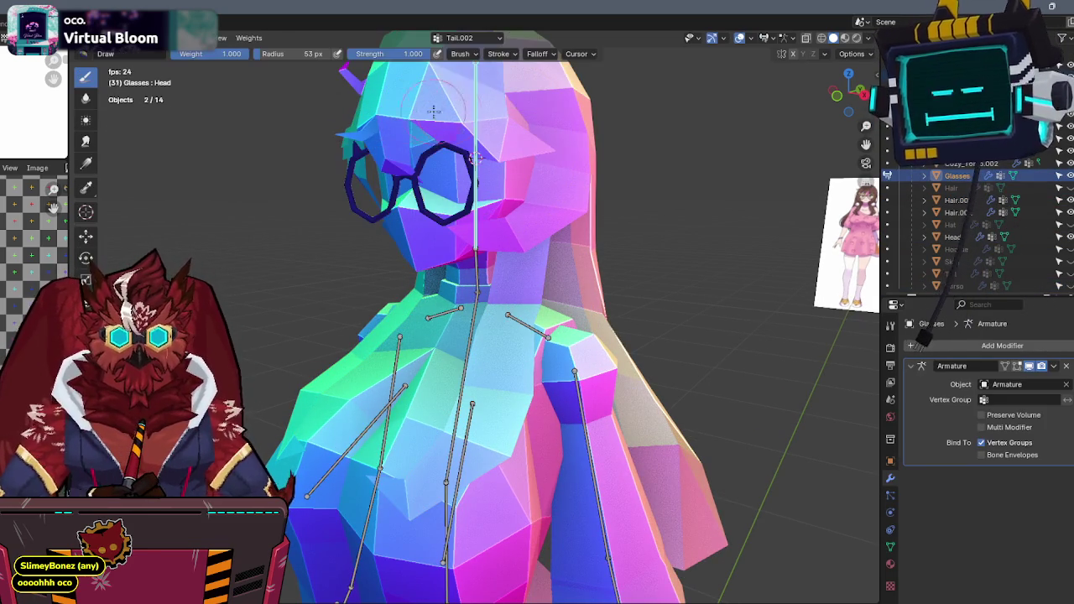
# In Edit Mode, assign all of the glasses' vertices to the Head vertex group.
pyautogui.press('Tab')
pyautogui.hotkey('ctrl', 'g')
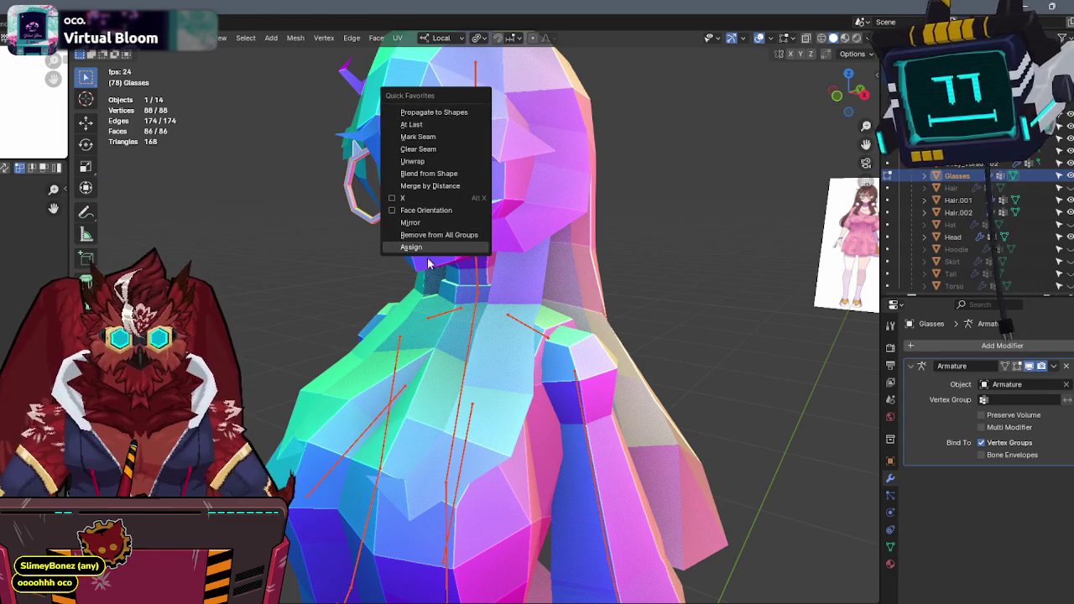
pyautogui.click(411, 244)
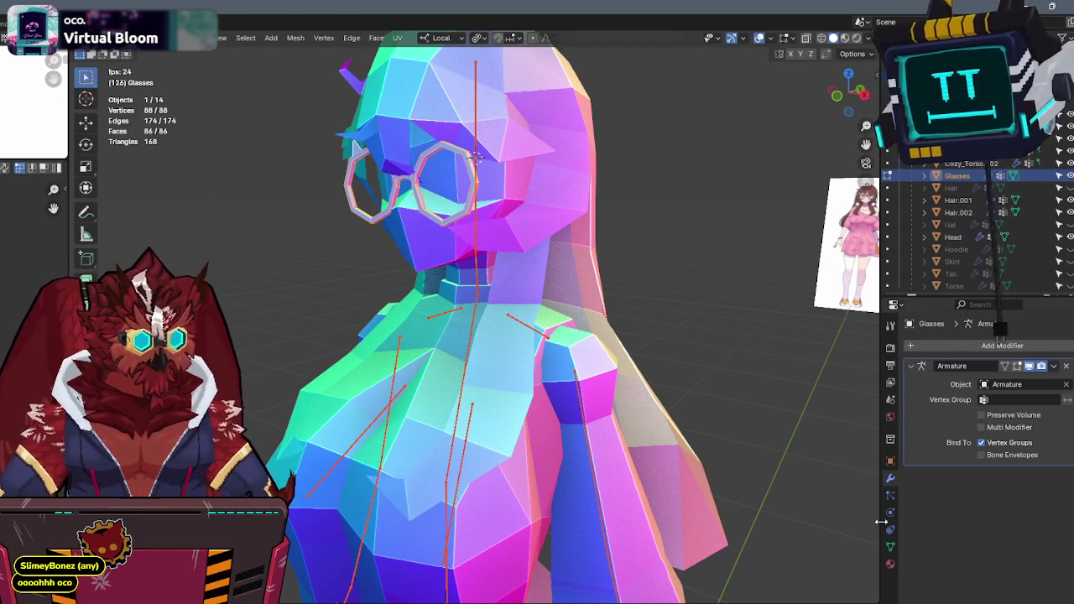
pyautogui.click(890, 546)
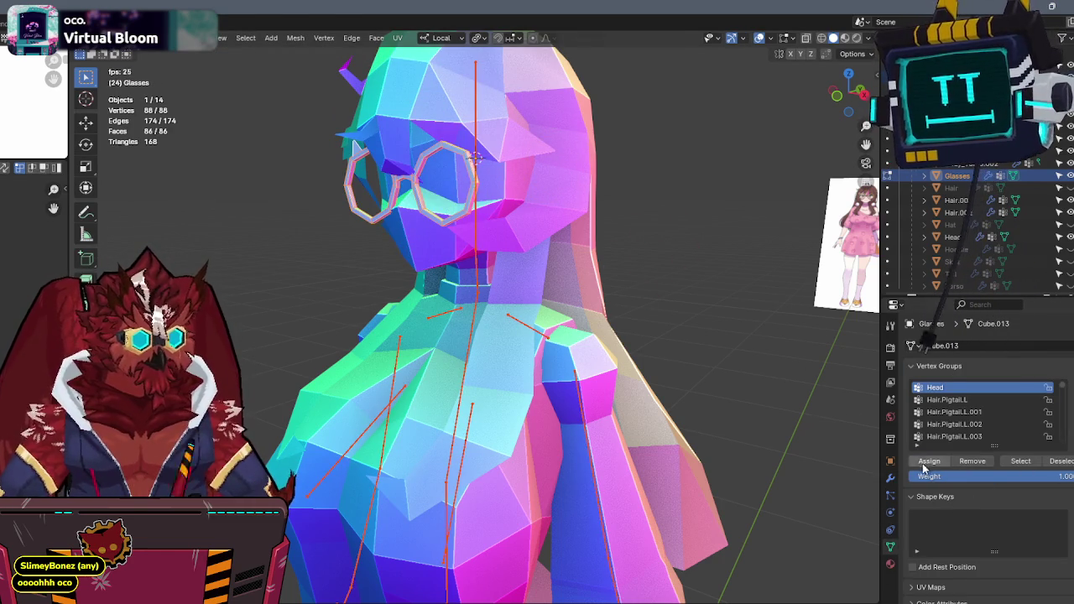
pyautogui.click(927, 461)
# Test-rotate the head bone so the glasses follow, then leave Weight Paint and view from the side.
pyautogui.press('Tab')
pyautogui.press('r')
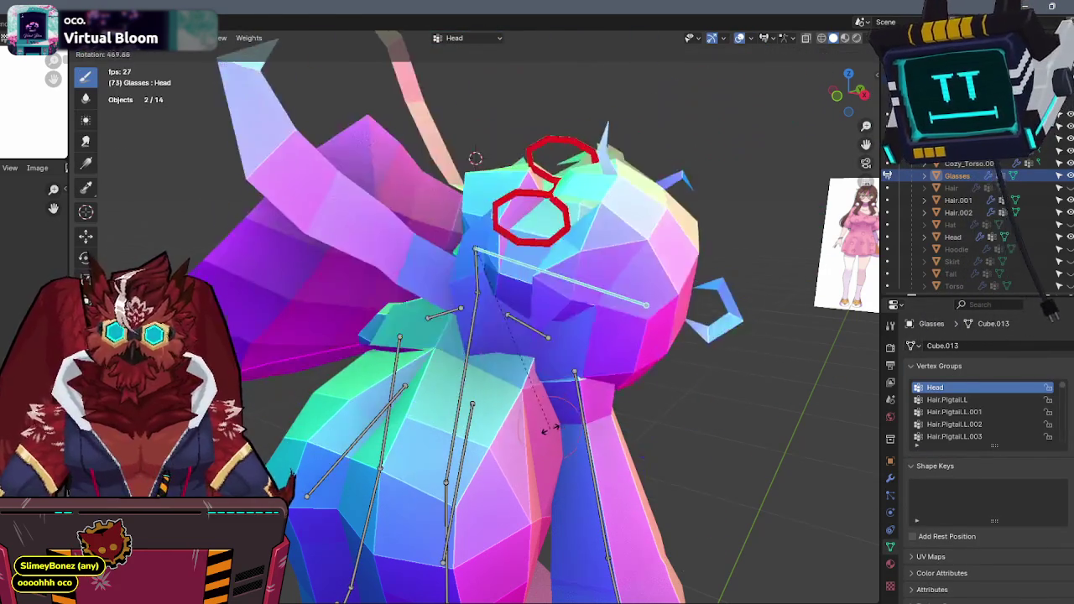
pyautogui.press('Escape')
pyautogui.hotkey('ctrl', 'Tab')
pyautogui.scroll(-3, 459, 336)
pyautogui.moveTo(419, 336)
pyautogui.mouseDown(button='middle')
pyautogui.moveTo(460, 336)
pyautogui.moveTo(518, 278)
pyautogui.mouseUp(button='middle')
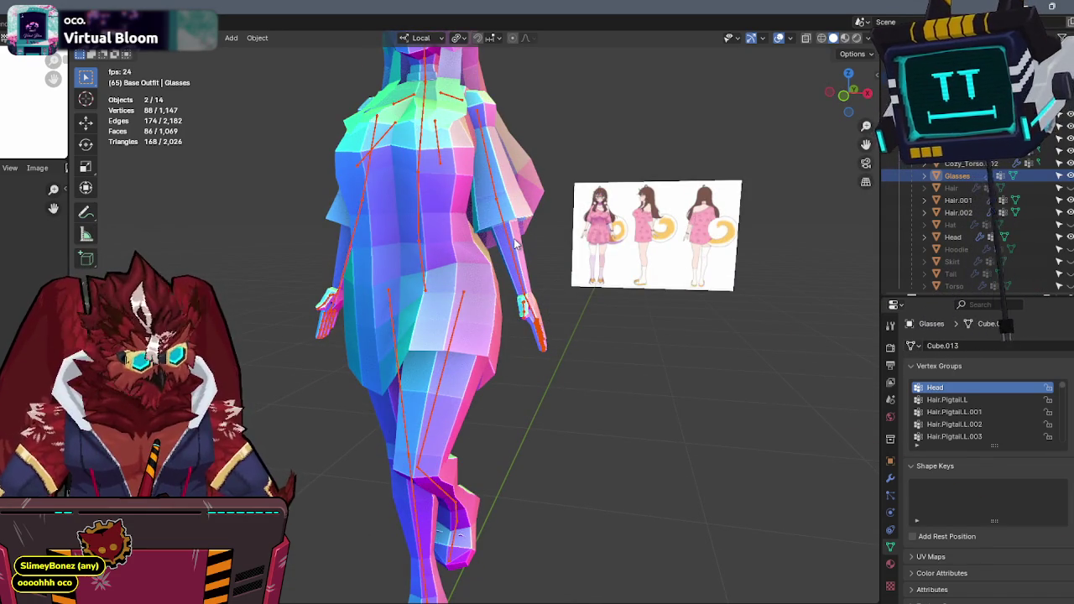
# Check the head and glasses in Material Preview, then return to Solid shading.
pyautogui.moveTo(515, 244); pyautogui.dragTo(541, 269, button='middle')
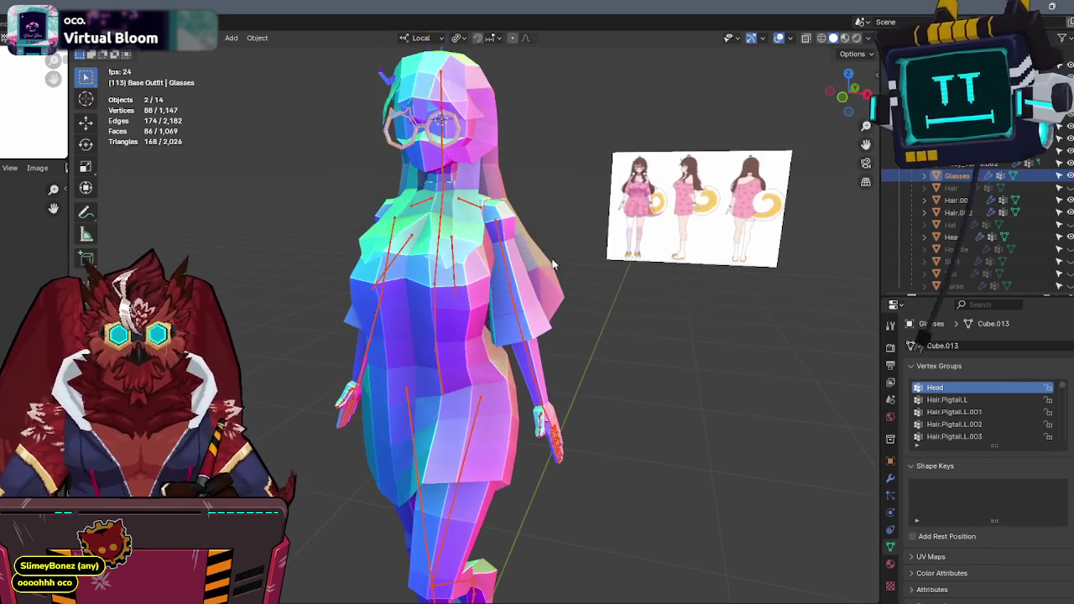
pyautogui.click(845, 37)
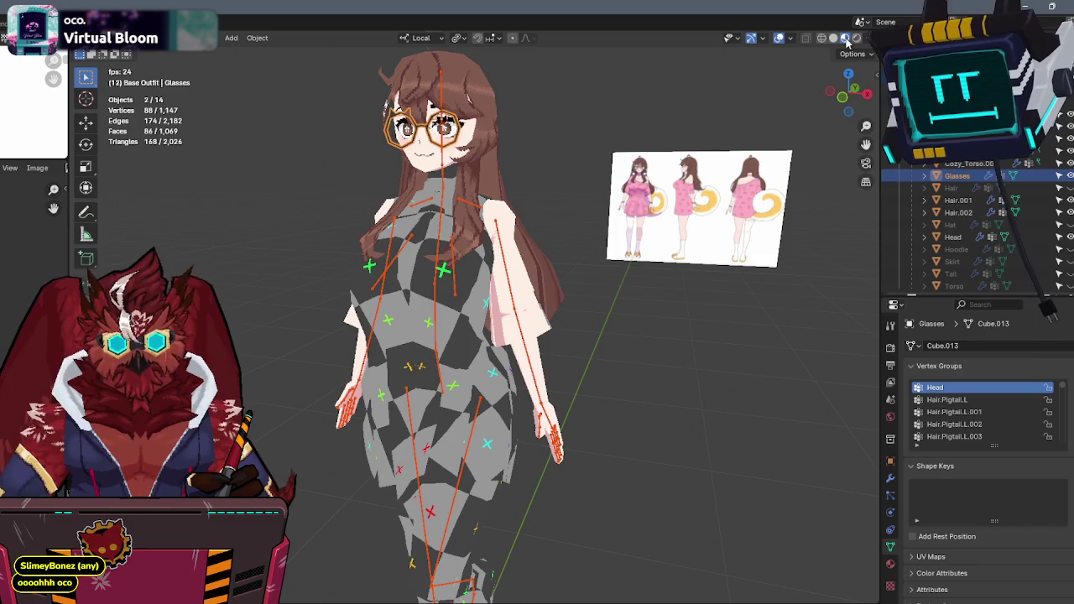
pyautogui.moveTo(638, 289)
pyautogui.mouseDown(button='middle')
pyautogui.moveTo(395, 286)
pyautogui.moveTo(580, 290)
pyautogui.moveTo(604, 324)
pyautogui.moveTo(592, 272)
pyautogui.moveTo(534, 284)
pyautogui.mouseUp(button='middle')
pyautogui.click(833, 38)
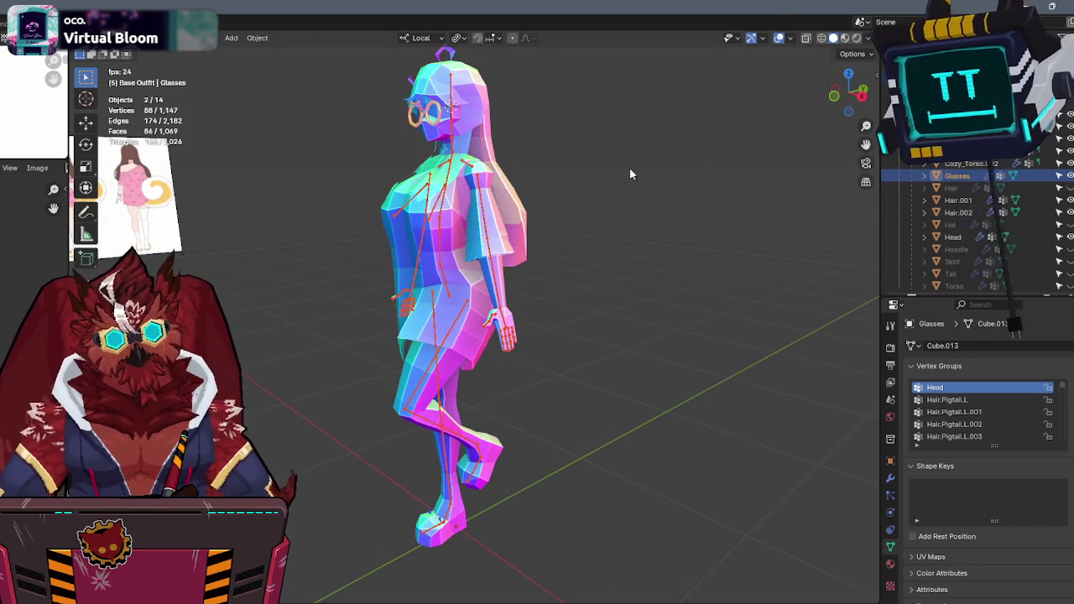
pyautogui.moveTo(445, 240); pyautogui.dragTo(648, 301, button='middle')
# Hide the armature and zoom into a front orthographic view over the reference.
pyautogui.click(648, 302)
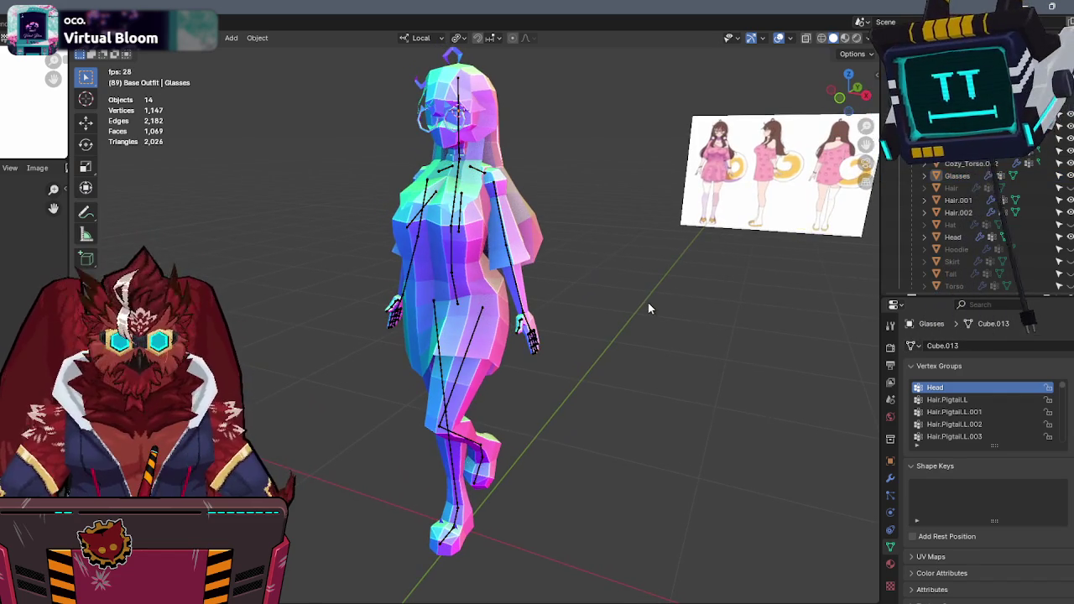
pyautogui.click(516, 268)
pyautogui.press('h')
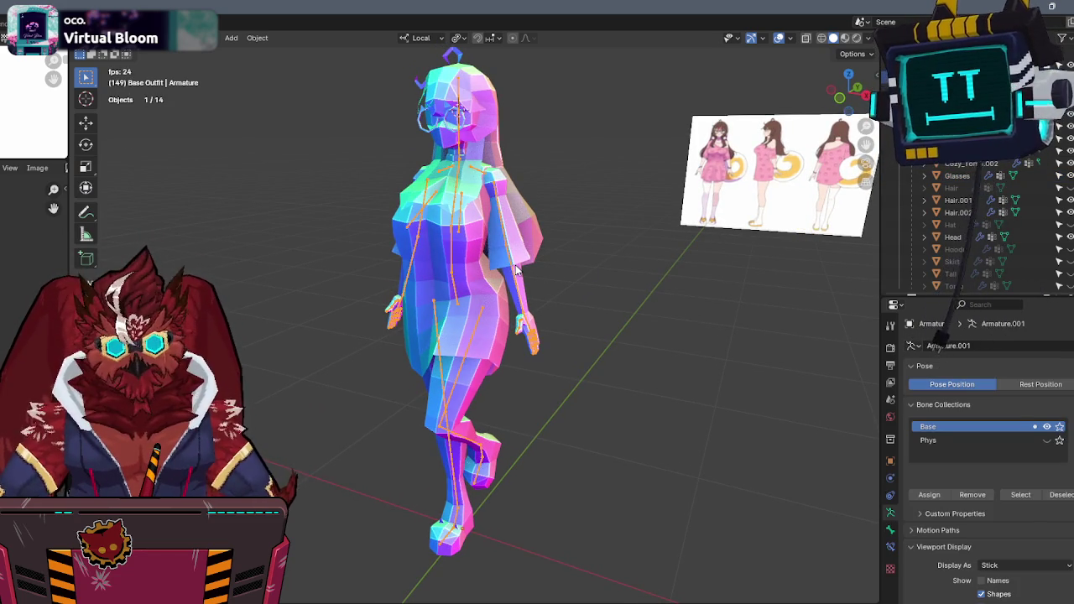
pyautogui.moveTo(587, 210); pyautogui.dragTo(761, 140, button='middle')
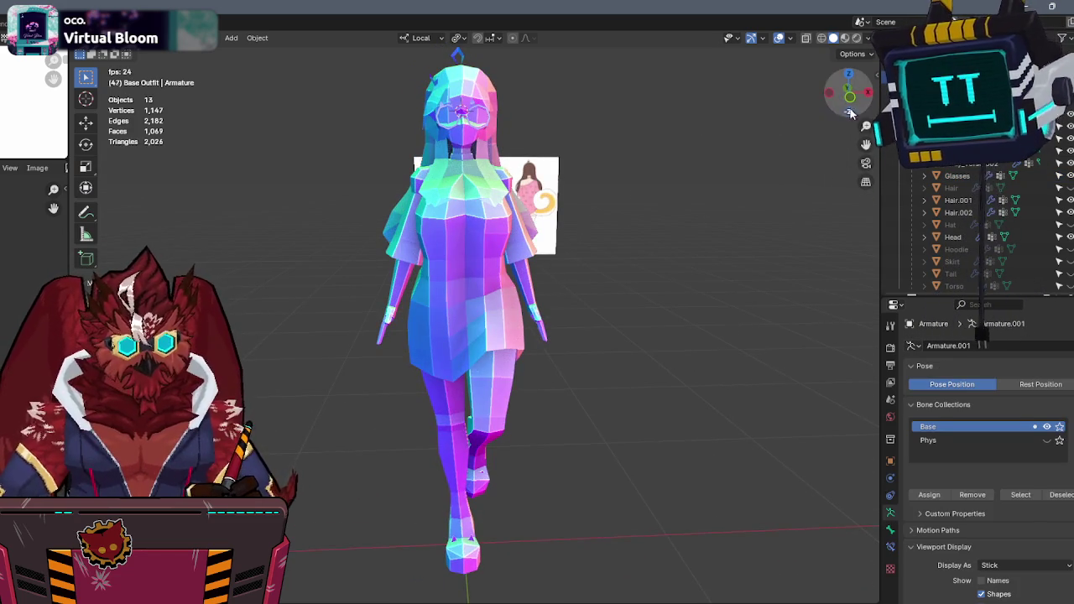
pyautogui.click(849, 95)
pyautogui.scroll(3, 609, 270)
pyautogui.scroll(2, 609, 270)
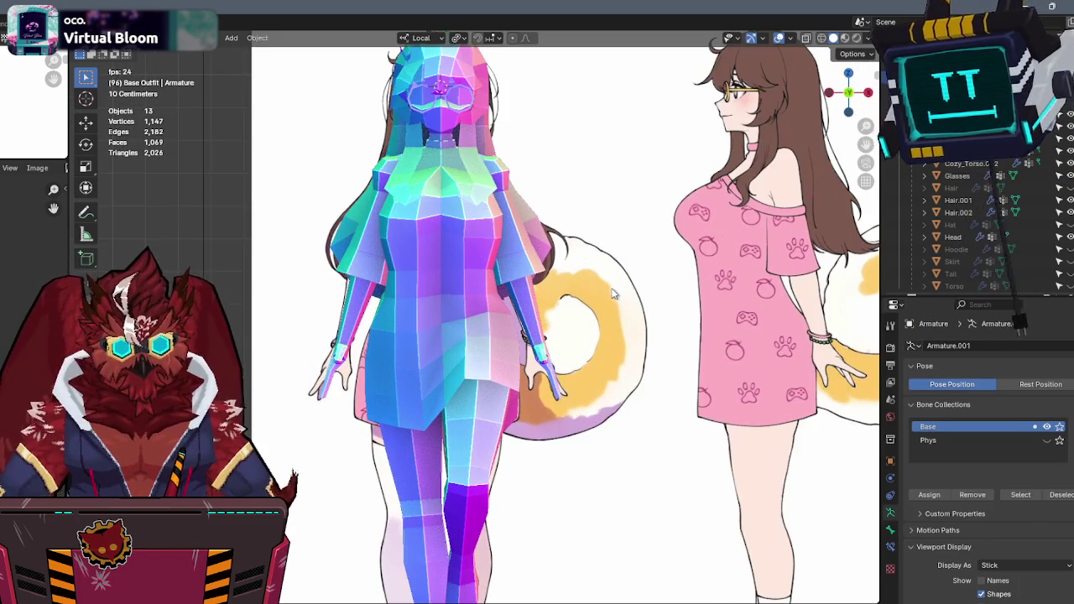
# Add a new cylinder mesh with six sides.
pyautogui.press('q')
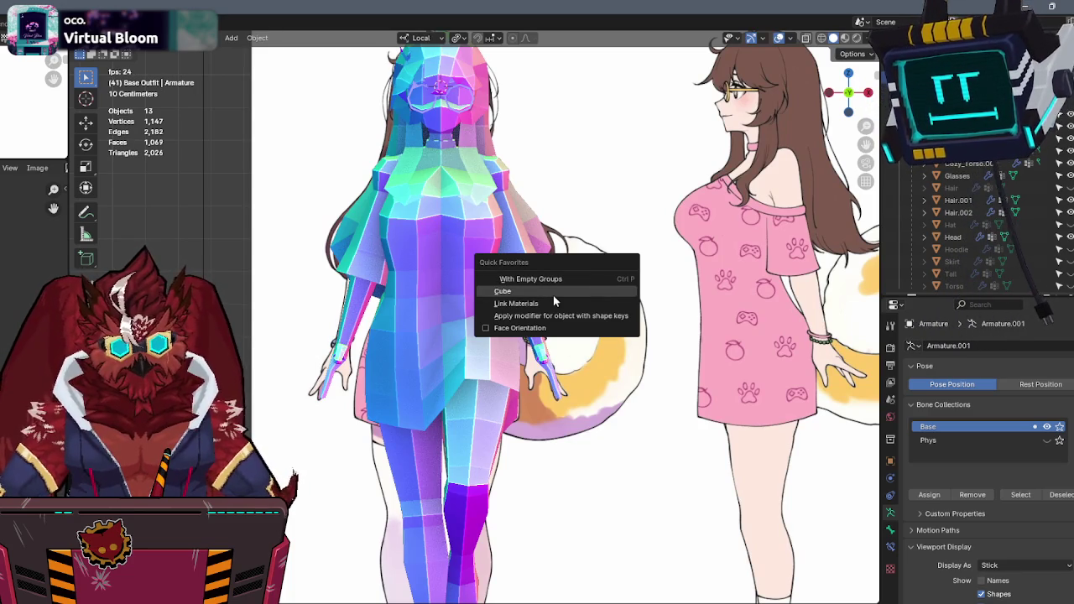
pyautogui.press('Escape')
pyautogui.hotkey('shift', 'a')
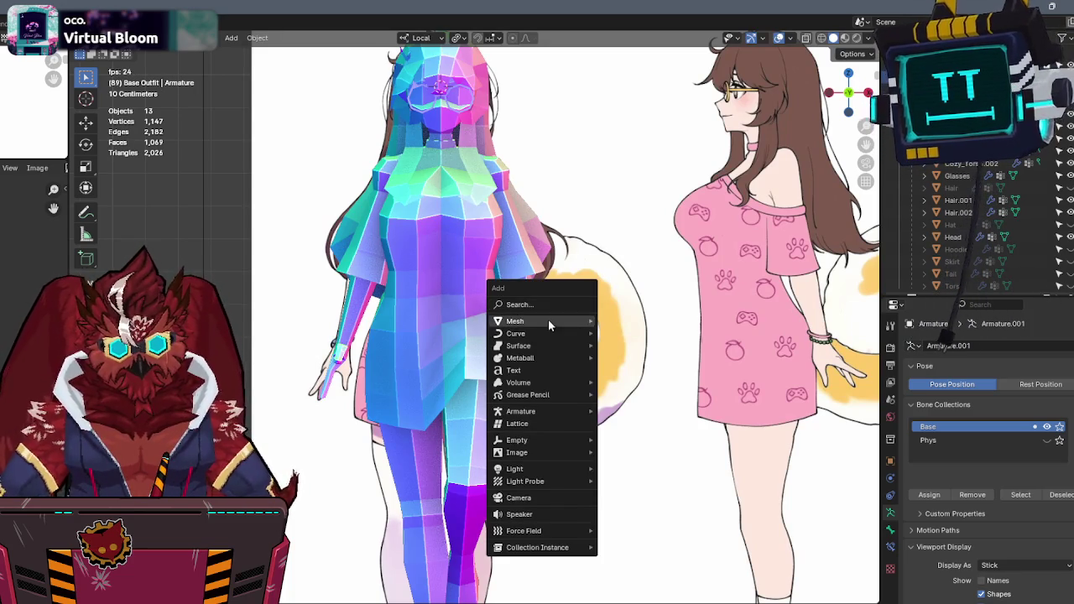
pyautogui.moveTo(515, 321)
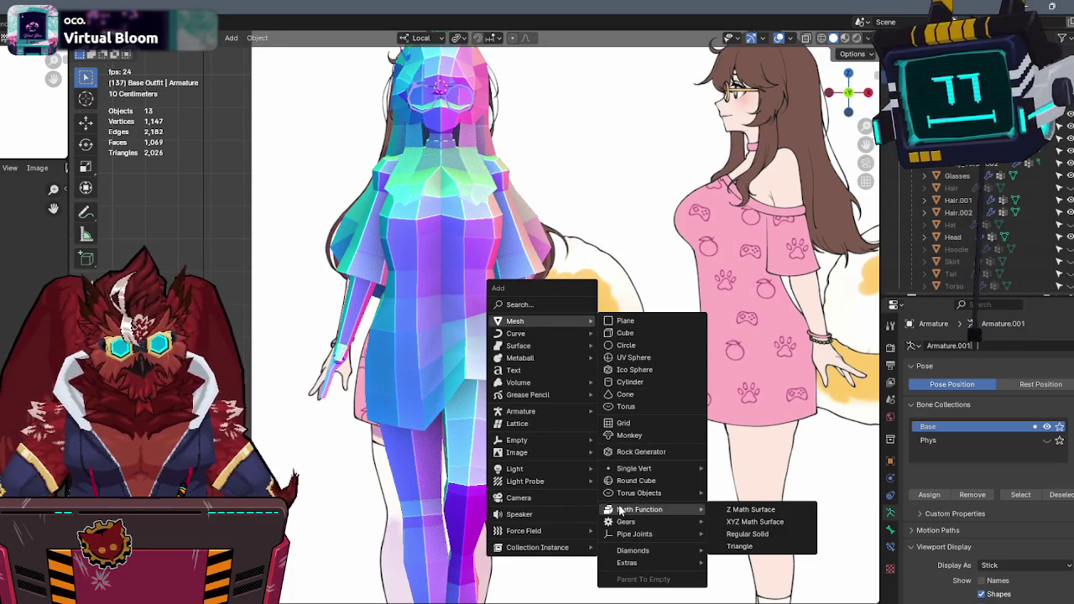
pyautogui.click(629, 382)
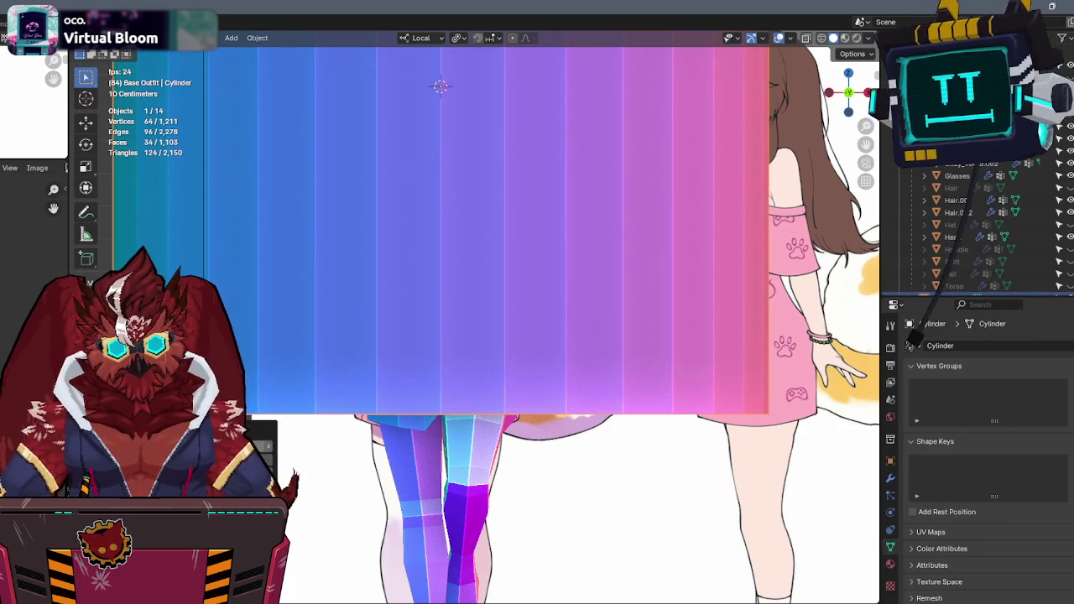
pyautogui.moveTo(277, 453)
pyautogui.mouseDown()
pyautogui.moveTo(252, 470)
pyautogui.moveTo(257, 487)
pyautogui.mouseUp()
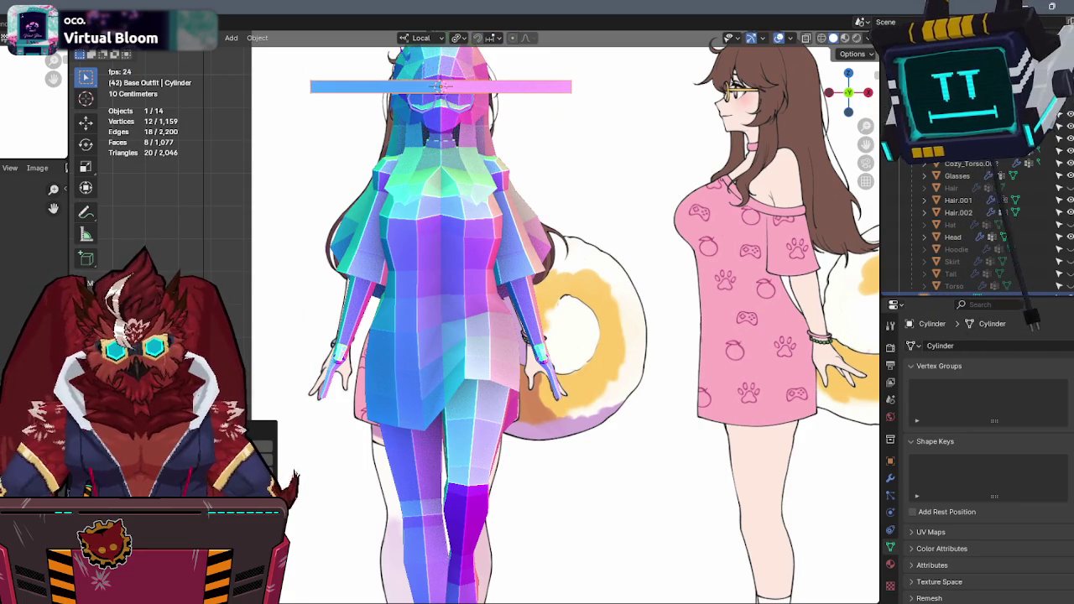
pyautogui.keyDown('shift'); pyautogui.moveTo(515, 170); pyautogui.dragTo(519, 204, button='middle'); pyautogui.keyUp('shift')
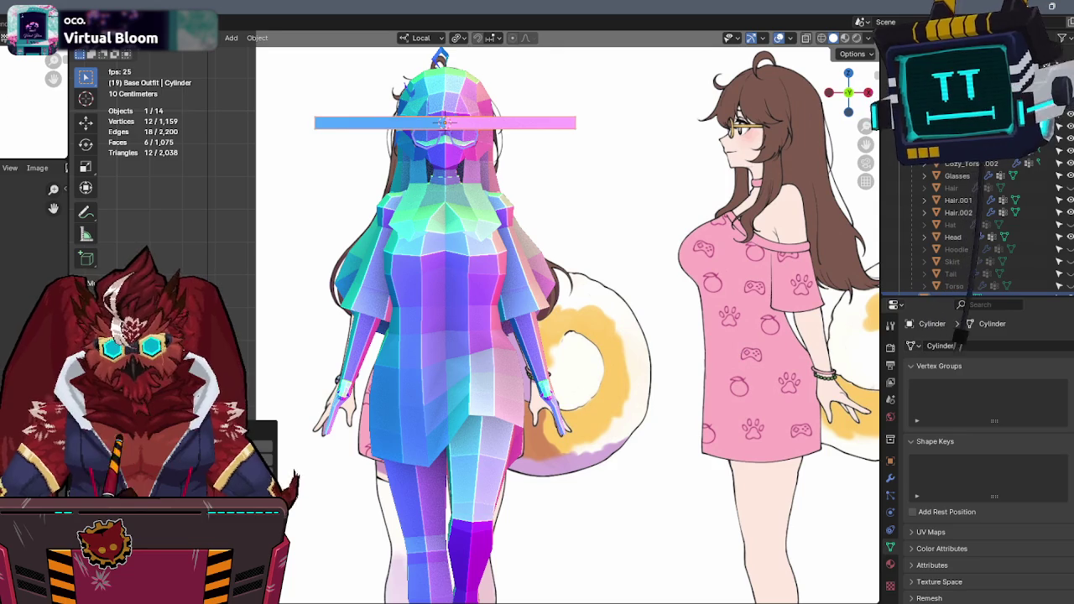
# Move the band down to the wrist, stretch it along Z, then shrink it.
pyautogui.press('g')
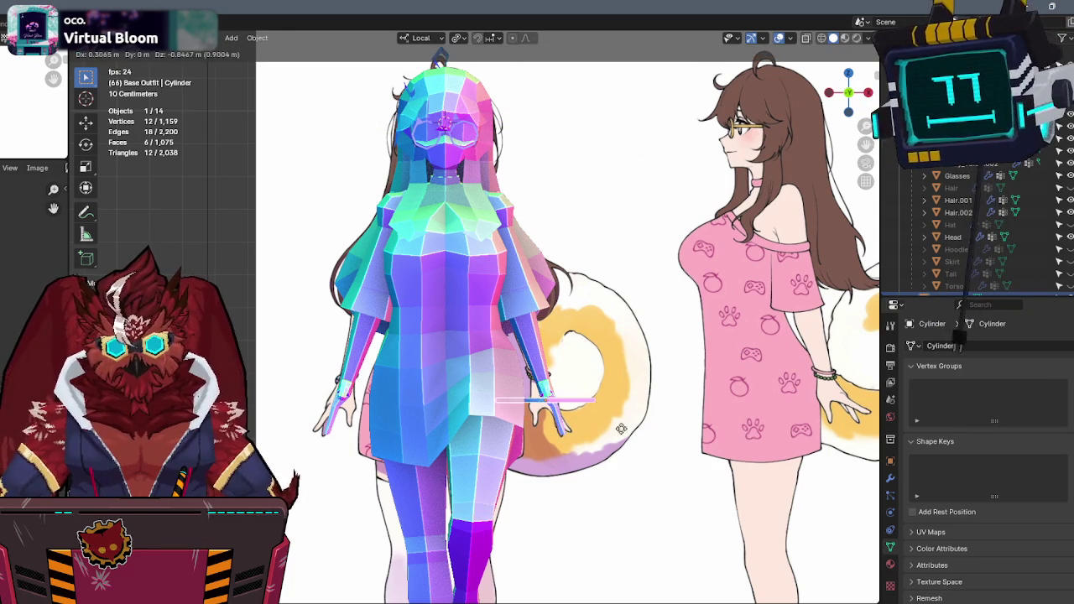
pyautogui.click(631, 432)
pyautogui.scroll(5, 630, 436)
pyautogui.hotkey('alt', 'z')
pyautogui.press('s')
pyautogui.press('z')
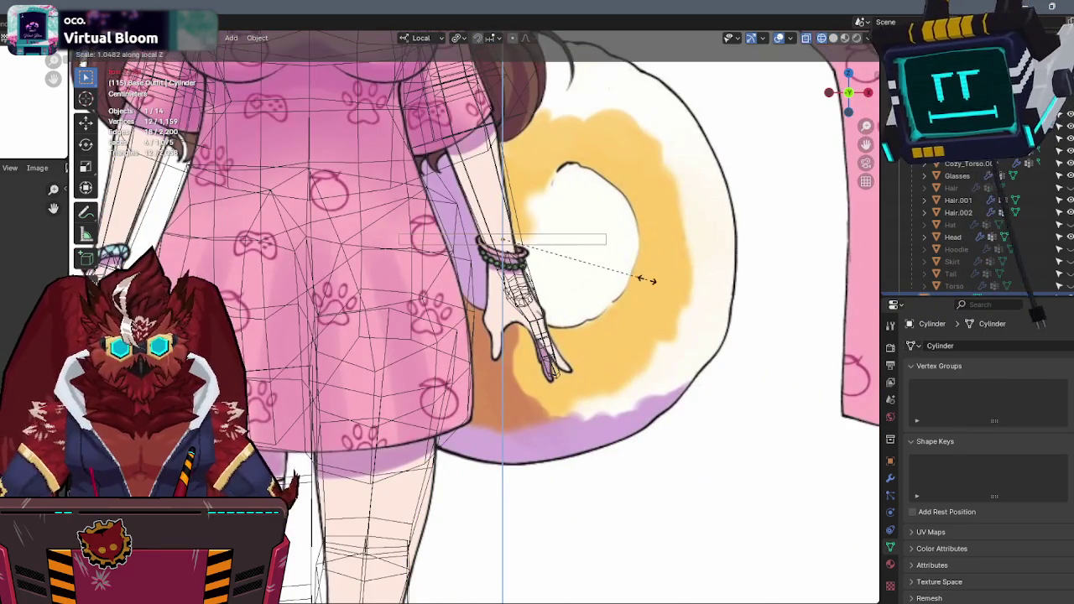
pyautogui.click(718, 262)
pyautogui.press('s')
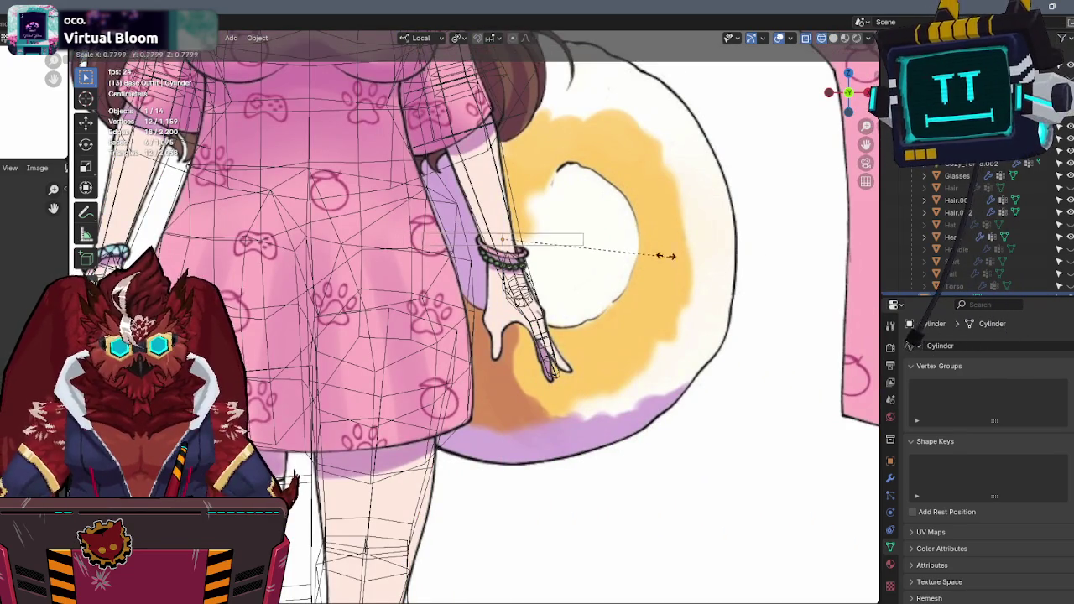
pyautogui.click(612, 248)
pyautogui.moveTo(612, 250)
pyautogui.keyDown('shift'); pyautogui.mouseDown(button='middle')
pyautogui.moveTo(649, 295)
pyautogui.moveTo(595, 271)
pyautogui.mouseUp(button='middle'); pyautogui.keyUp('shift')
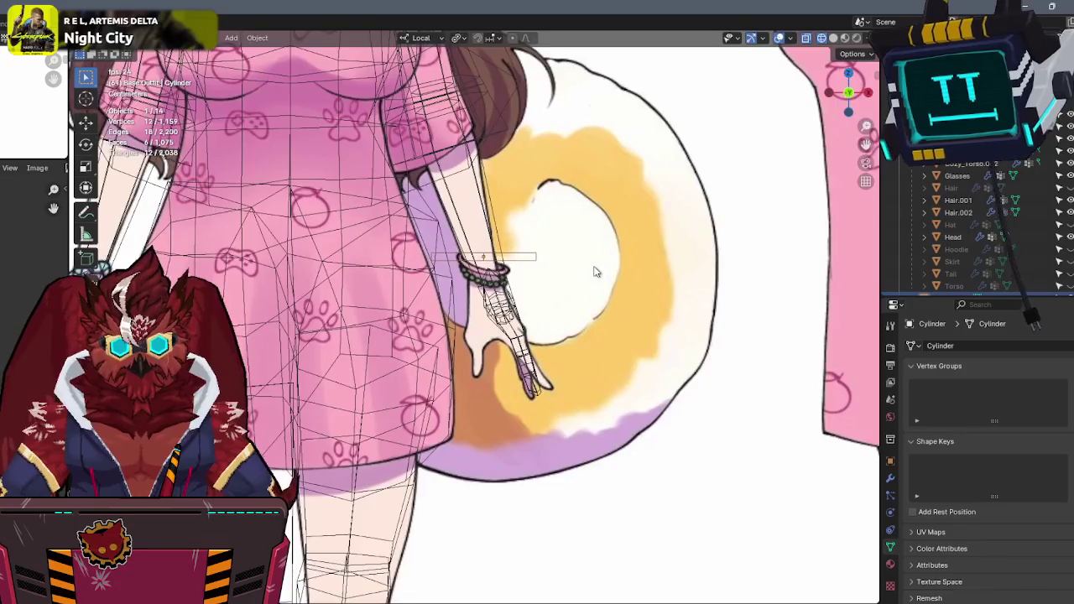
pyautogui.scroll(2, 647, 232)
pyautogui.scroll(1, 637, 266)
pyautogui.scroll(-2, 636, 265)
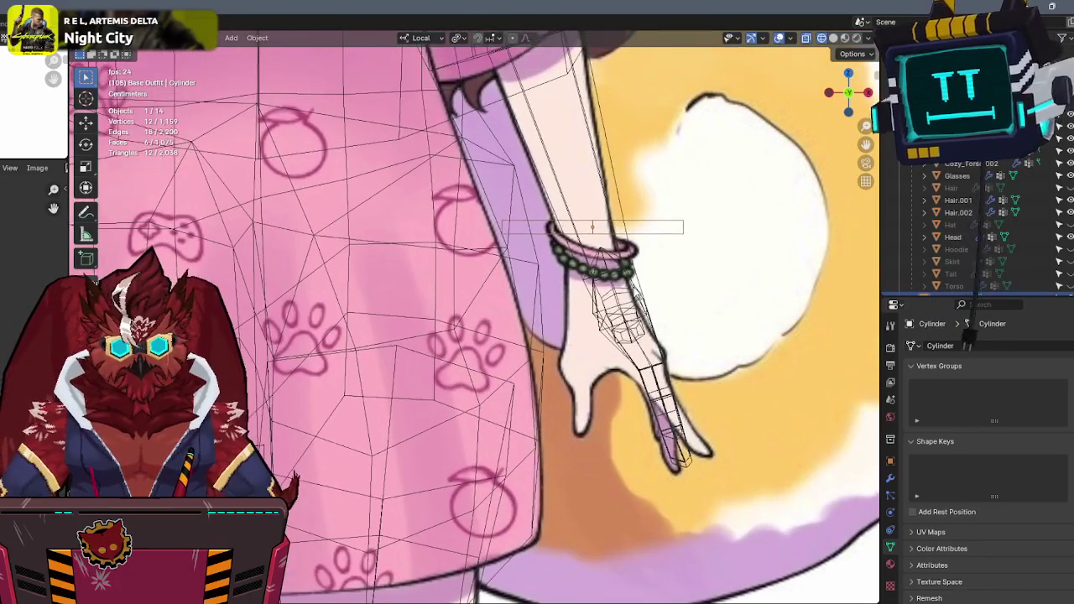
pyautogui.scroll(-2, 620, 281)
# Apply the band's scale transforms.
pyautogui.press('Tab')
pyautogui.press('Tab')
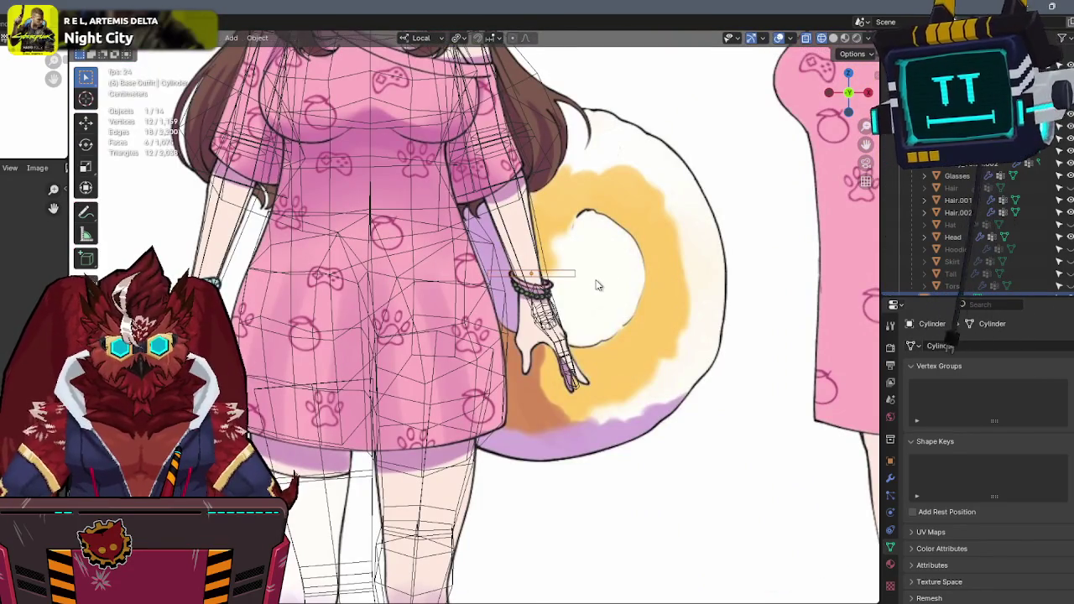
pyautogui.hotkey('ctrl', 'a')
pyautogui.click(564, 311)
pyautogui.hotkey('ctrl', 'a')
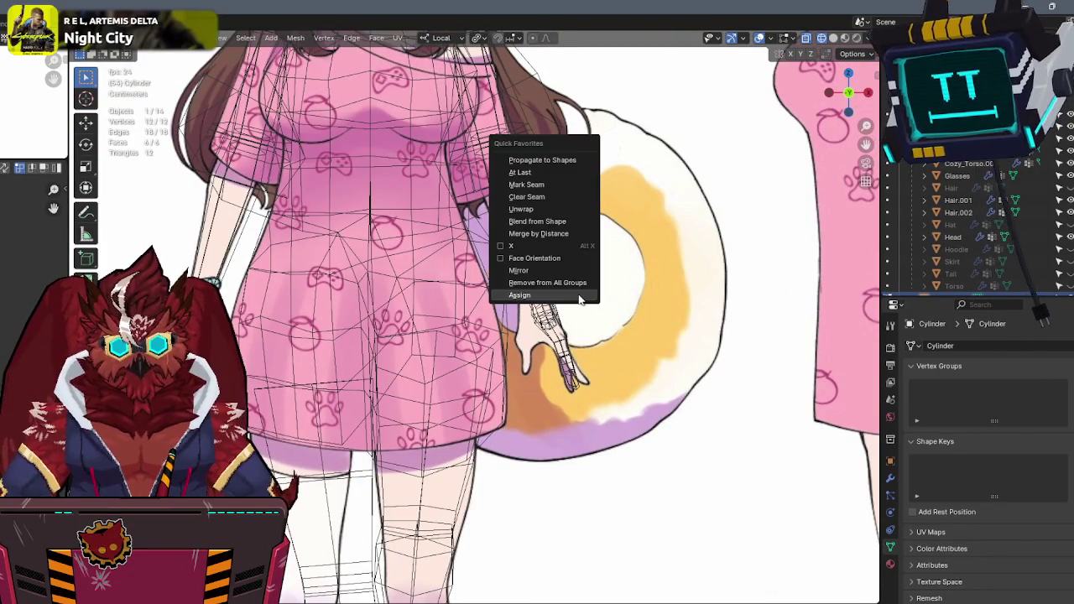
pyautogui.click(548, 270)
pyautogui.press('Tab')
pyautogui.scroll(1, 616, 245)
pyautogui.scroll(1, 616, 245)
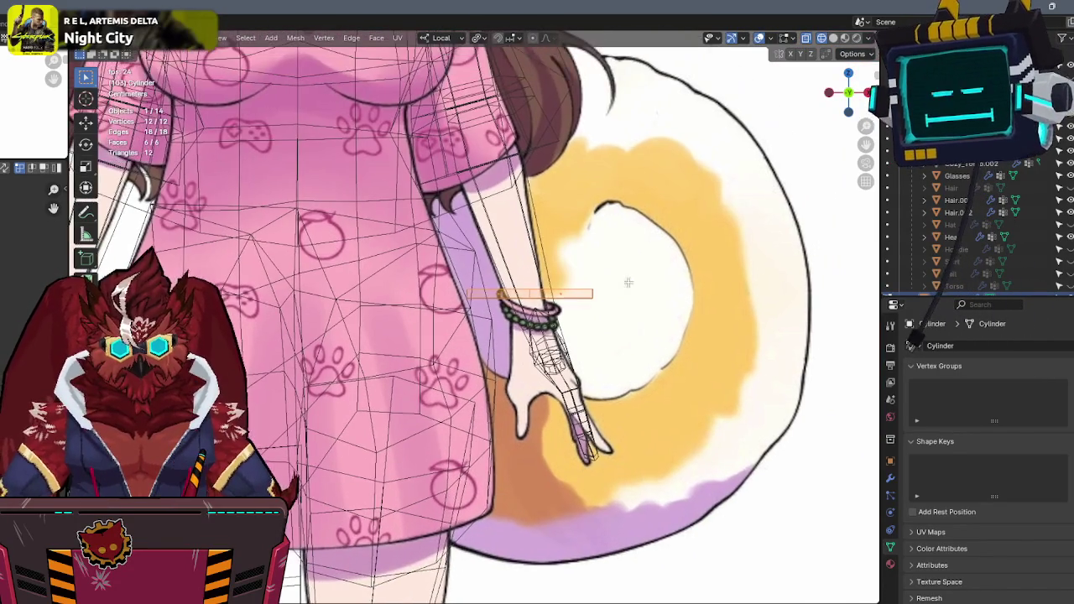
pyautogui.scroll(2, 616, 245)
pyautogui.scroll(1, 616, 245)
# In Edit Mode, resize the band's height, lower it along the wrist, shrink and tilt it.
pyautogui.press('s')
pyautogui.press('z')
pyautogui.press('z')
pyautogui.click(751, 280)
pyautogui.keyDown('shift'); pyautogui.moveTo(776, 341); pyautogui.dragTo(713, 325, button='middle'); pyautogui.keyUp('shift')
pyautogui.press('g')
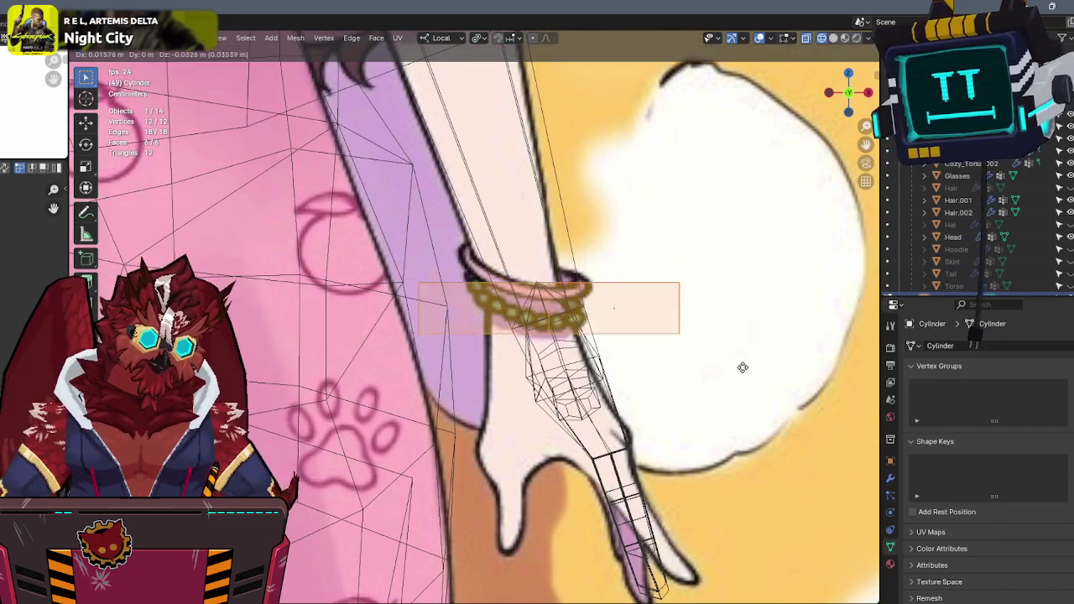
pyautogui.click(735, 346)
pyautogui.press('s')
pyautogui.click(666, 350)
pyautogui.press('r')
pyautogui.click(658, 311)
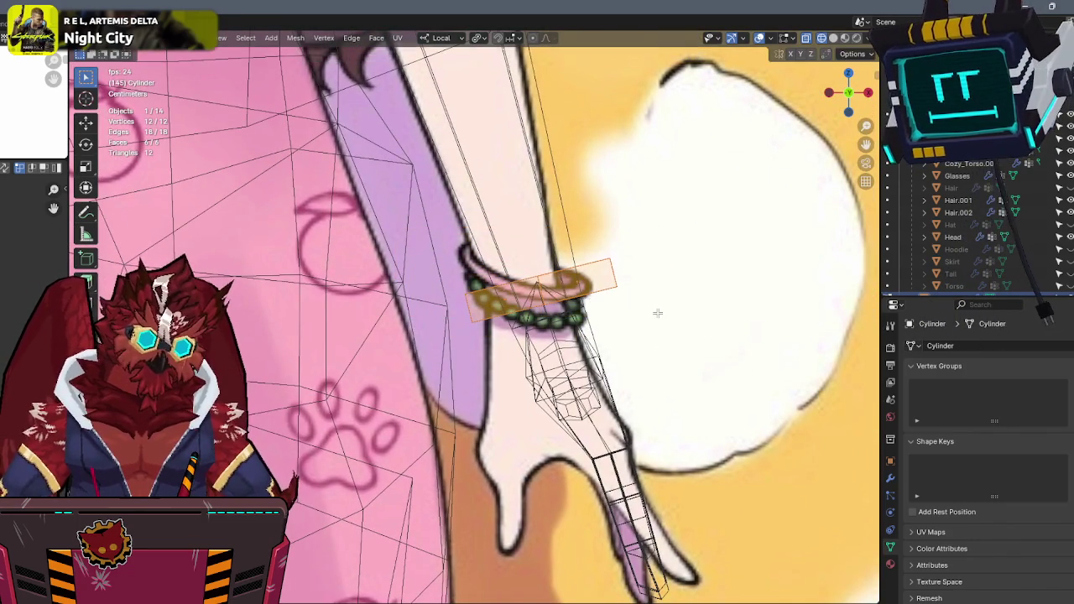
pyautogui.scroll(-5, 503, 318)
pyautogui.keyDown('shift'); pyautogui.moveTo(419, 319); pyautogui.dragTo(563, 319, button='middle'); pyautogui.keyUp('shift')
pyautogui.scroll(3, 294, 319)
pyautogui.keyDown('shift'); pyautogui.moveTo(294, 319); pyautogui.dragTo(210, 312, button='middle'); pyautogui.keyUp('shift')
pyautogui.scroll(3, 502, 296)
pyautogui.scroll(2, 502, 296)
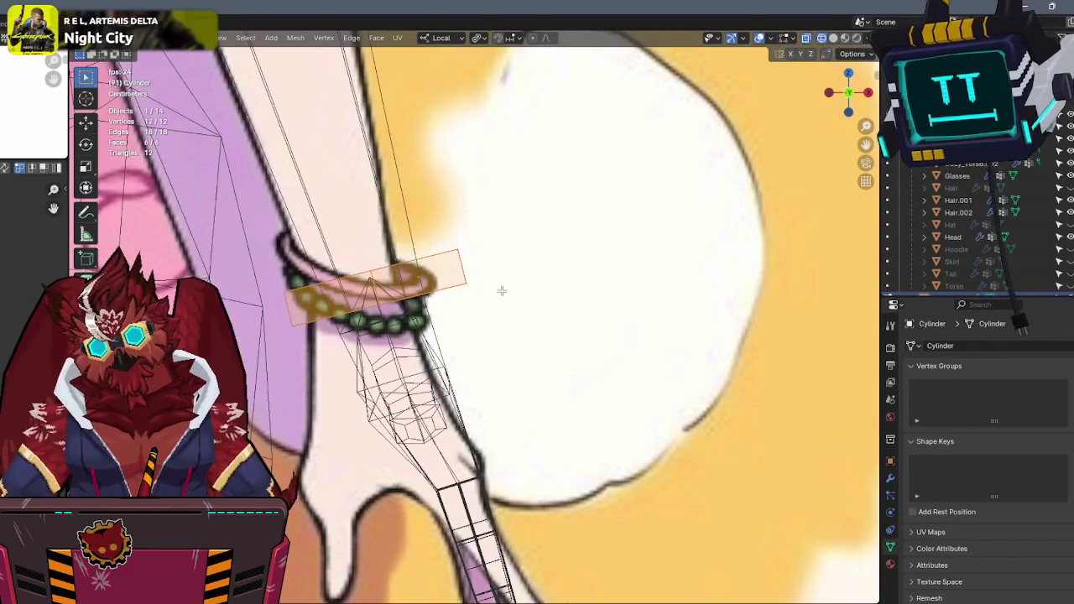
# Slide one edge ring along the band and rotate the whole band to a flatter angle.
pyautogui.keyDown('alt'); pyautogui.click(399, 264); pyautogui.keyUp('alt')
pyautogui.press('g')
pyautogui.press('g')
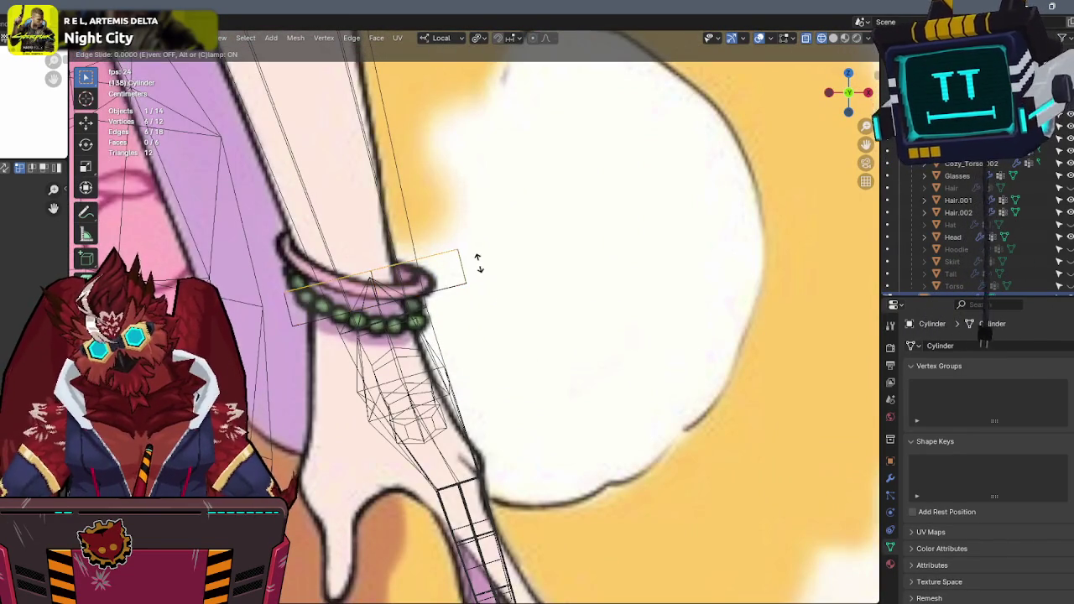
pyautogui.click(478, 257)
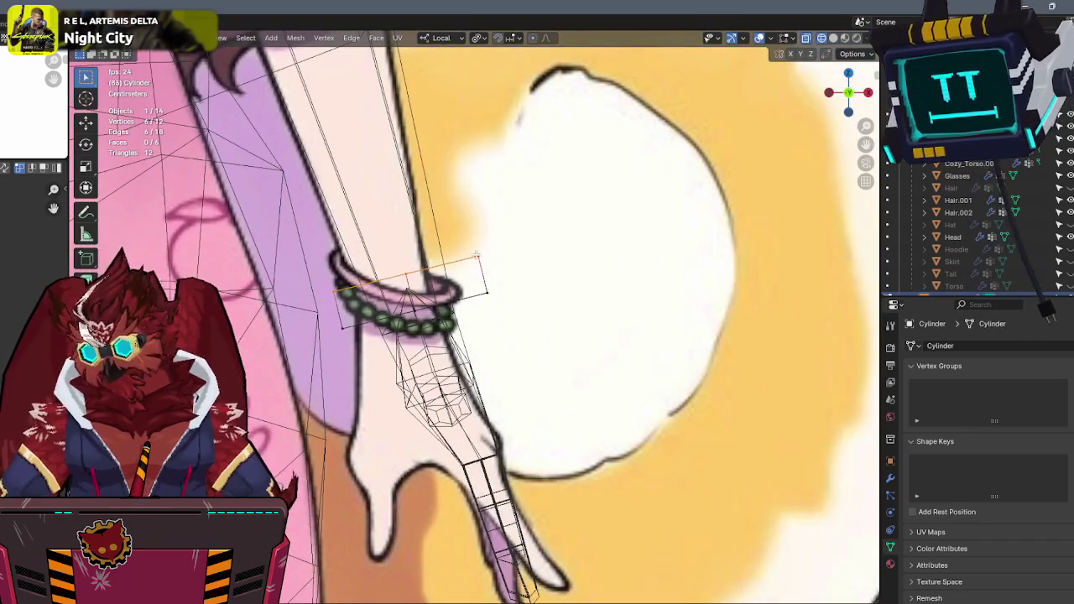
pyautogui.press('a')
pyautogui.press('r')
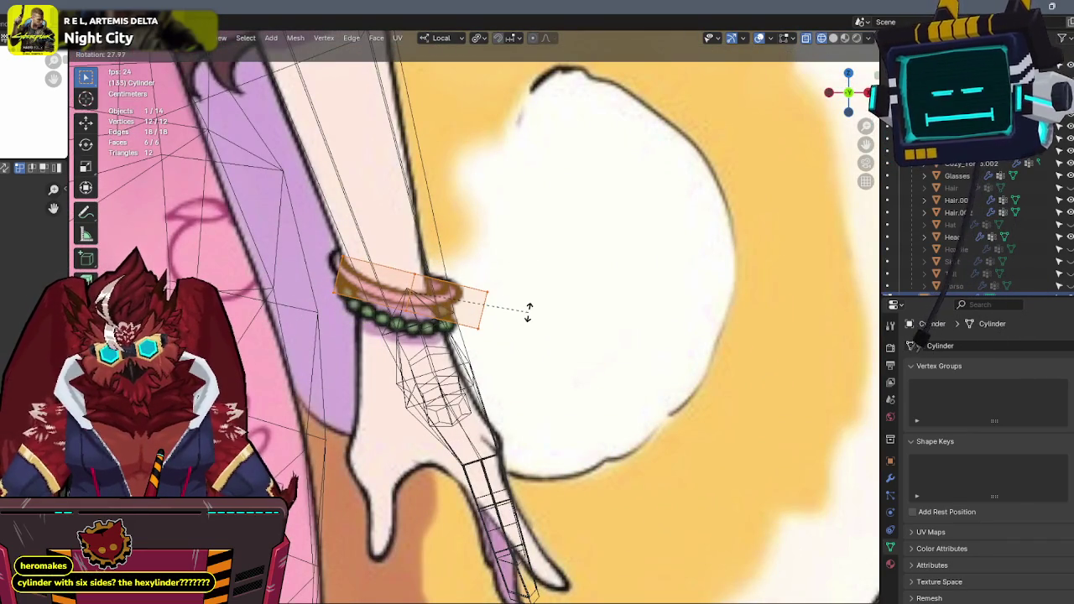
pyautogui.click(532, 321)
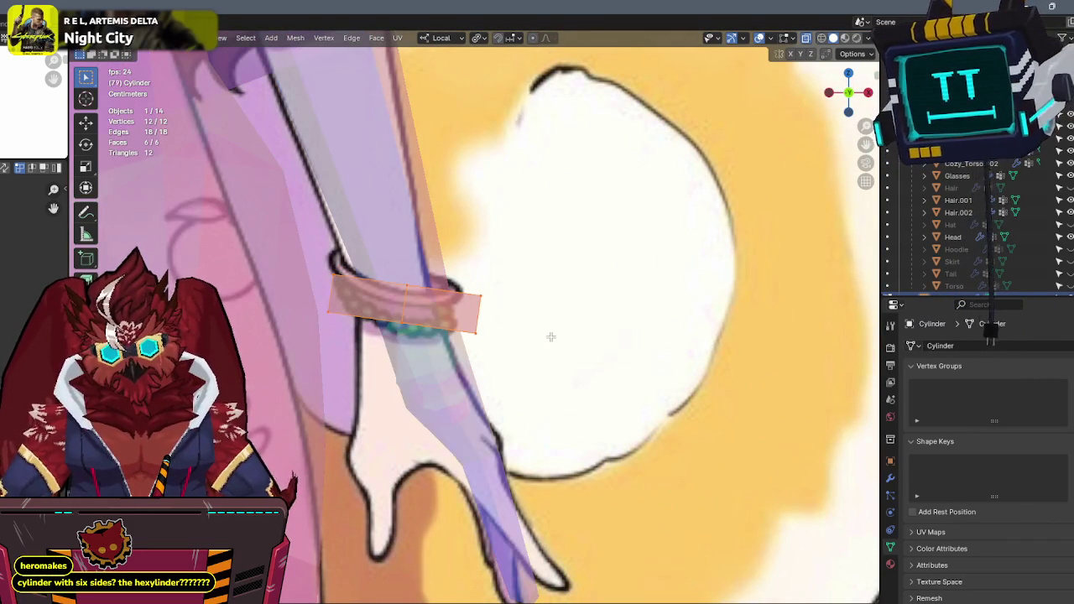
pyautogui.press('r')
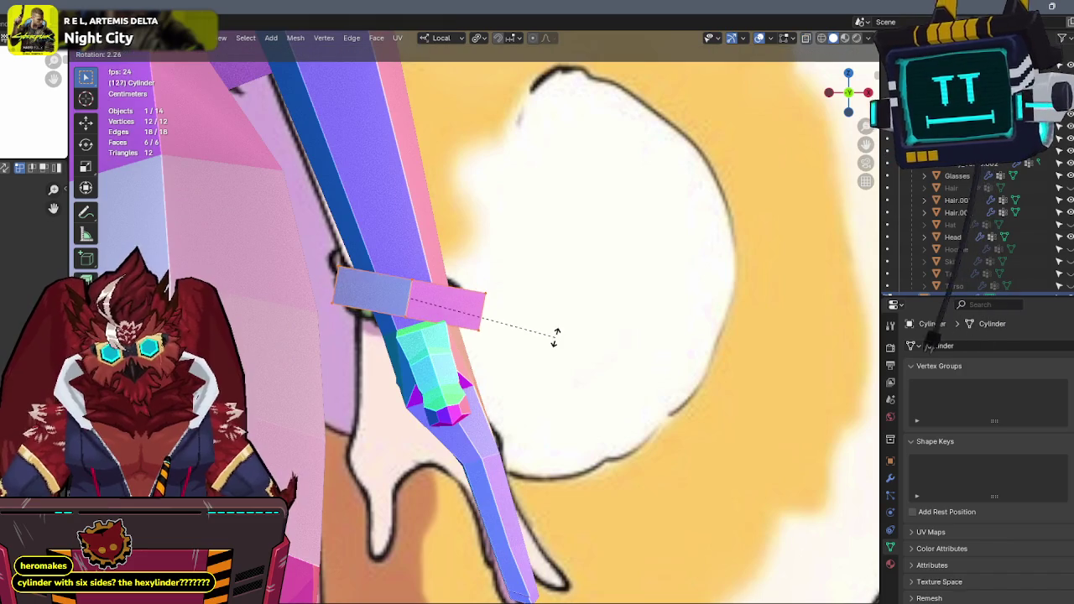
pyautogui.click(554, 344)
pyautogui.press('r')
pyautogui.rightClick(551, 311)
# Orbit around the wrist to inspect the band, then return to front view against the reference.
pyautogui.moveTo(551, 311); pyautogui.dragTo(510, 328, button='middle')
pyautogui.scroll(3, 380, 336)
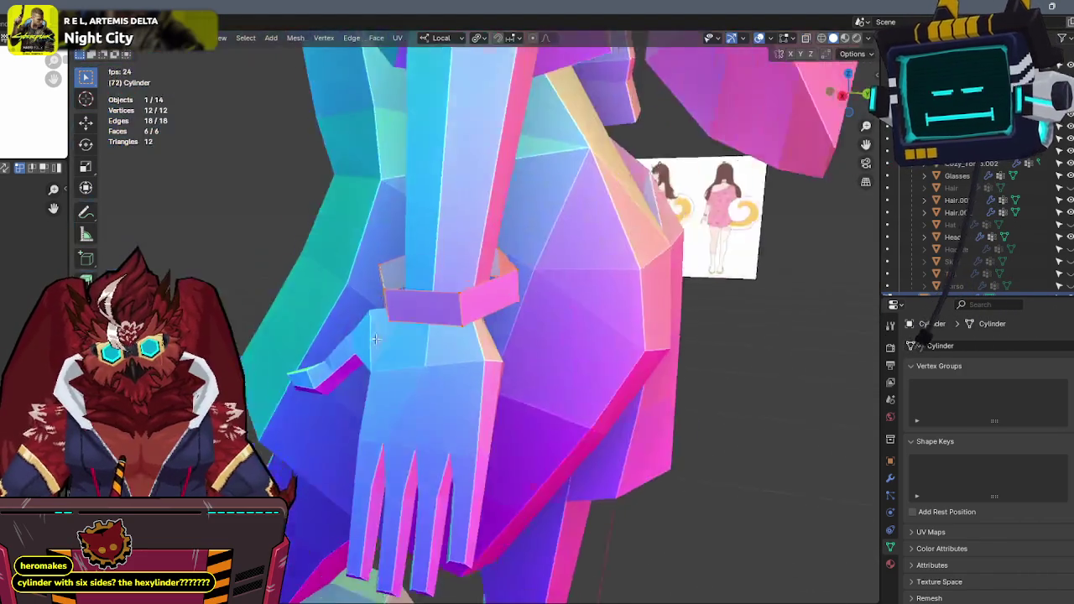
pyautogui.moveTo(379, 336); pyautogui.dragTo(727, 118, button='middle')
pyautogui.click(850, 92)
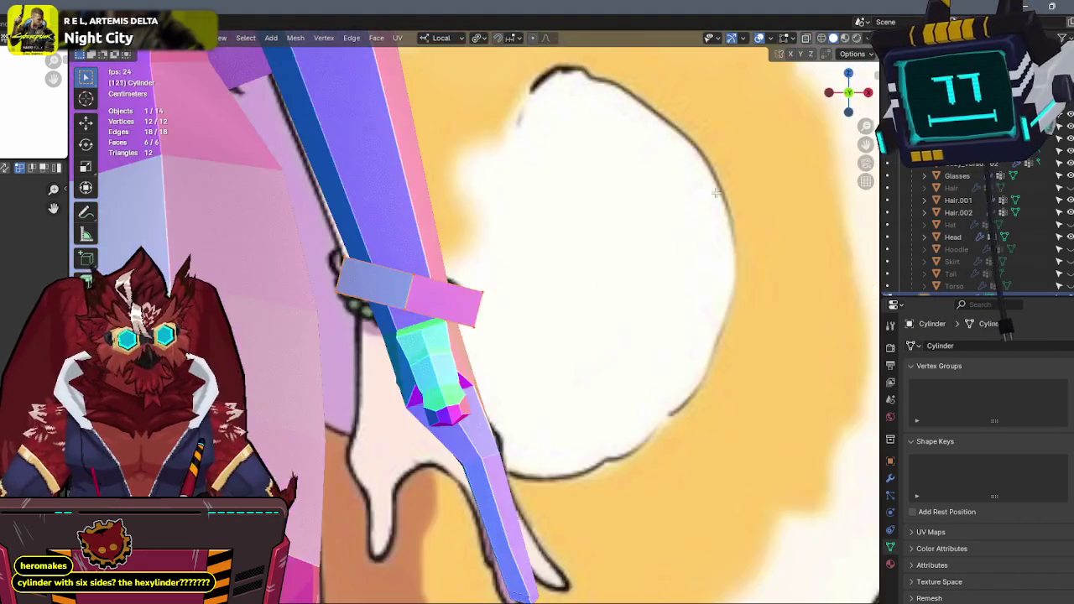
pyautogui.scroll(-3, 748, 170)
pyautogui.scroll(-1, 730, 210)
pyautogui.scroll(1, 705, 238)
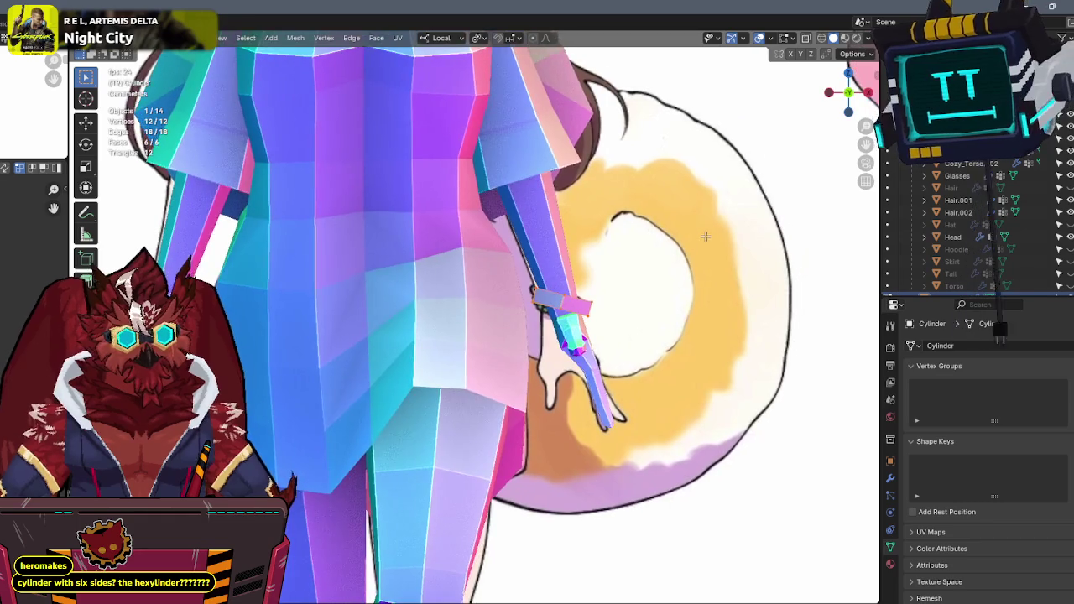
pyautogui.scroll(-2, 705, 238)
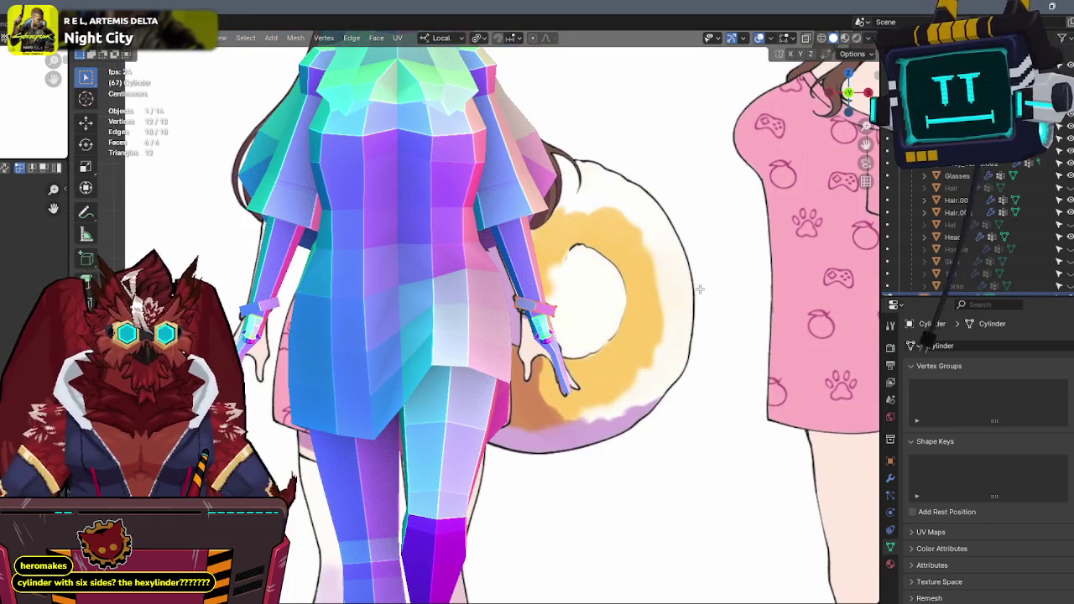
pyautogui.scroll(2, 515, 357)
pyautogui.hotkey('alt', 'z')
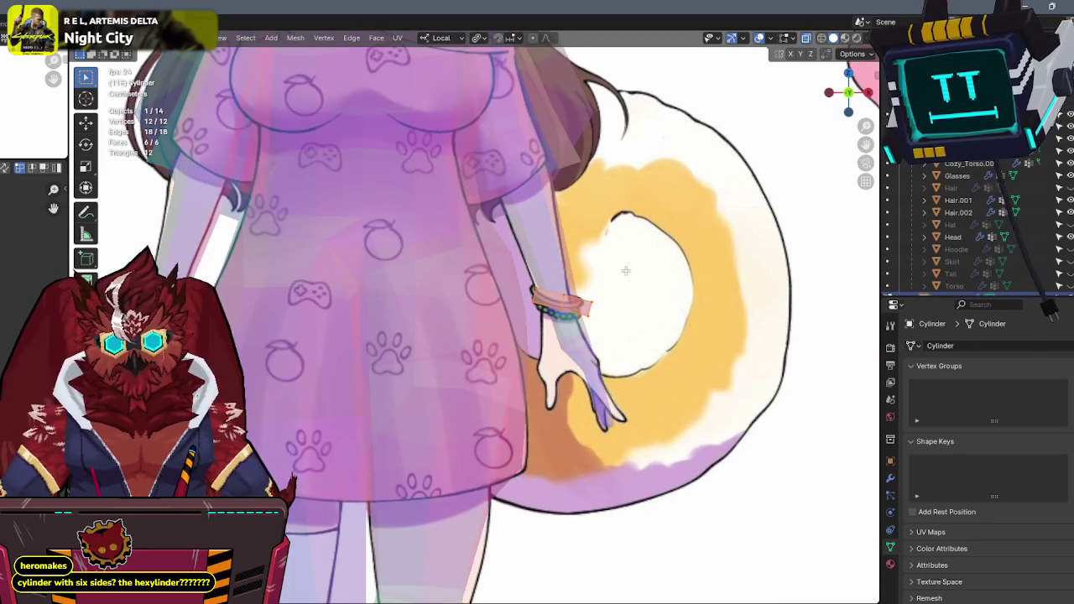
pyautogui.hotkey('alt', 'z')
pyautogui.scroll(2, 619, 271)
pyautogui.scroll(1, 605, 294)
# In X-ray view, shrink the band slightly and reposition it on the wrist.
pyautogui.press('s')
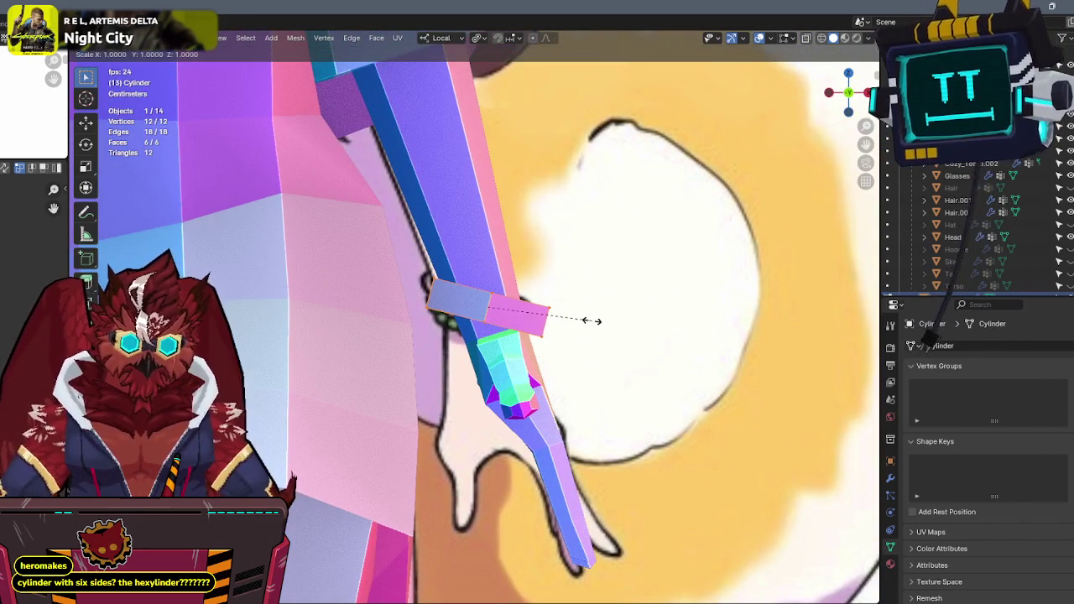
pyautogui.rightClick(584, 322)
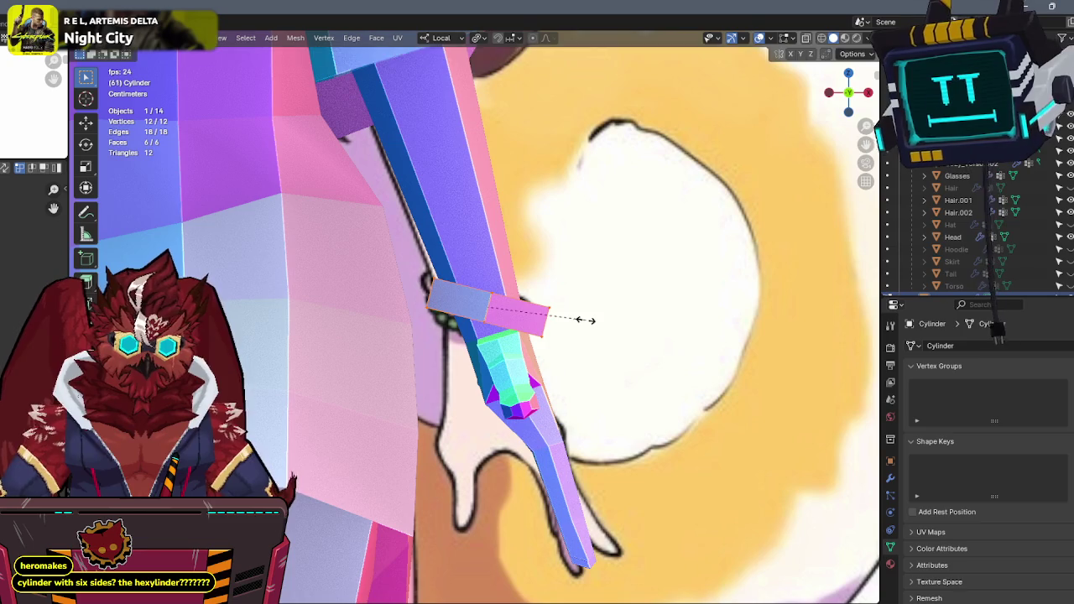
pyautogui.press('s')
pyautogui.rightClick(575, 320)
pyautogui.hotkey('alt', 'z')
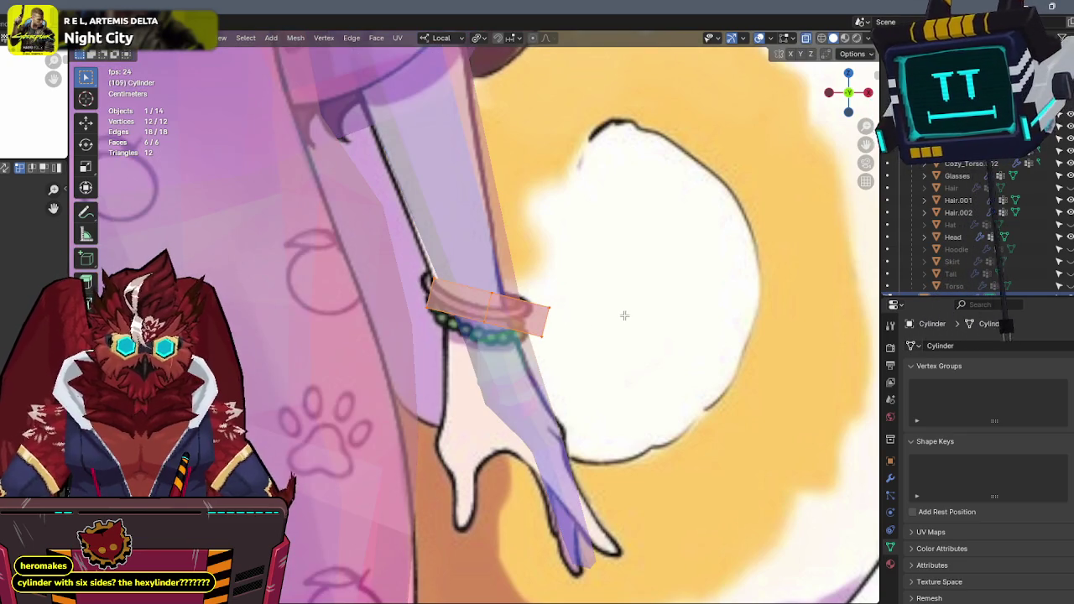
pyautogui.press('r')
pyautogui.rightClick(607, 248)
pyautogui.press('s')
pyautogui.click(614, 261)
pyautogui.hotkey('alt', 'z')
pyautogui.press('g')
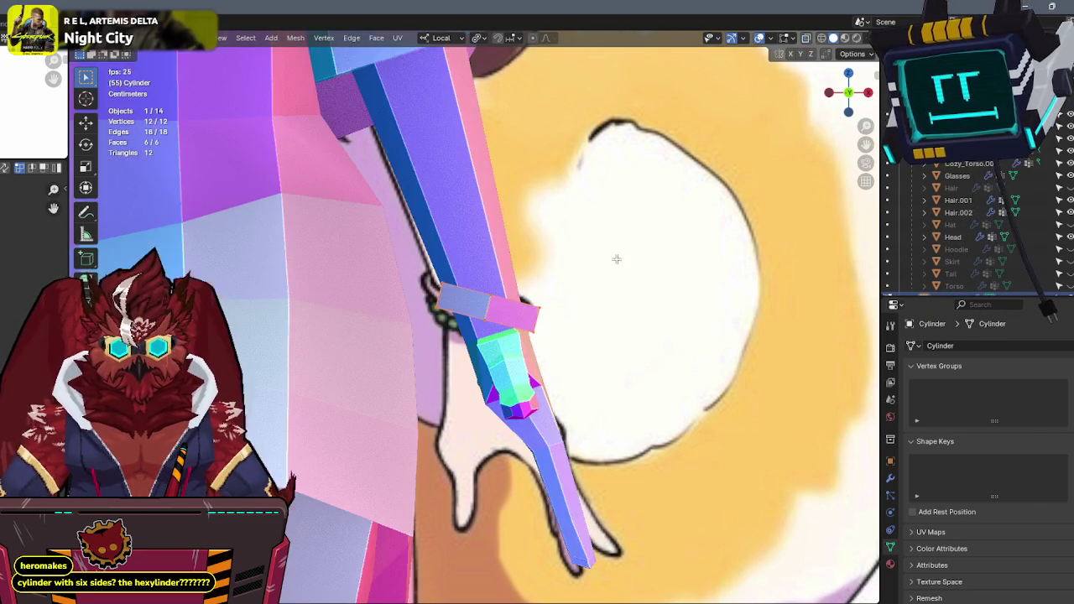
pyautogui.click(595, 253)
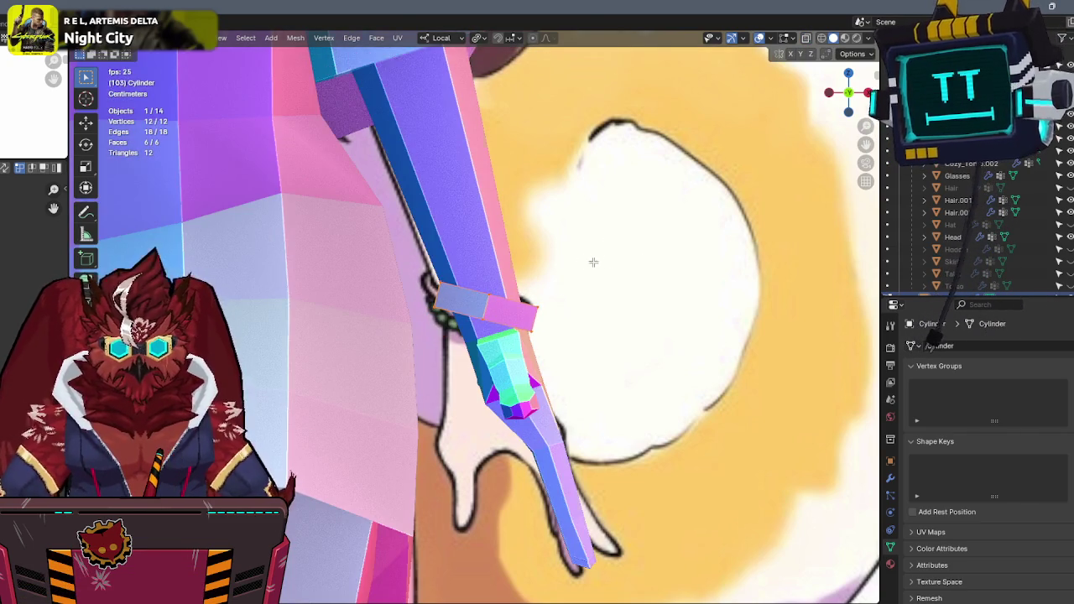
# Slide an edge ring to narrow the band, then tilt it to match the reference bracelet.
pyautogui.hotkey('alt', 'z')
pyautogui.keyDown('alt'); pyautogui.click(512, 317); pyautogui.keyUp('alt')
pyautogui.press('g')
pyautogui.press('g')
pyautogui.click(582, 330)
pyautogui.press('a')
pyautogui.press('r')
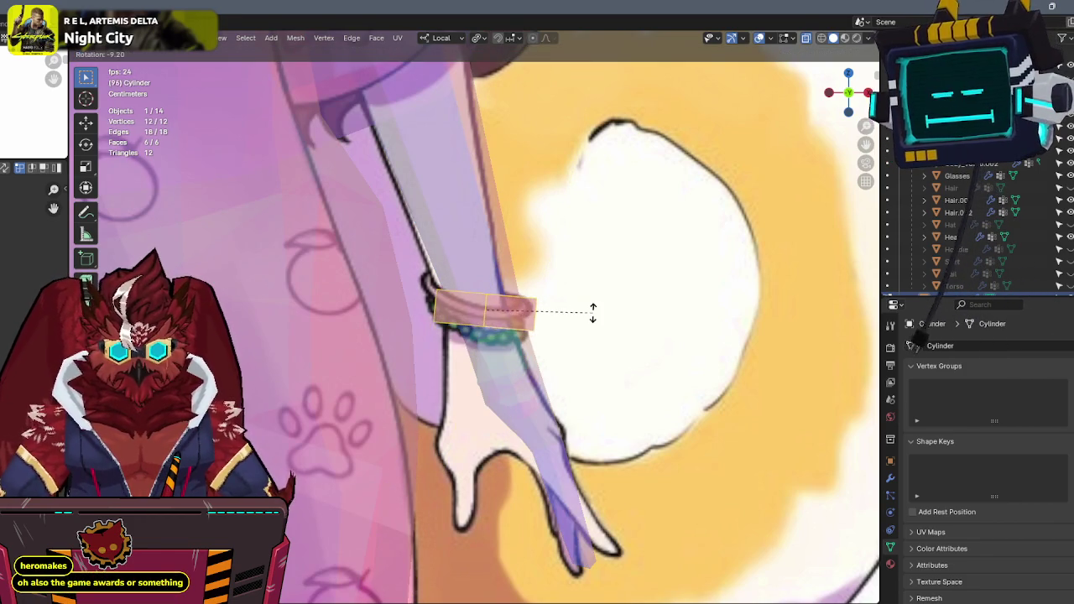
pyautogui.click(594, 319)
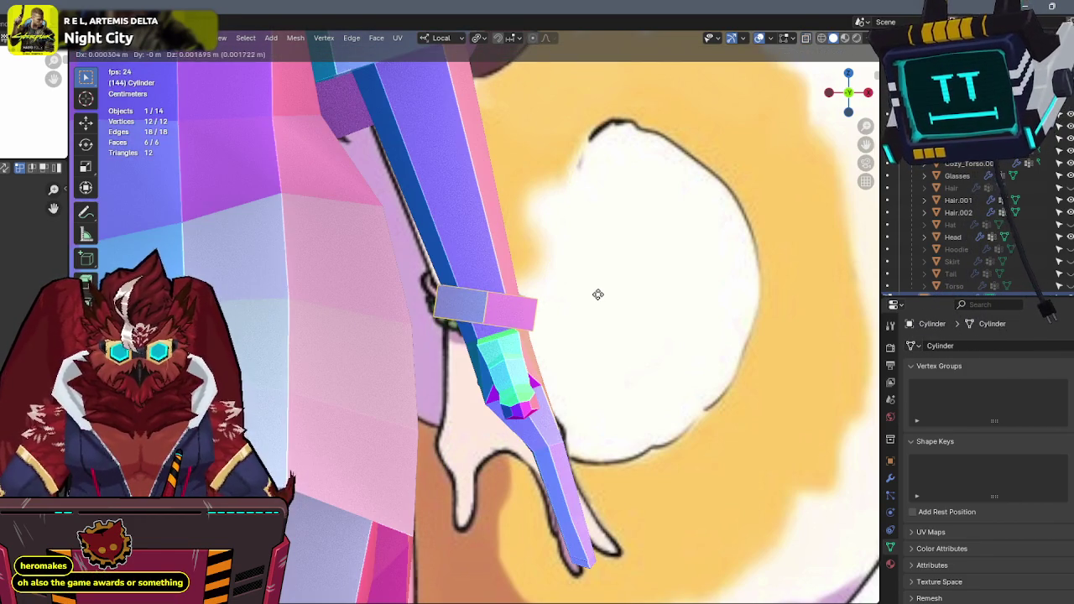
pyautogui.click(596, 299)
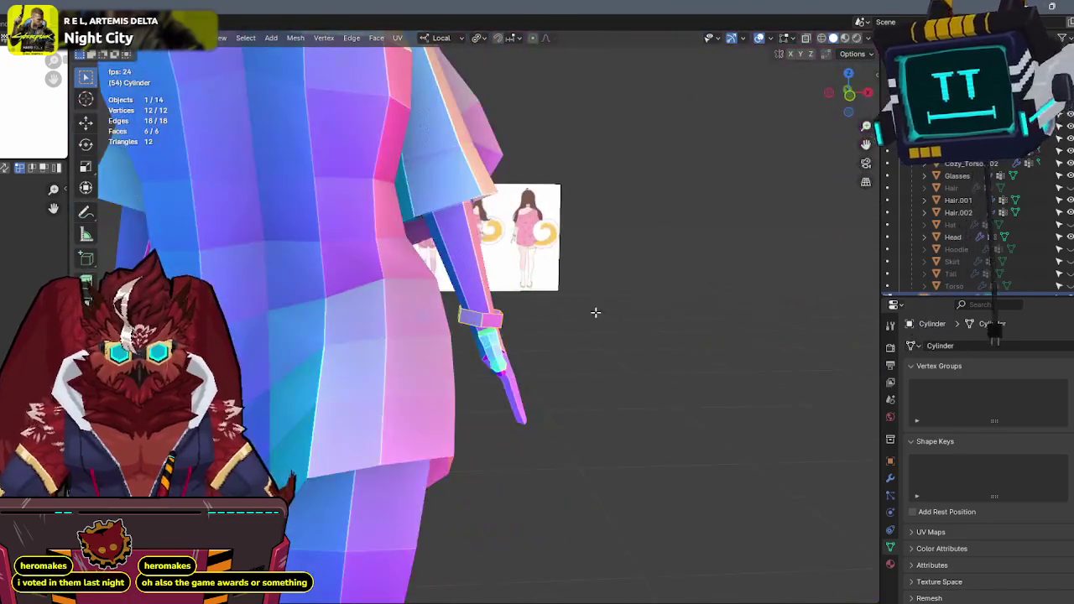
pyautogui.moveTo(595, 312)
pyautogui.mouseDown(button='middle')
pyautogui.moveTo(769, 297)
pyautogui.moveTo(614, 319)
pyautogui.mouseUp(button='middle')
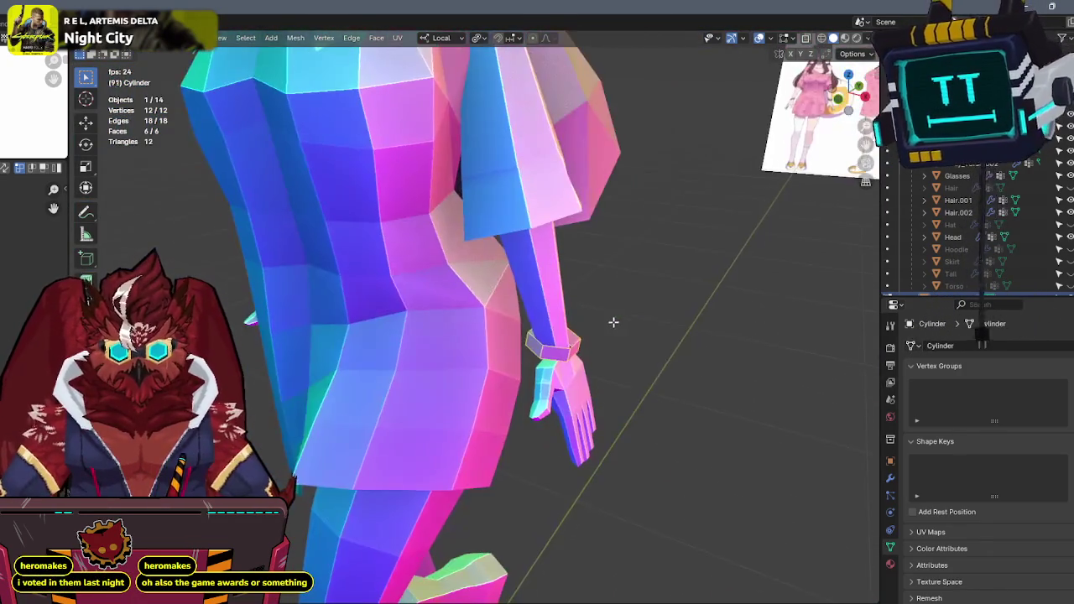
# Parent the bracelet to the armature using With Empty Groups.
pyautogui.press('Tab')
pyautogui.moveTo(541, 329); pyautogui.dragTo(470, 352, button='middle')
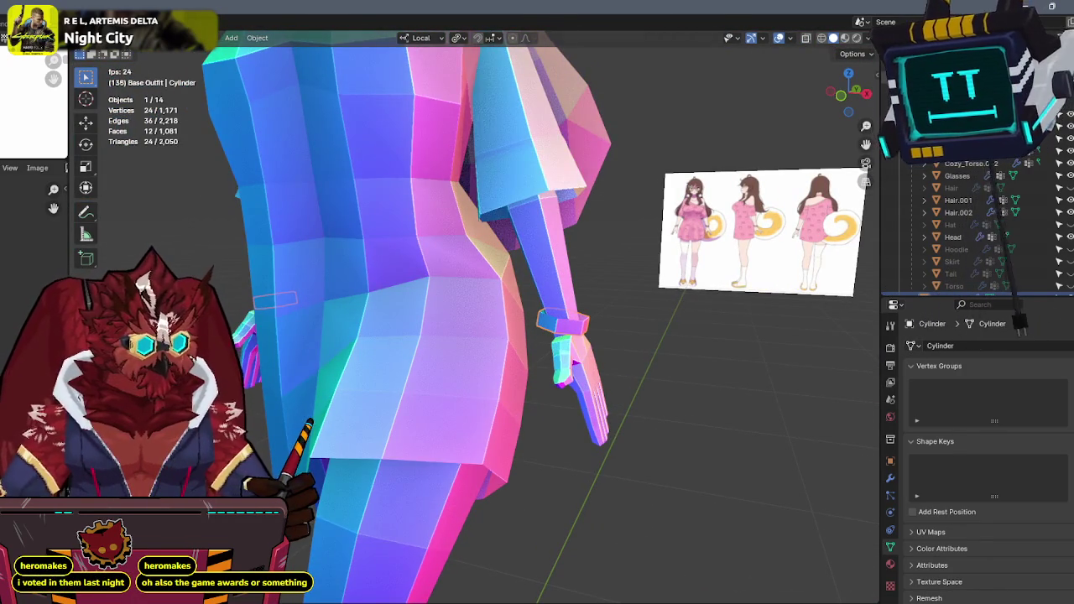
pyautogui.scroll(1, 610, 282)
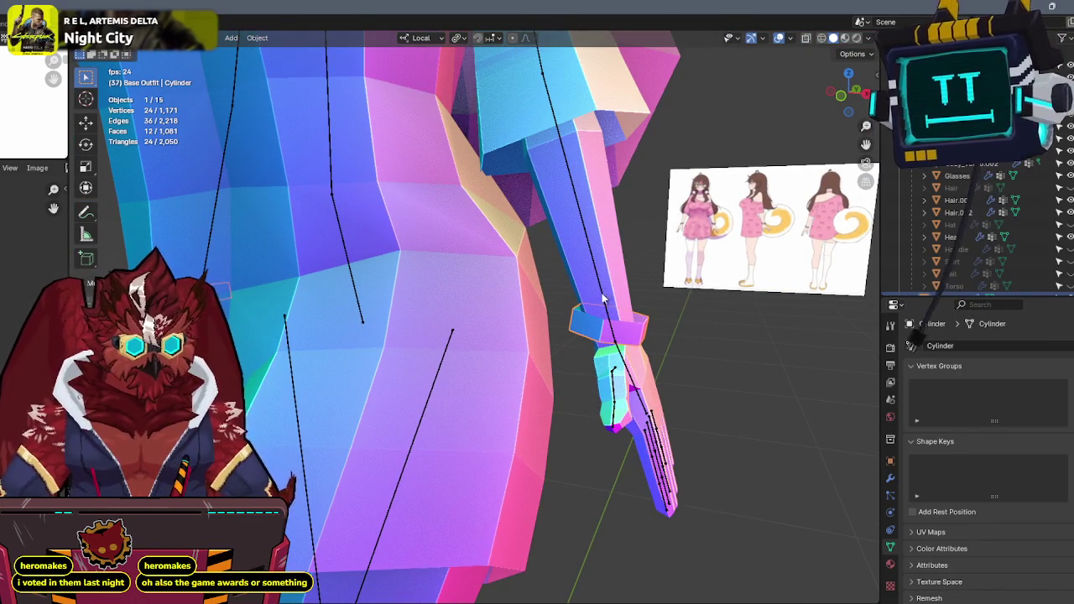
pyautogui.keyDown('shift'); pyautogui.click(618, 304); pyautogui.keyUp('shift')
pyautogui.press('q')
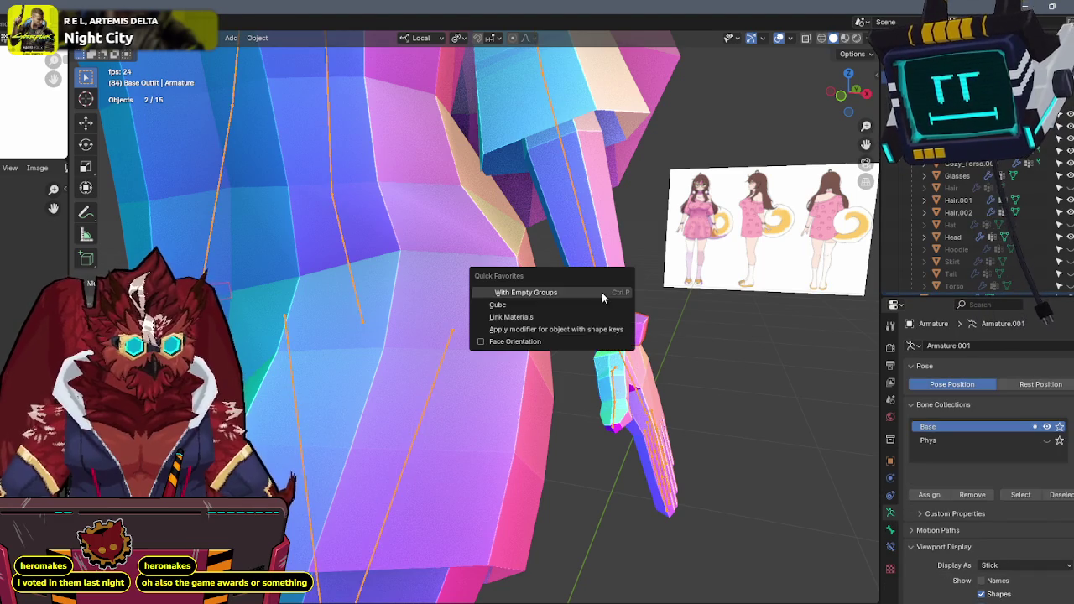
pyautogui.click(601, 294)
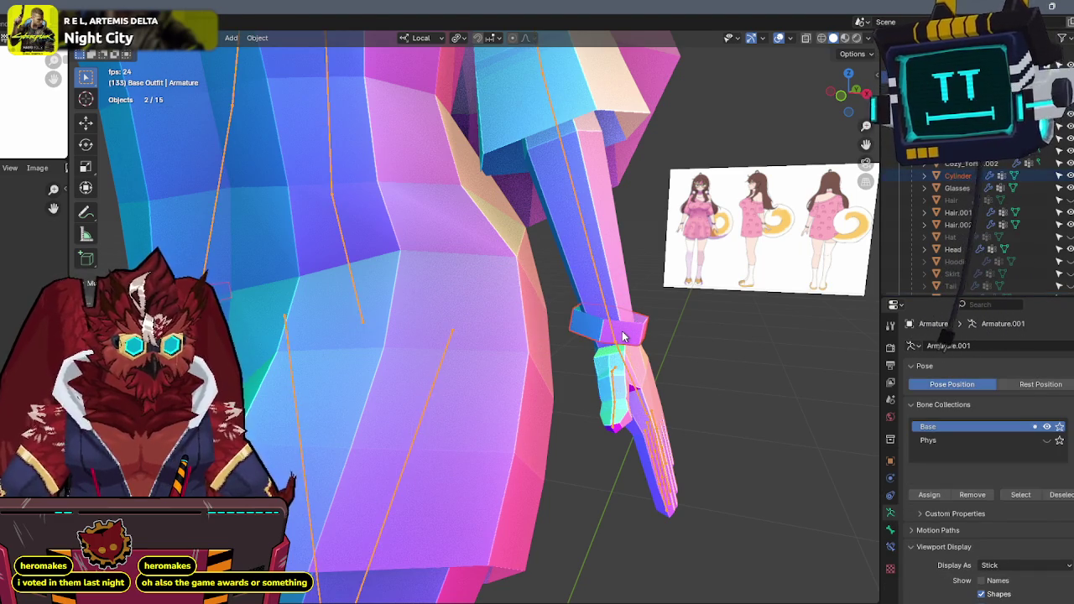
# Check the bracelet's lower-arm weight group in Weight Paint mode, then return to Object Mode.
pyautogui.click(606, 298)
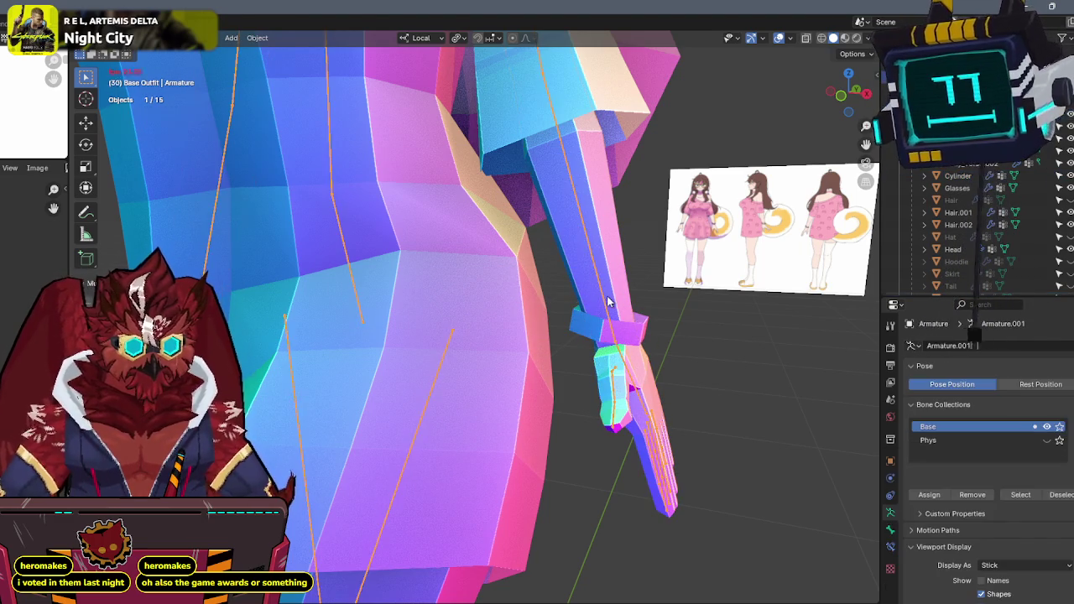
pyautogui.click(638, 348)
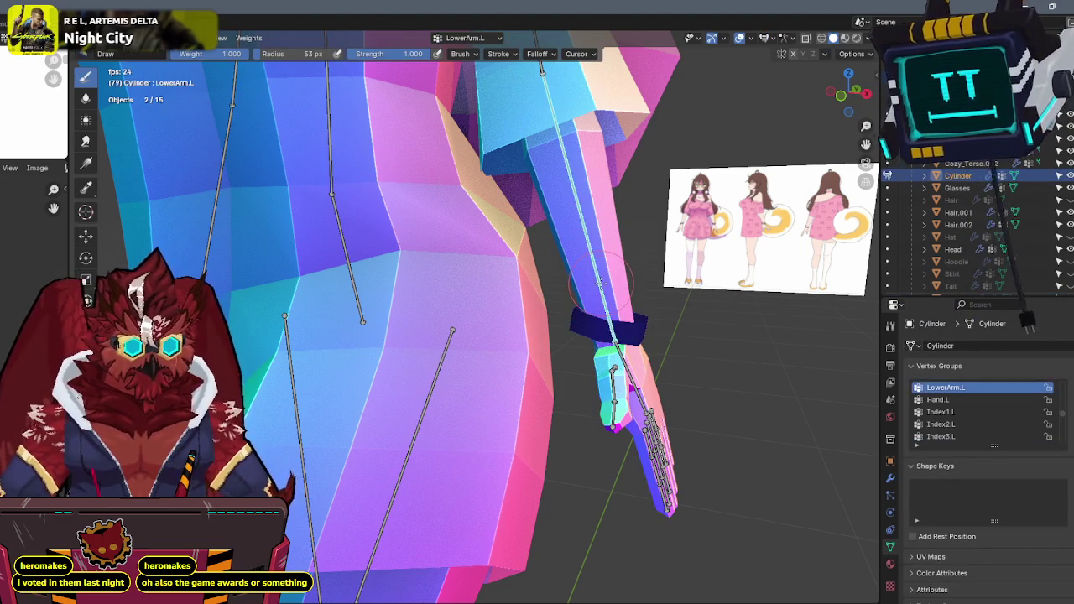
pyautogui.press('Tab')
pyautogui.hotkey('alt', 'a')
pyautogui.press('Tab')
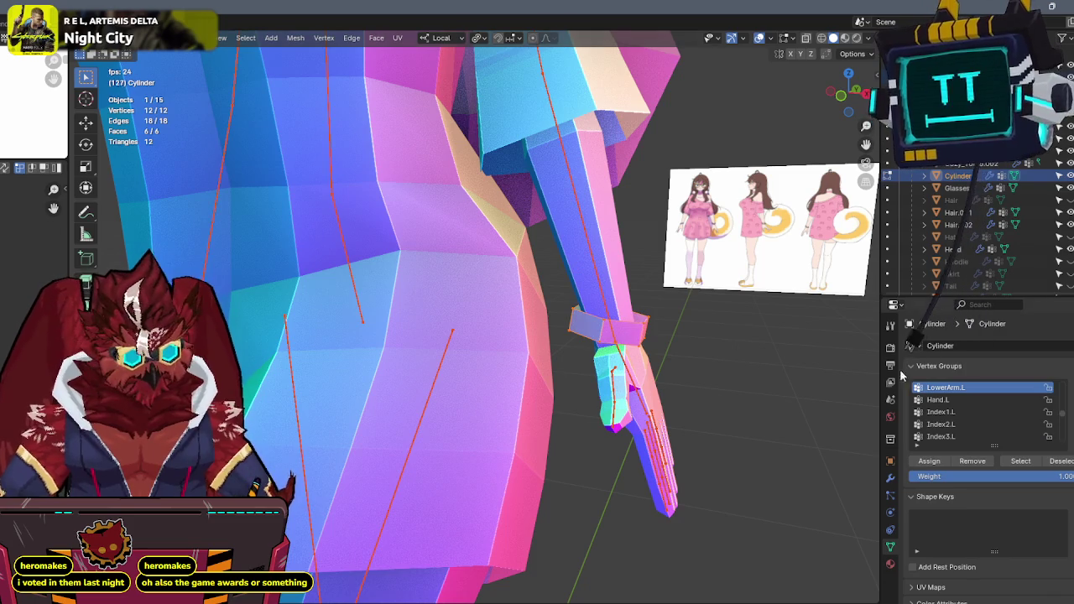
pyautogui.hotkey('ctrl', 'Tab')
pyautogui.moveTo(642, 323); pyautogui.dragTo(307, 275, button='middle')
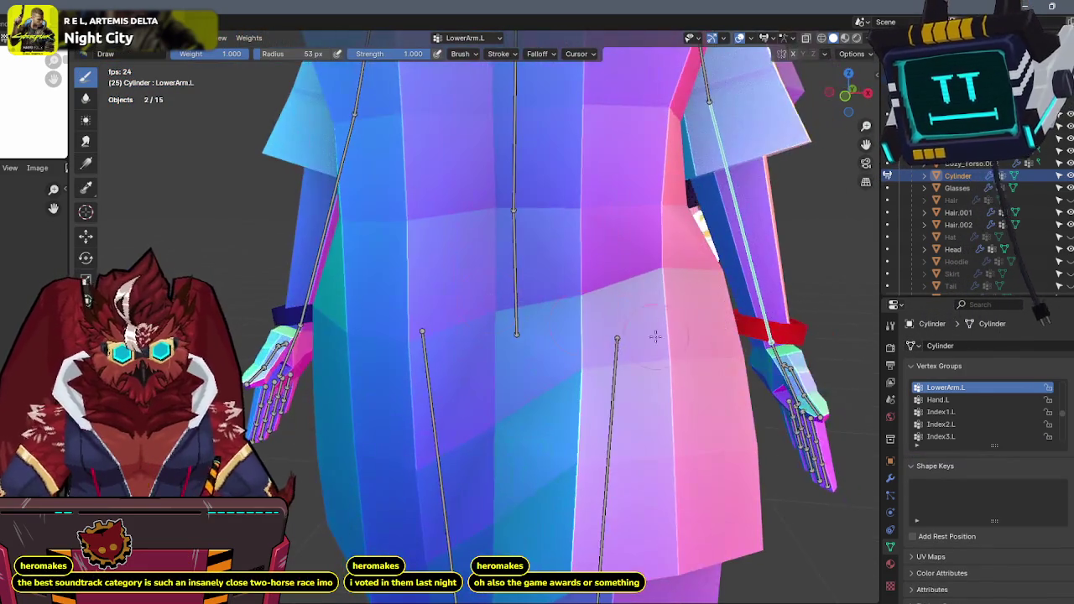
pyautogui.keyDown('ctrl'); pyautogui.click(308, 276); pyautogui.keyUp('ctrl')
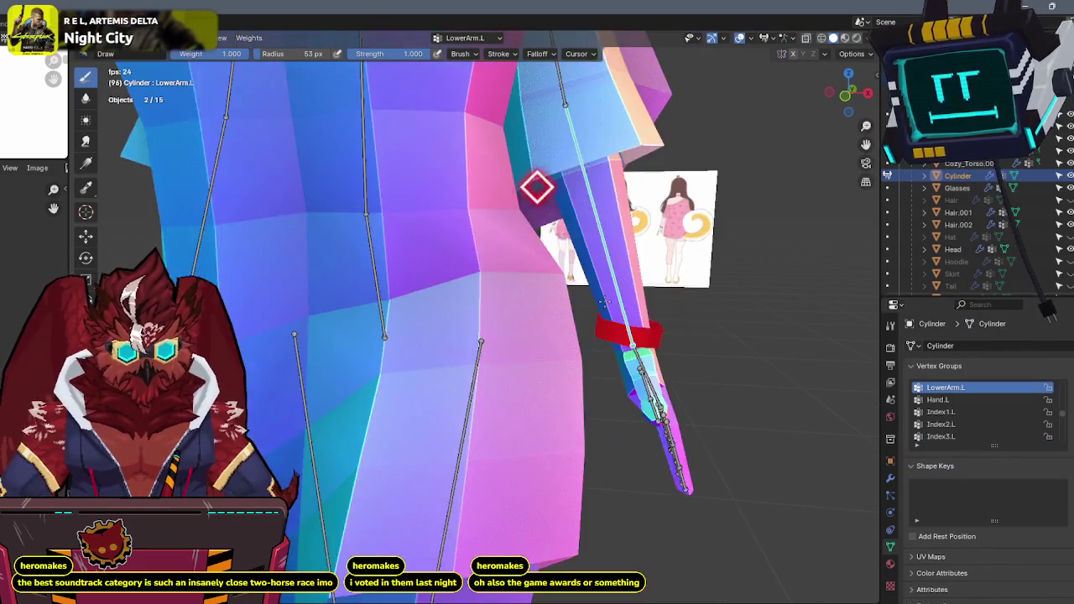
pyautogui.hotkey('ctrl', 'Tab')
pyautogui.click(495, 304)
# Reselect the left wrist bracelet and inspect its Armature modifier settings.
pyautogui.scroll(-3, 636, 294)
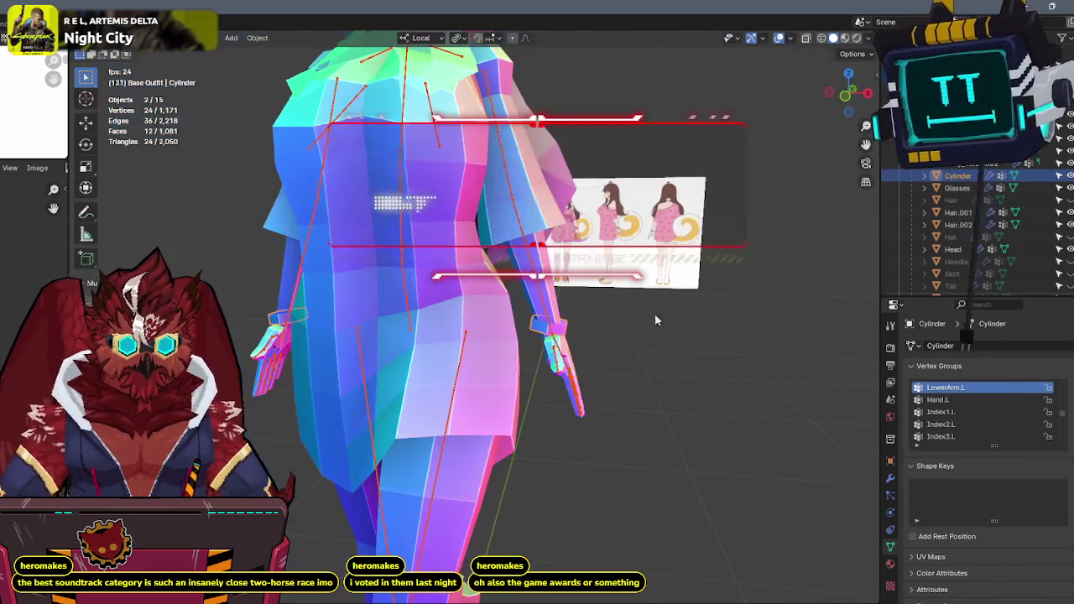
pyautogui.click(671, 356)
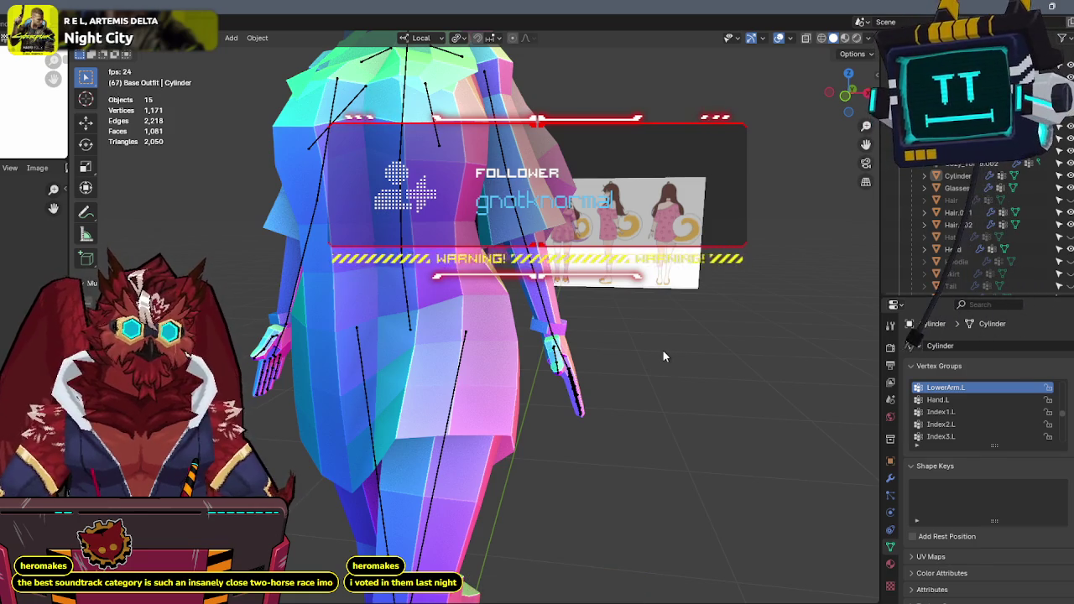
pyautogui.scroll(5, 641, 349)
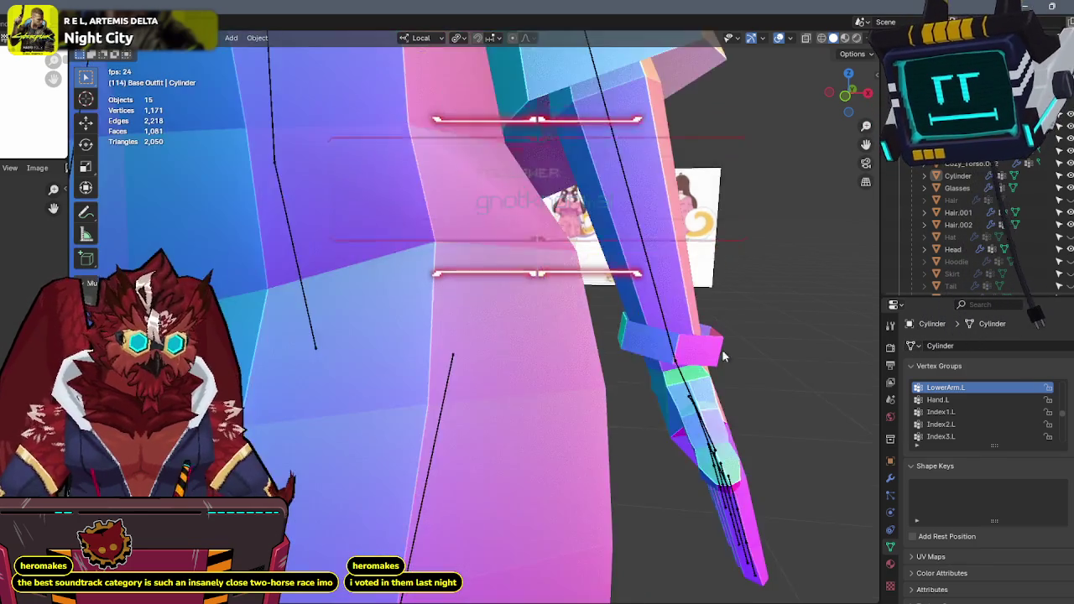
pyautogui.click(545, 412)
pyautogui.moveTo(546, 411)
pyautogui.mouseDown(button='middle')
pyautogui.moveTo(475, 388)
pyautogui.moveTo(576, 327)
pyautogui.moveTo(786, 403)
pyautogui.mouseUp(button='middle')
pyautogui.click(475, 382)
pyautogui.press('Tab')
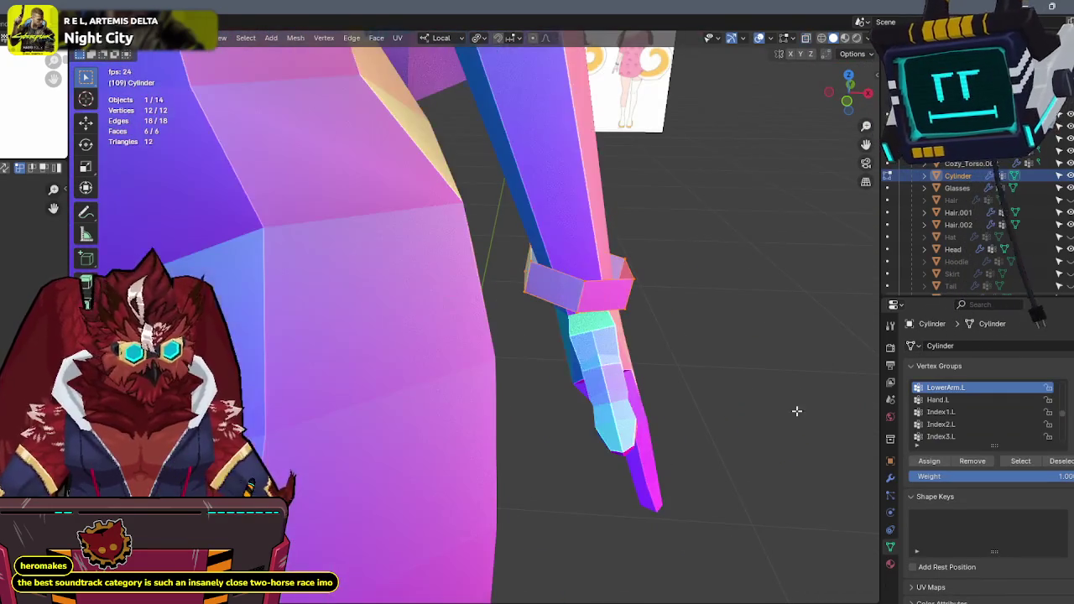
pyautogui.press('Tab')
pyautogui.click(891, 479)
# Select the bracelet's similar edges in X-ray Edit Mode, then leave Edit Mode.
pyautogui.press('Tab')
pyautogui.hotkey('alt', 'z')
pyautogui.moveTo(647, 276); pyautogui.dragTo(586, 264, button='middle')
pyautogui.click(563, 275)
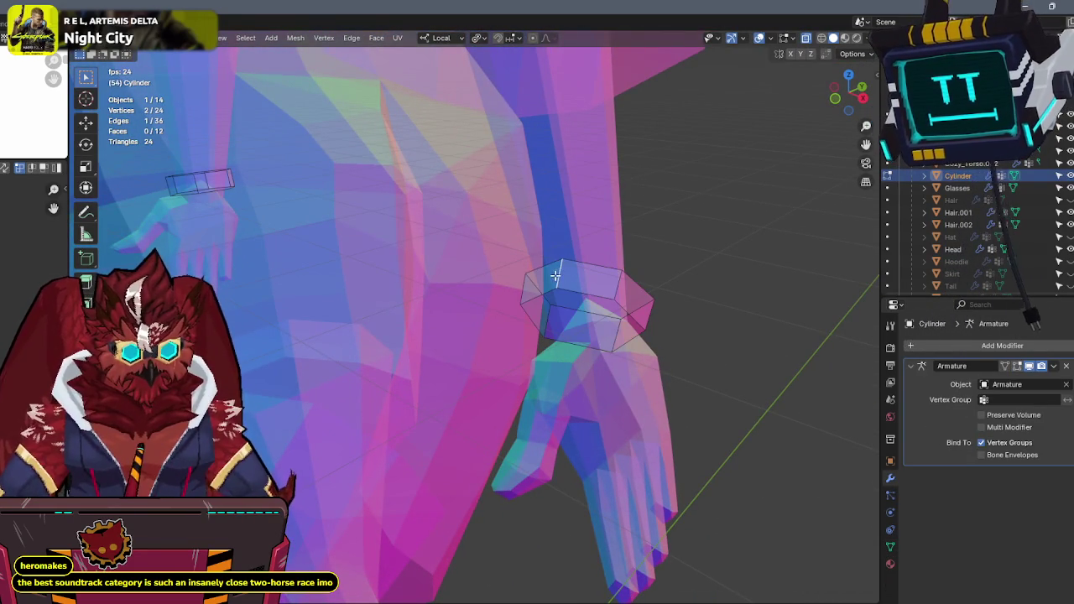
pyautogui.hotkey('shift', 'g')
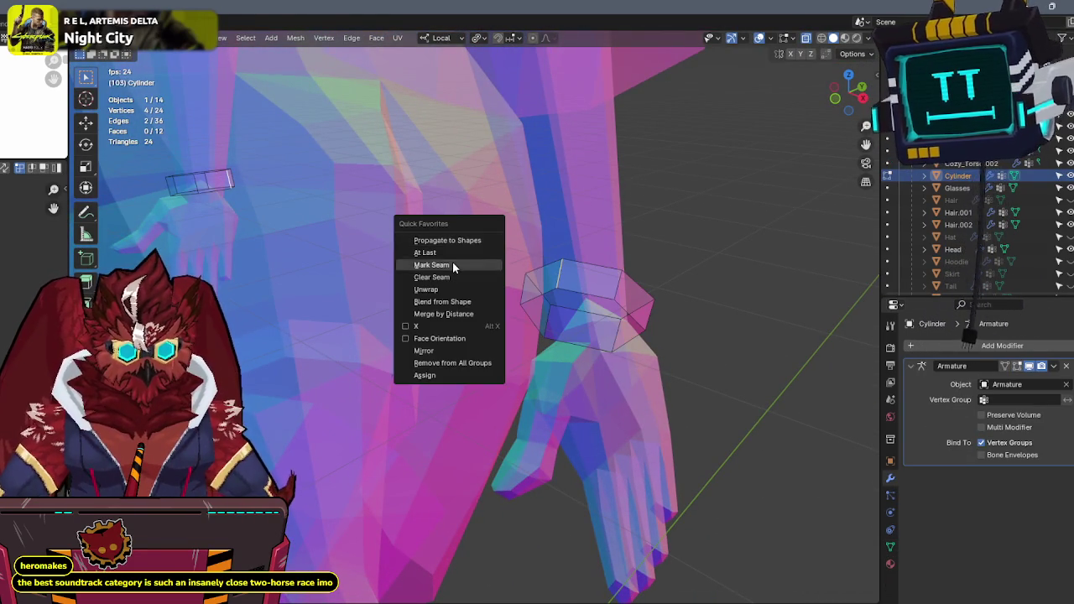
pyautogui.click(427, 264)
pyautogui.scroll(-5, 470, 260)
pyautogui.press('Tab')
pyautogui.hotkey('alt', 'z')
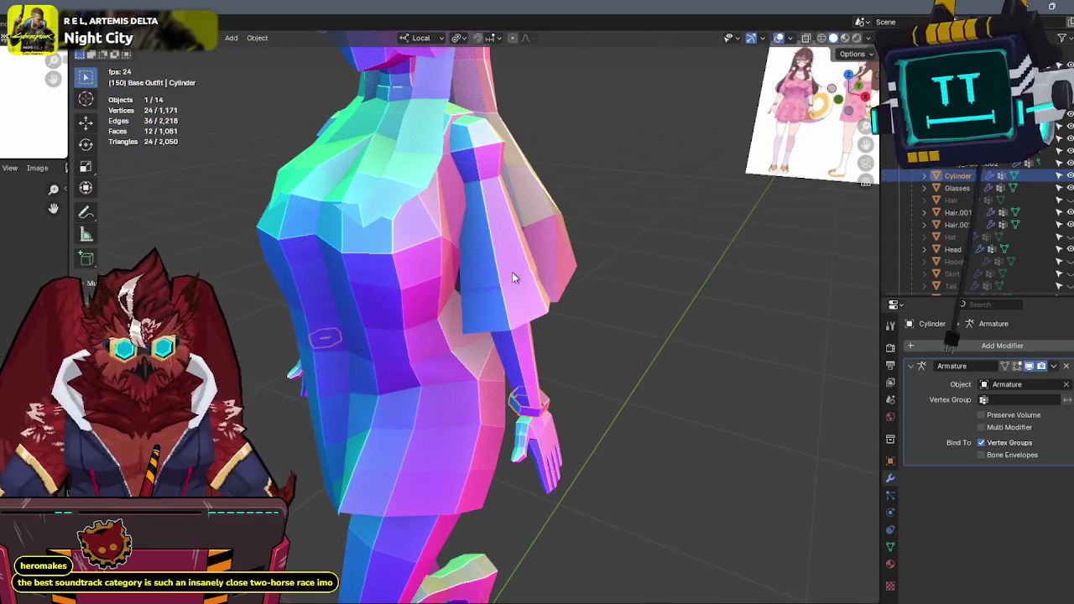
# Select the Arms.001 sleeves and cycle them through Edit and Sculpt mode back to Object Mode.
pyautogui.click(511, 280)
pyautogui.hotkey('alt', 'z')
pyautogui.press('Tab')
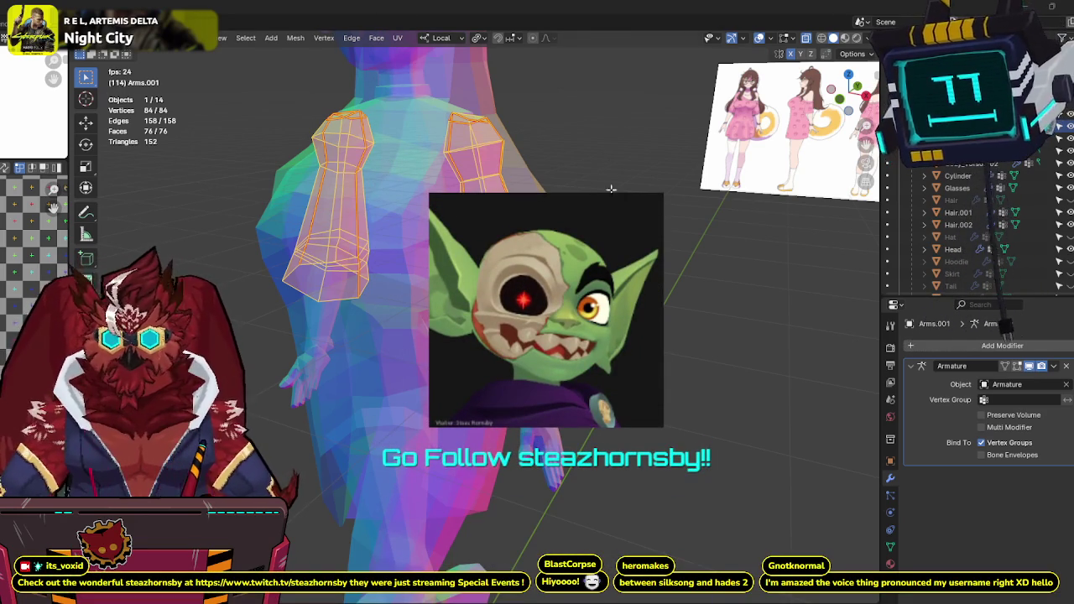
pyautogui.moveTo(606, 193); pyautogui.dragTo(683, 240, button='middle')
pyautogui.hotkey('ctrl', 'Tab')
pyautogui.click(683, 302)
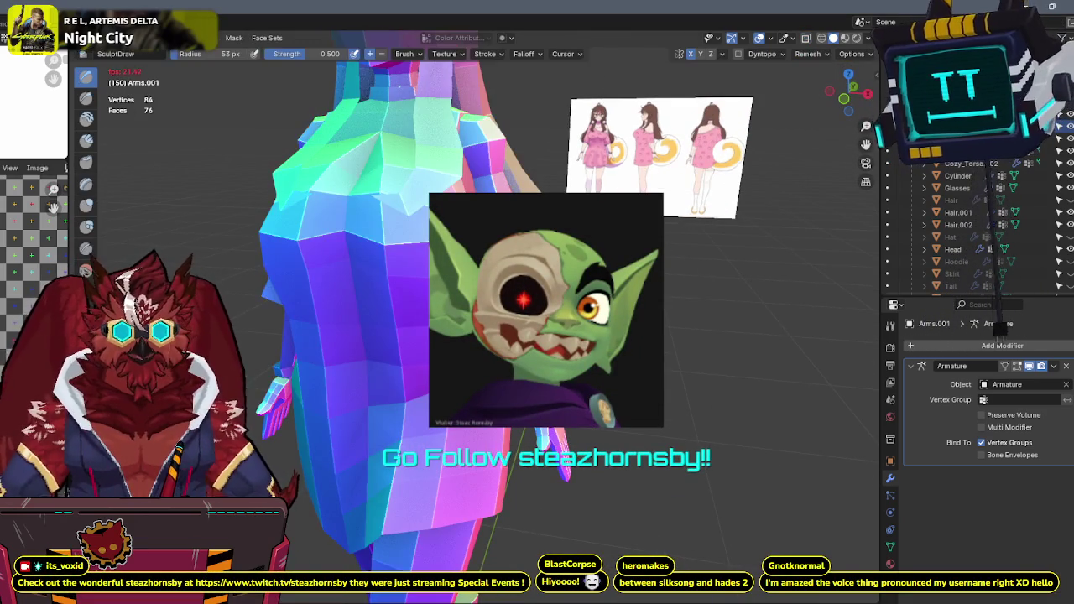
pyautogui.hotkey('ctrl', 'Tab')
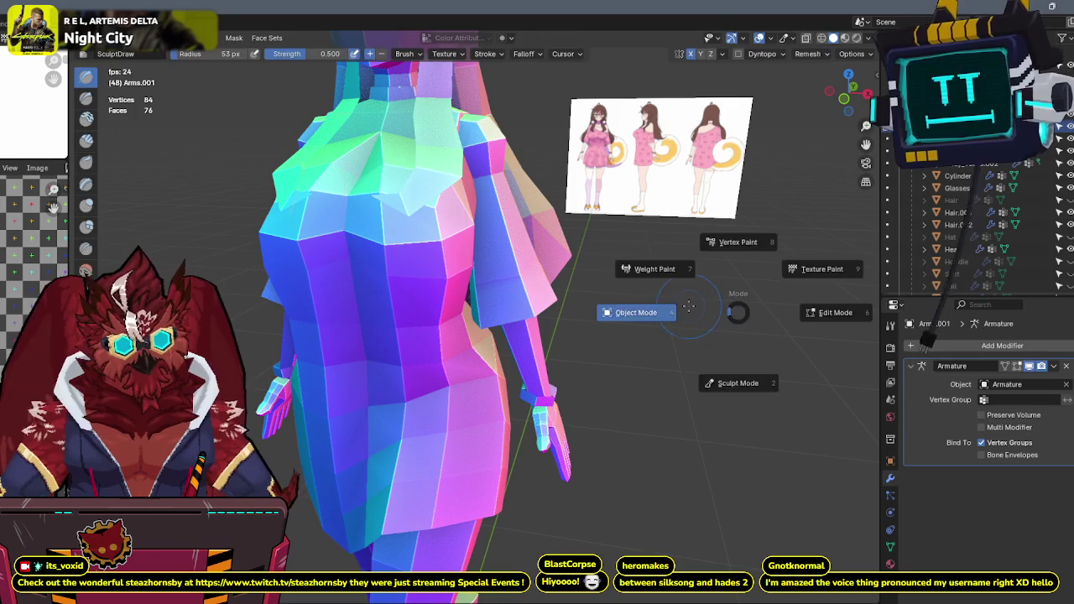
pyautogui.click(689, 309)
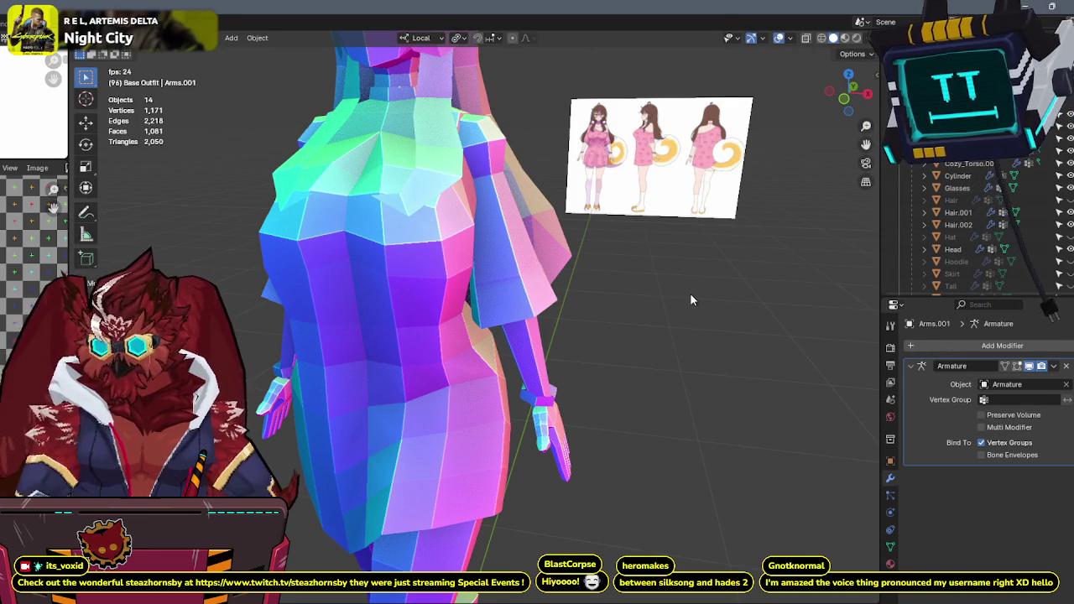
# Switch to the numpad 3 side view and pan to line up with the reference sheet.
pyautogui.press('KP_3')
pyautogui.scroll(3, 562, 290)
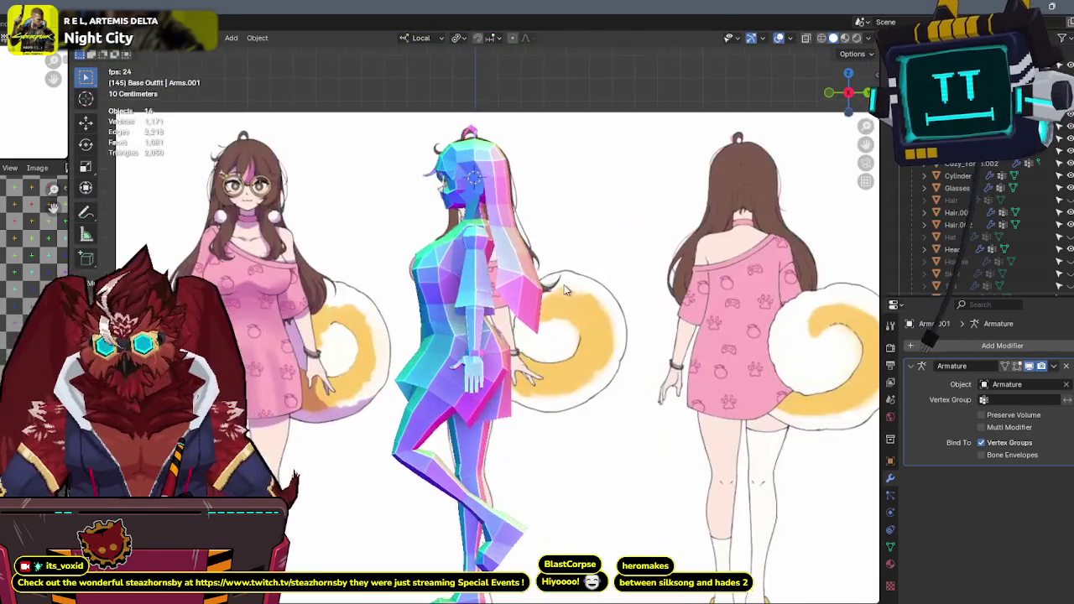
pyautogui.moveTo(562, 289)
pyautogui.keyDown('shift'); pyautogui.mouseDown(button='middle')
pyautogui.moveTo(711, 216)
pyautogui.moveTo(625, 233)
pyautogui.mouseUp(button='middle'); pyautogui.keyUp('shift')
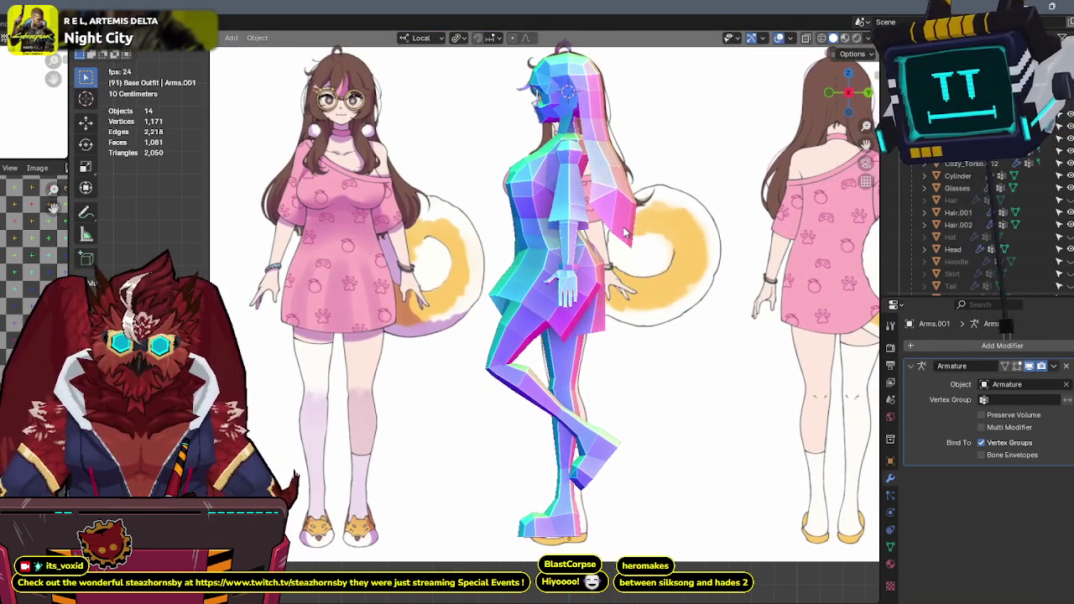
pyautogui.keyDown('shift'); pyautogui.moveTo(625, 184); pyautogui.dragTo(584, 220, button='middle'); pyautogui.keyUp('shift')
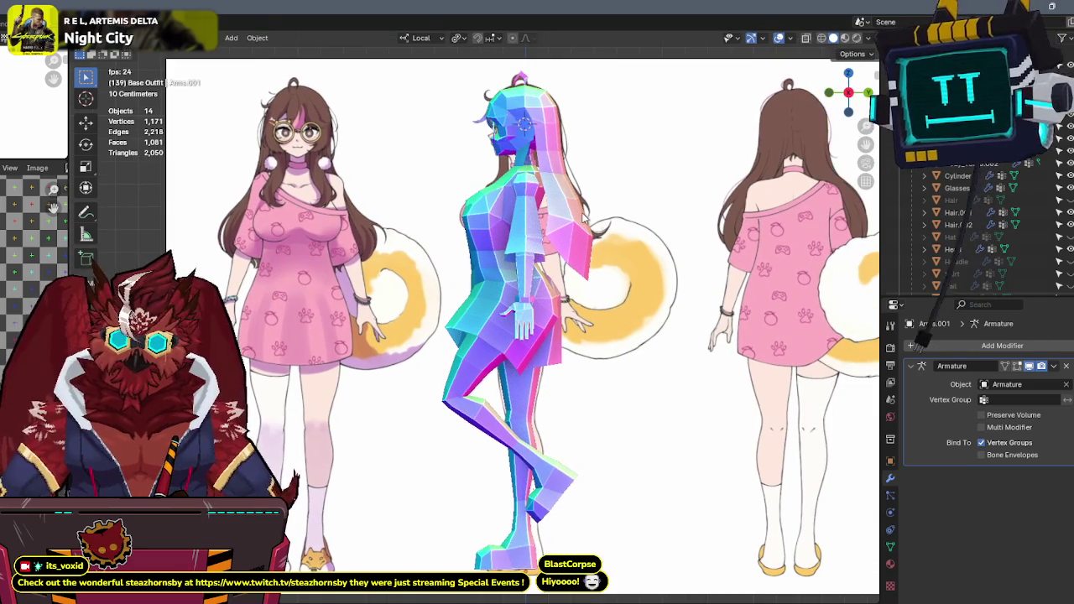
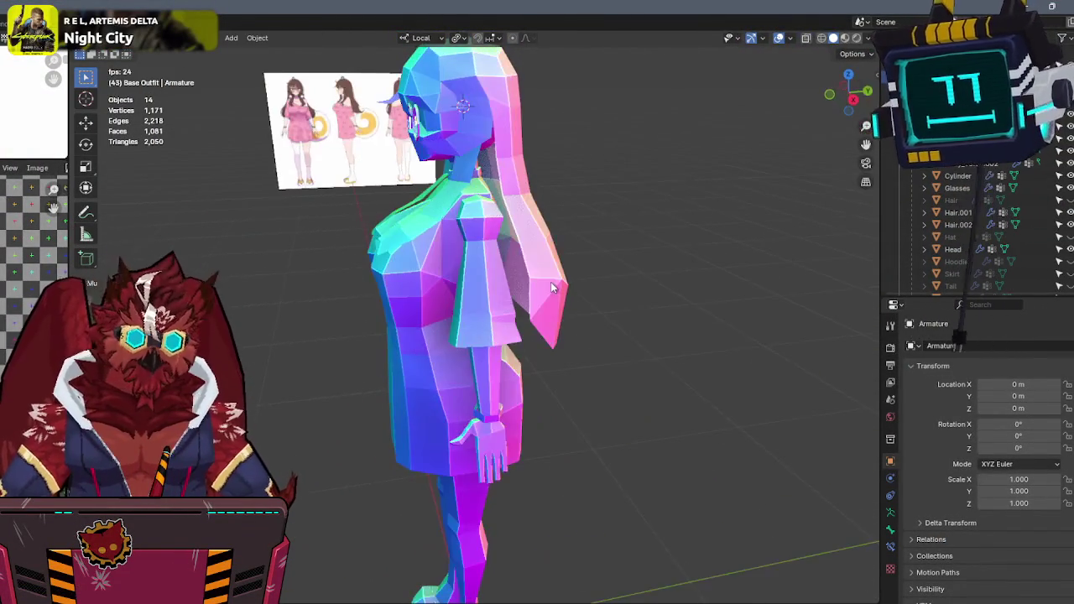
# In Material Preview, put Cozy_Torso and its legs in Edit Mode with all geometry selected, and widen the UV editor.
pyautogui.click(552, 288)
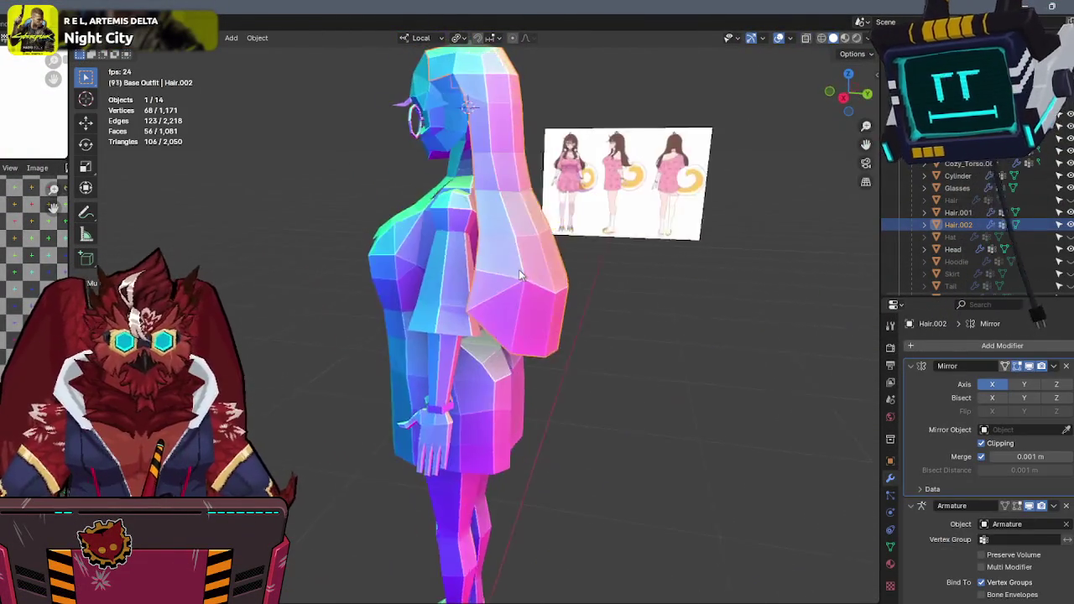
pyautogui.press('Tab')
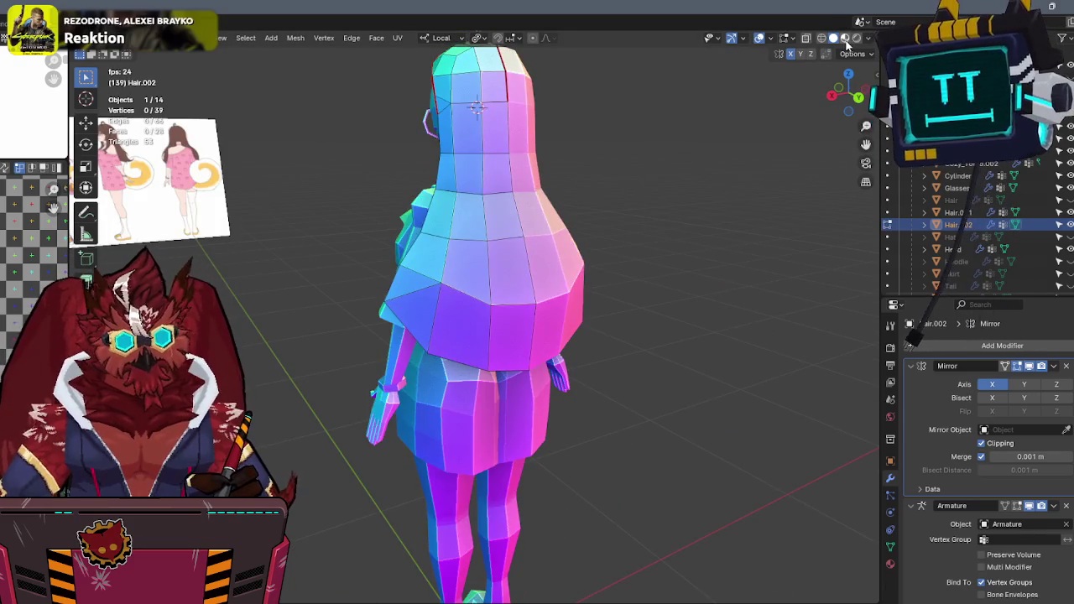
pyautogui.click(846, 38)
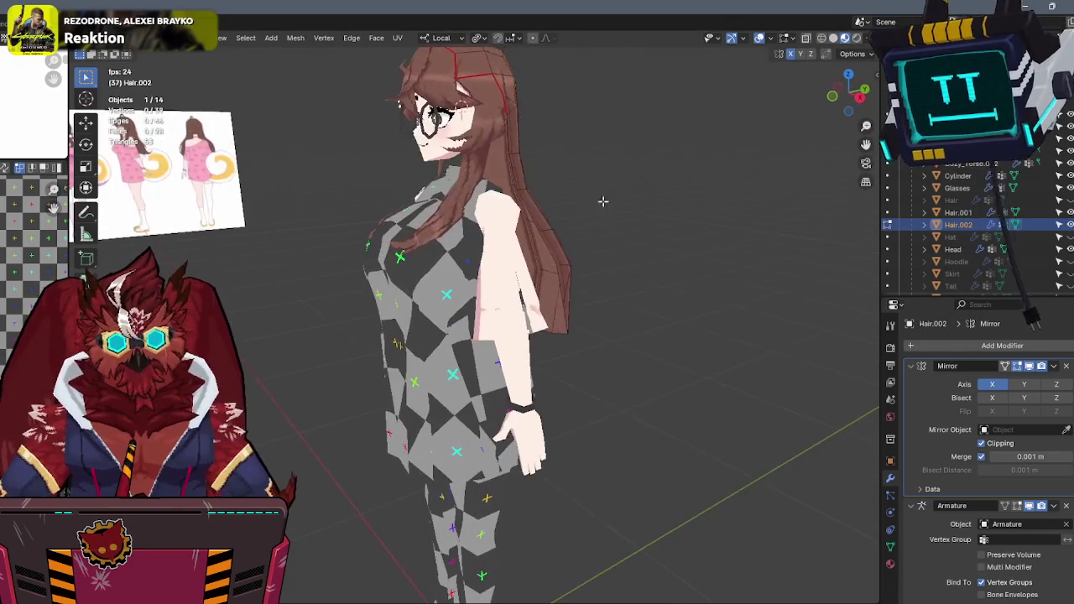
pyautogui.hotkey('alt', 'q')
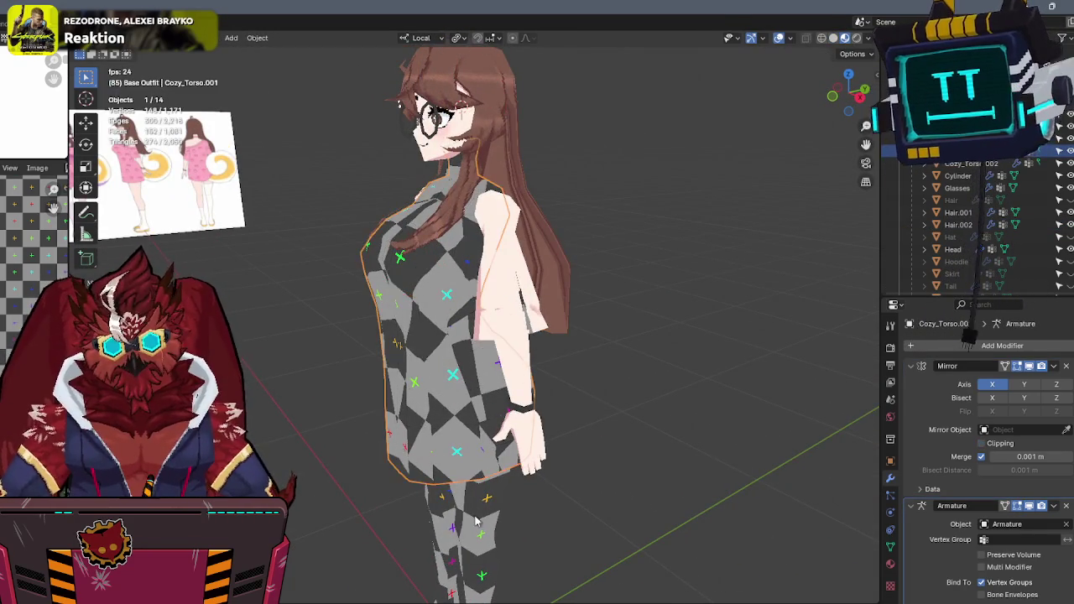
pyautogui.hotkey('alt', 'q')
pyautogui.press('a')
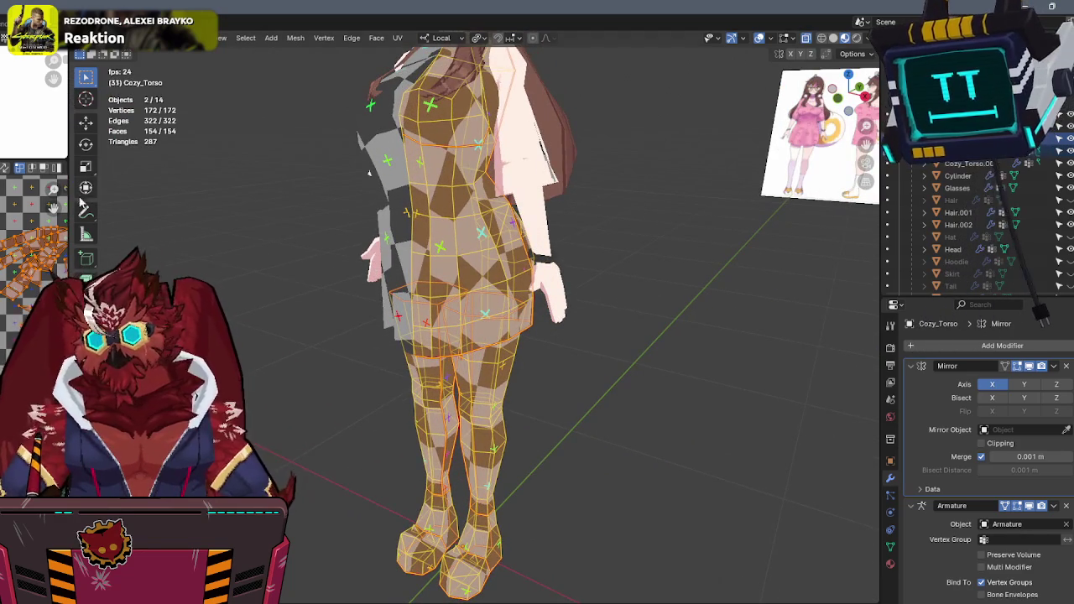
pyautogui.moveTo(69, 217); pyautogui.dragTo(561, 188)
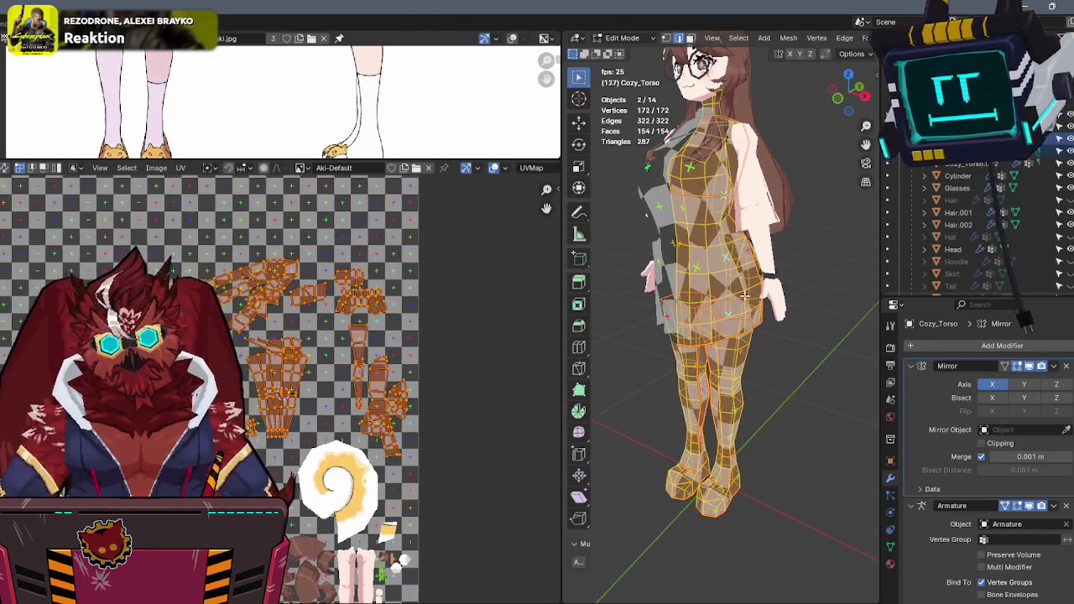
# Unwrap the torso and legs mesh and apply a uniform 1.0 px/cm texel density.
pyautogui.press('u')
pyautogui.click(681, 211)
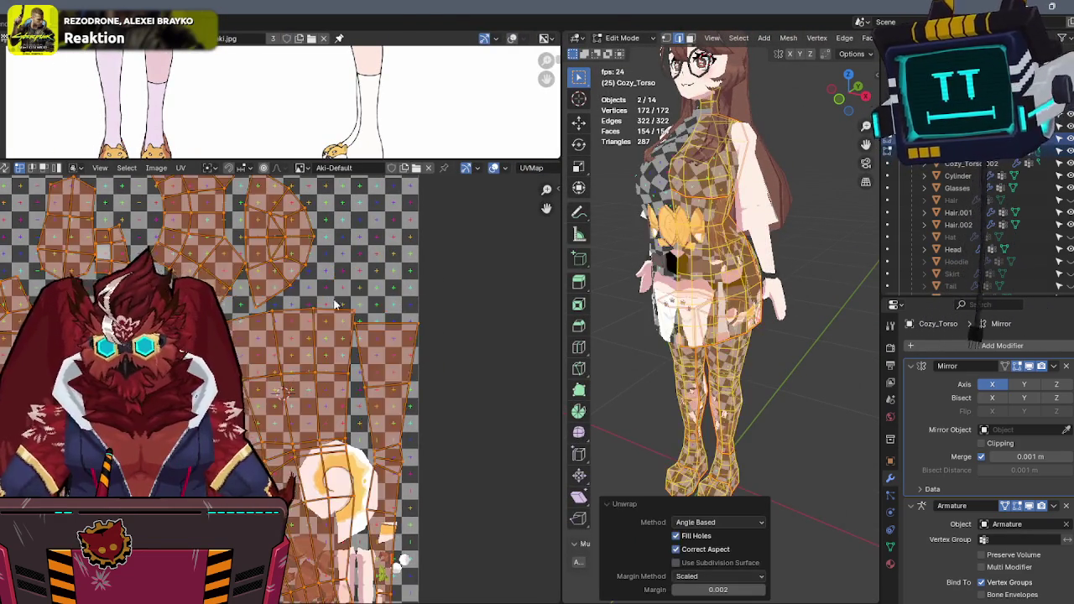
pyautogui.scroll(1, 336, 312)
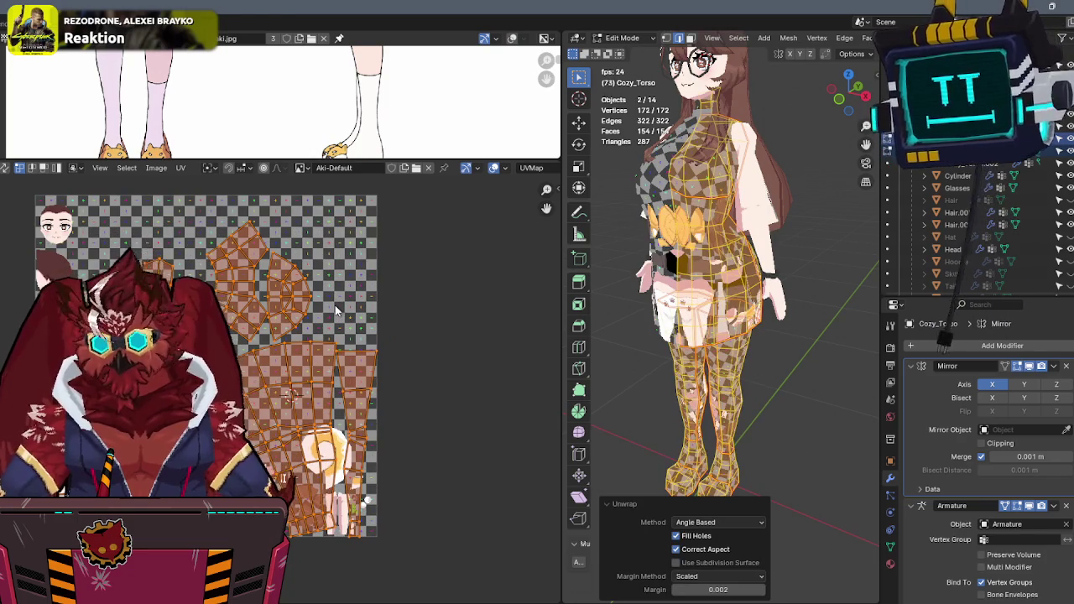
pyautogui.press('n')
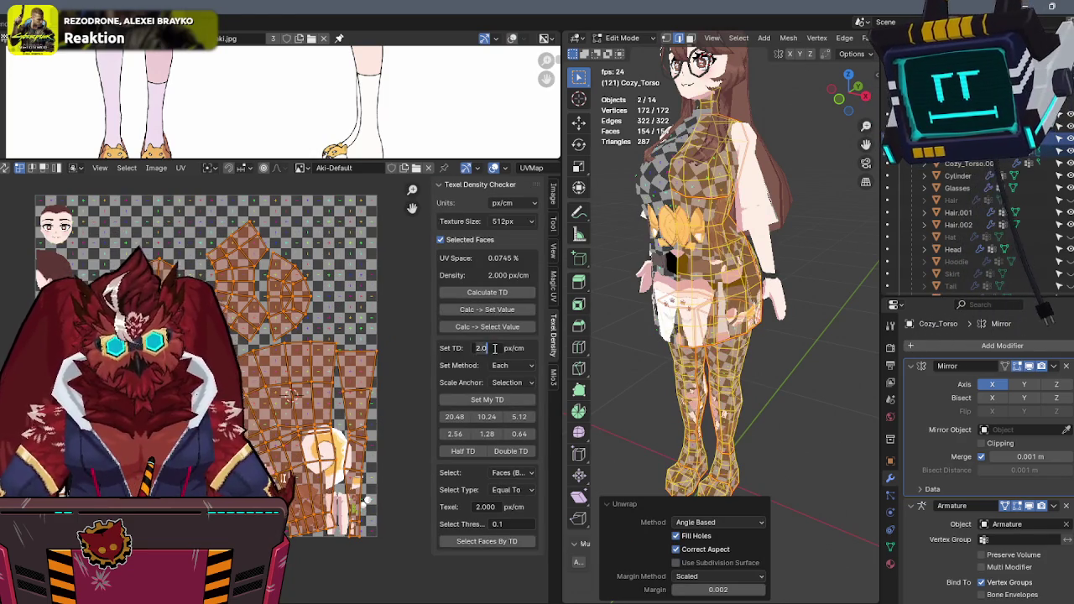
pyautogui.click(482, 400)
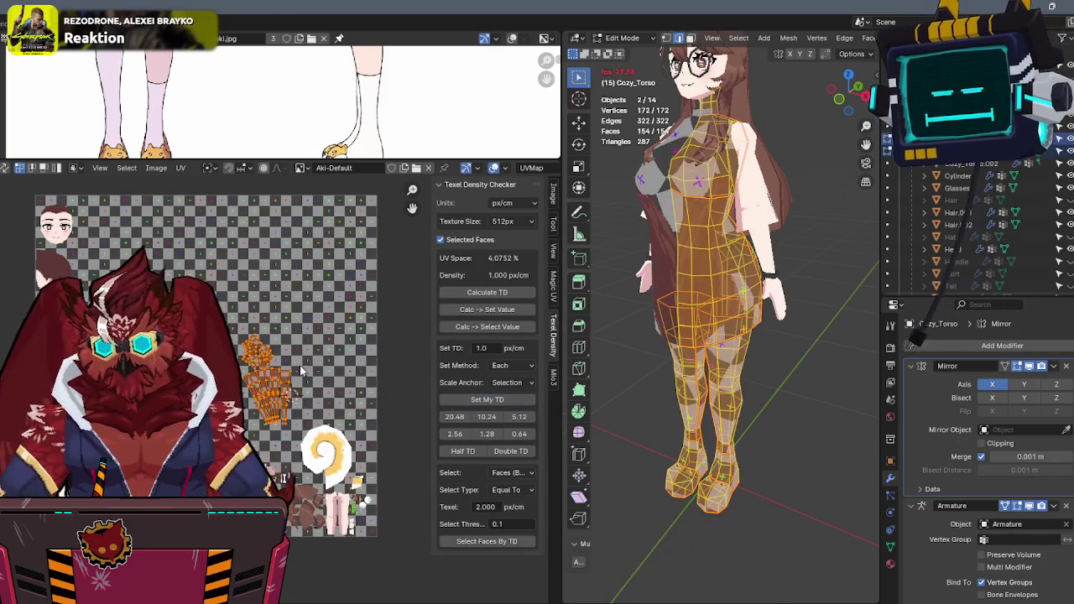
# Pack the torso and legs UV islands using Pack Islands from Quick Favorites.
pyautogui.press('n')
pyautogui.press('q')
pyautogui.click(357, 339)
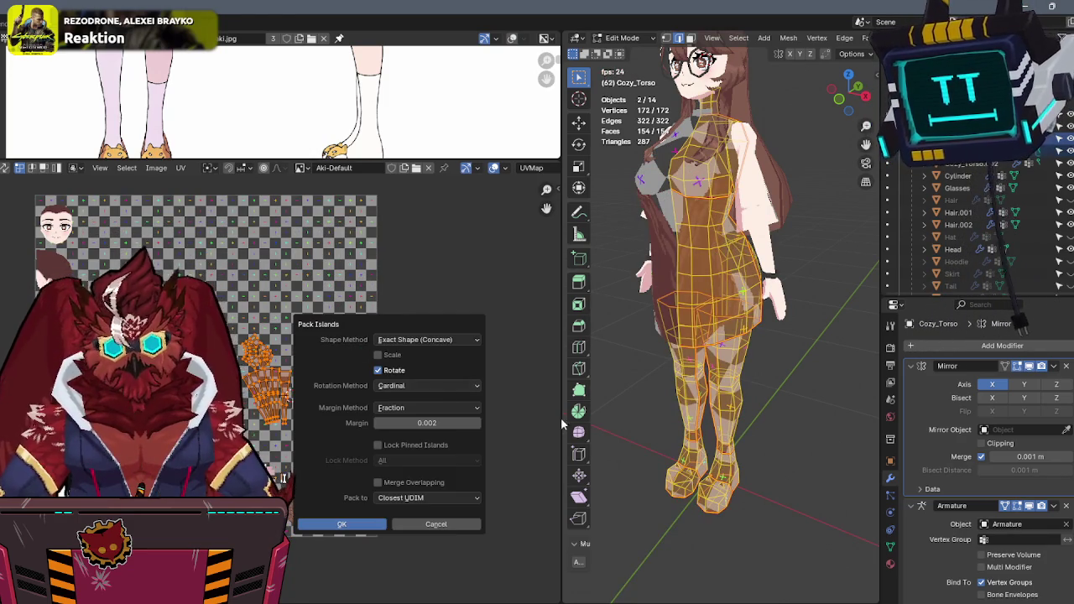
pyautogui.click(435, 525)
pyautogui.press('n')
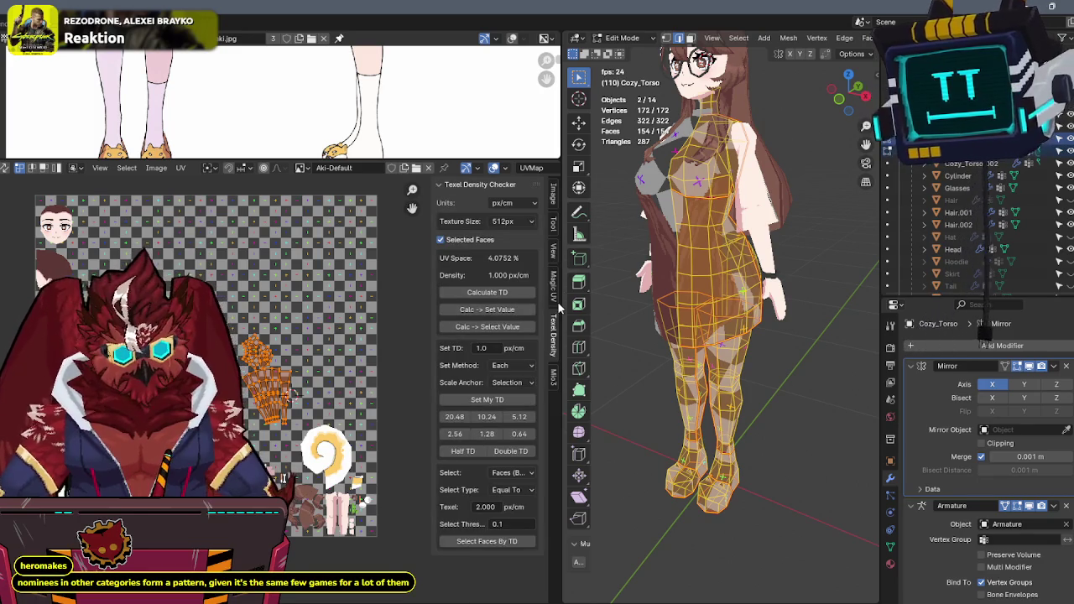
pyautogui.click(556, 300)
pyautogui.click(556, 379)
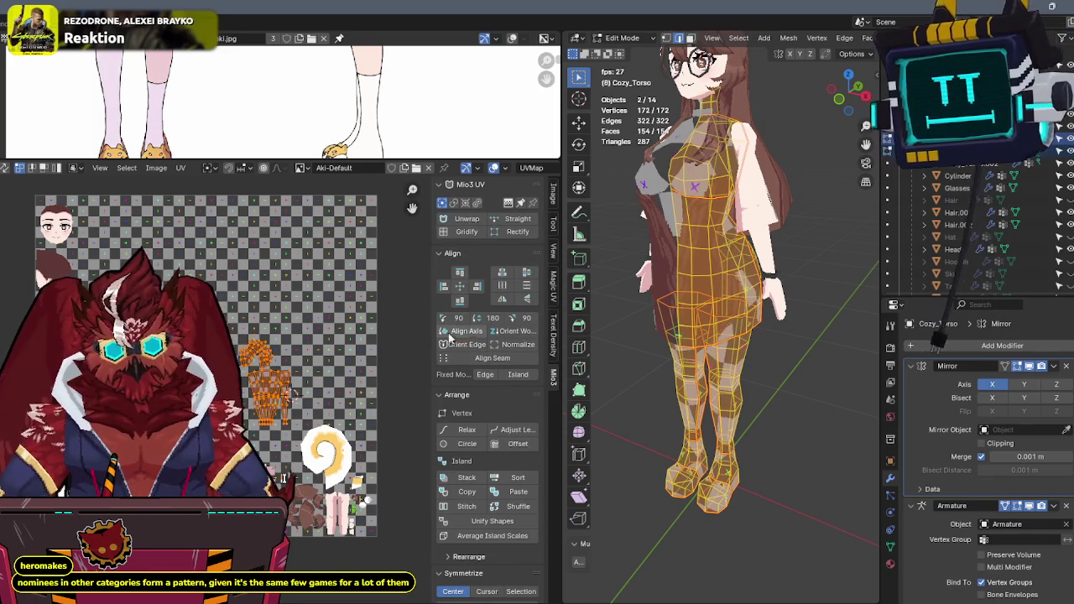
pyautogui.press('n')
pyautogui.press('q')
pyautogui.click(512, 329)
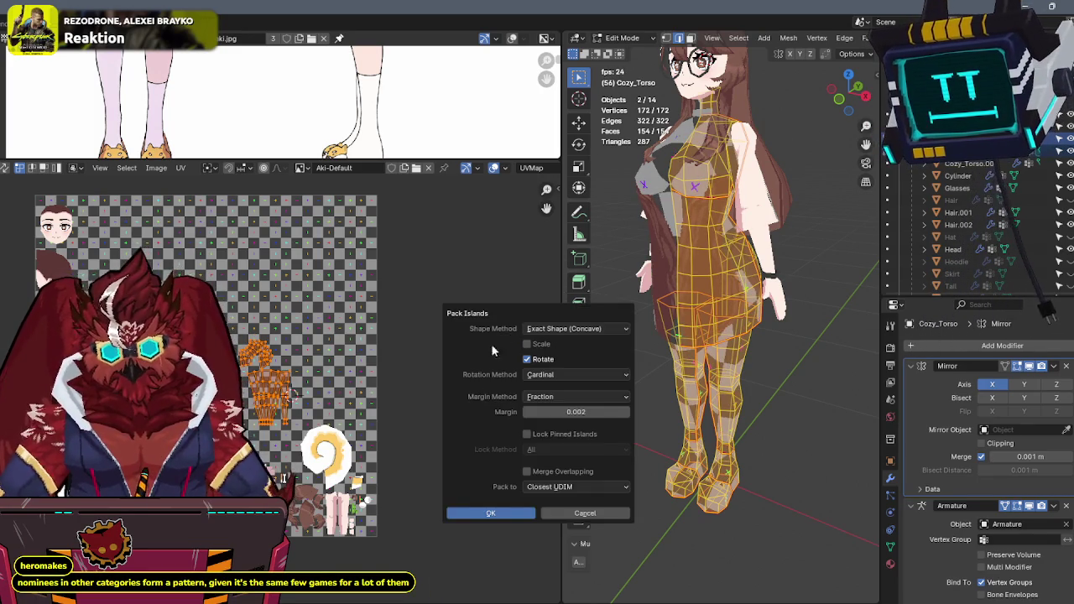
pyautogui.click(469, 514)
# Reposition the packed islands and scale them up across the checker texture.
pyautogui.press('g')
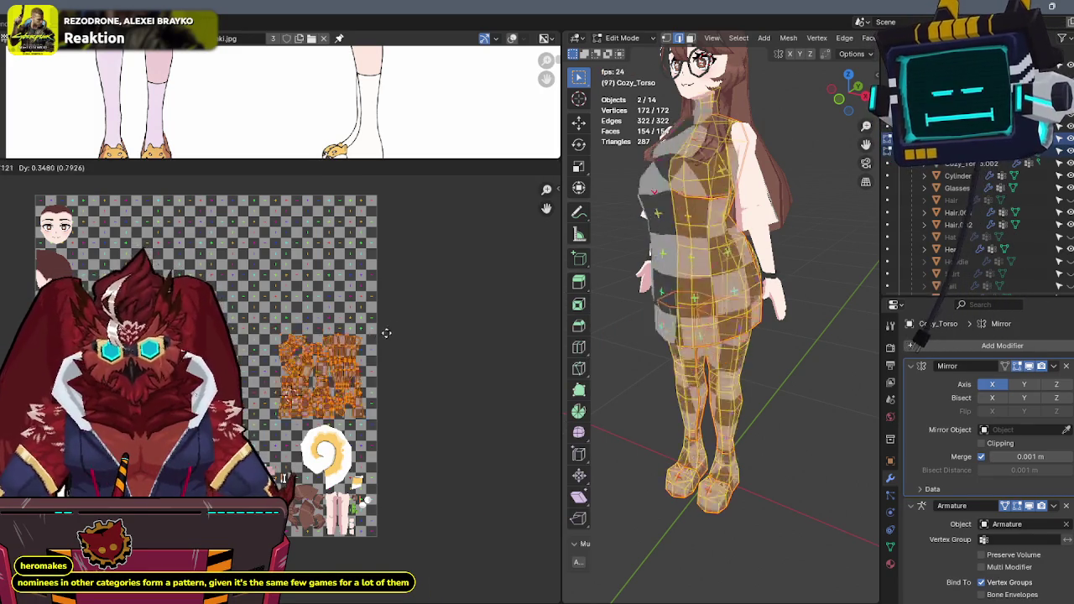
pyautogui.click(387, 333)
pyautogui.scroll(3, 344, 377)
pyautogui.scroll(2, 340, 382)
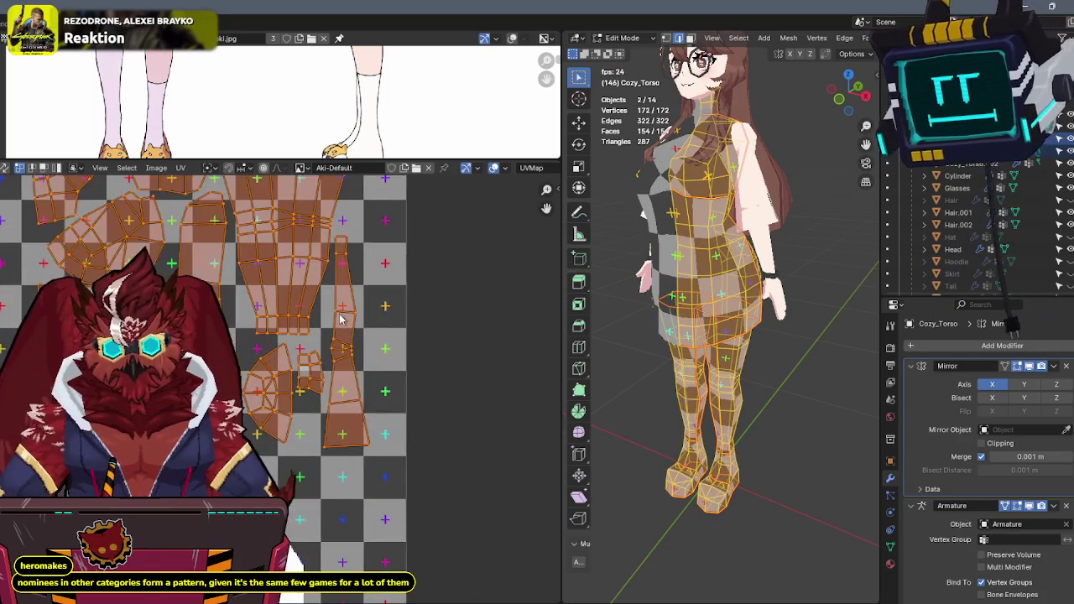
pyautogui.scroll(2, 339, 383)
pyautogui.press('s')
pyautogui.click(367, 396)
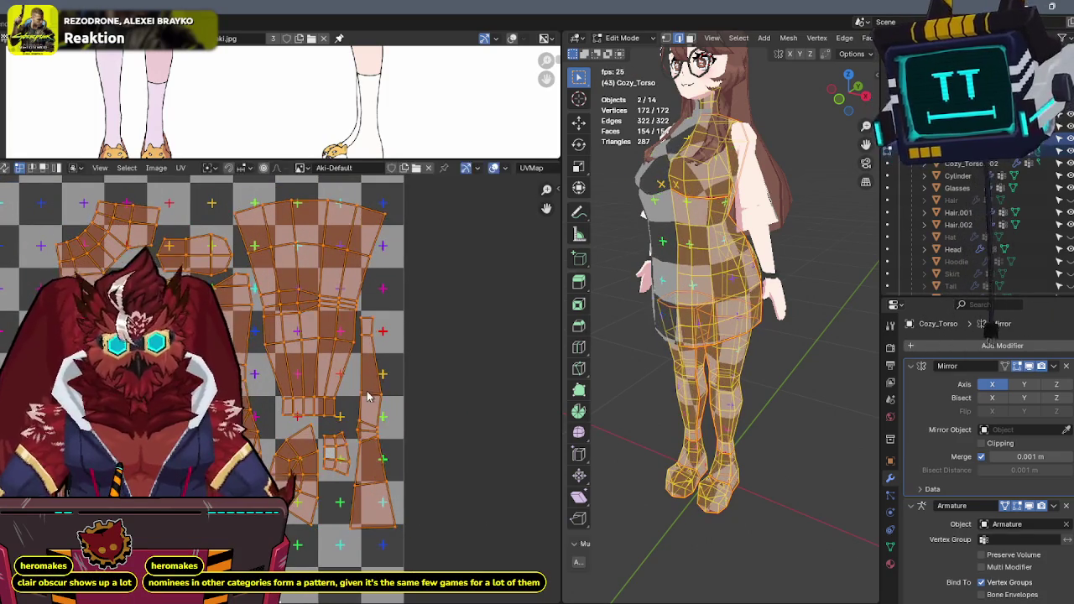
pyautogui.scroll(-1, 367, 350)
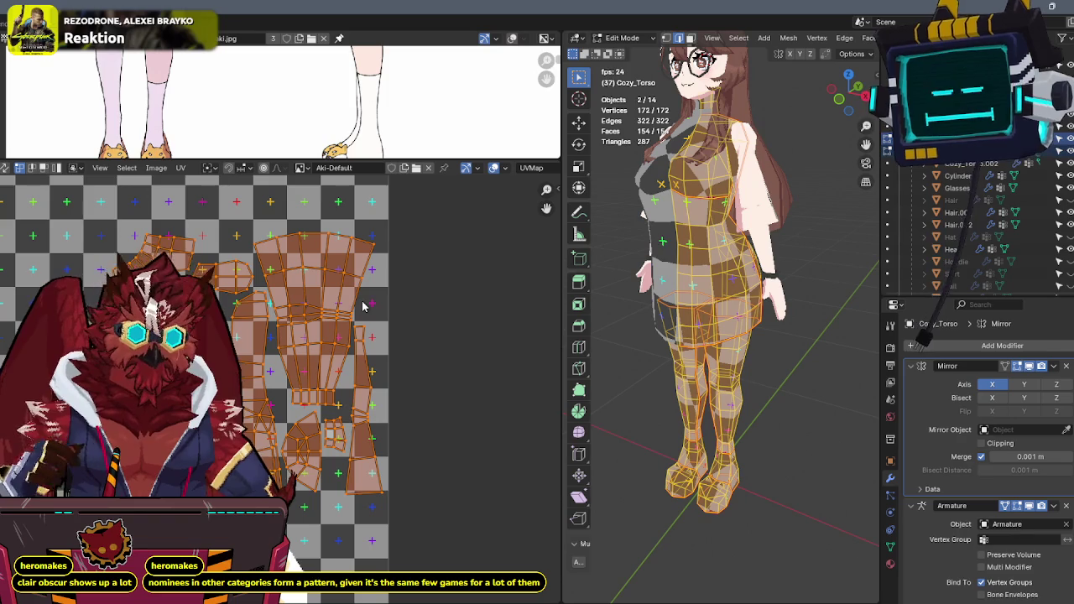
pyautogui.moveTo(343, 336); pyautogui.dragTo(405, 306, button='middle')
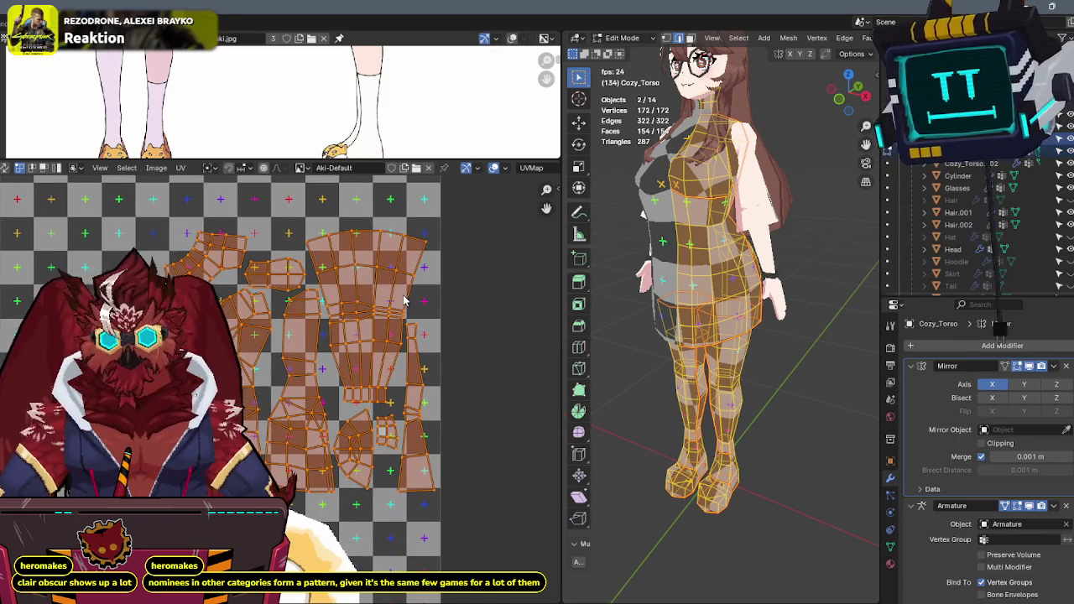
pyautogui.scroll(-1, 415, 296)
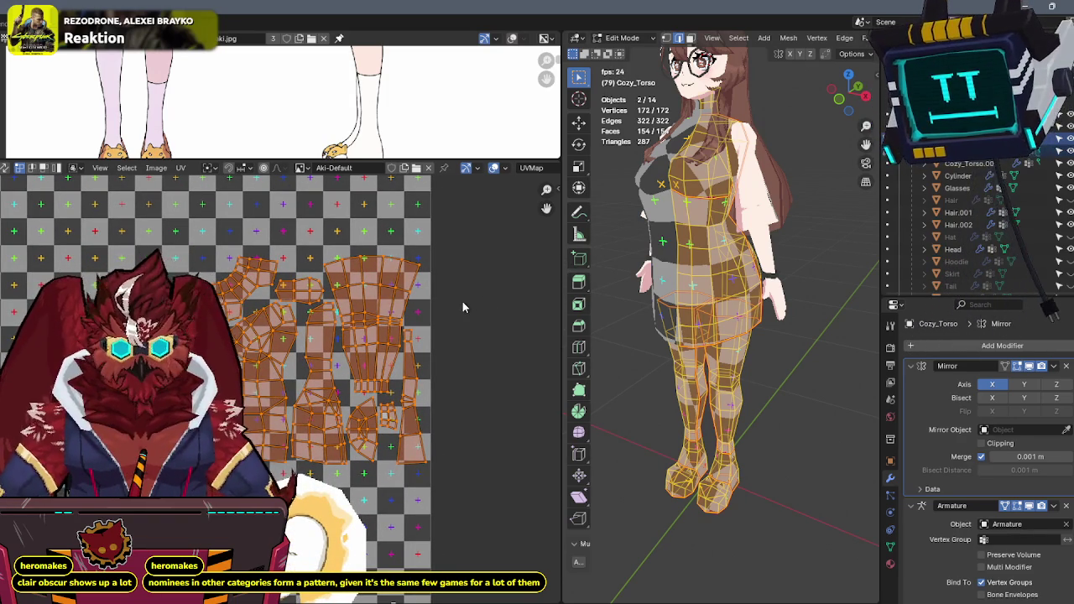
# Re-unwrap the torso and legs mesh and widen the 3D view again.
pyautogui.press('u')
pyautogui.click(753, 333)
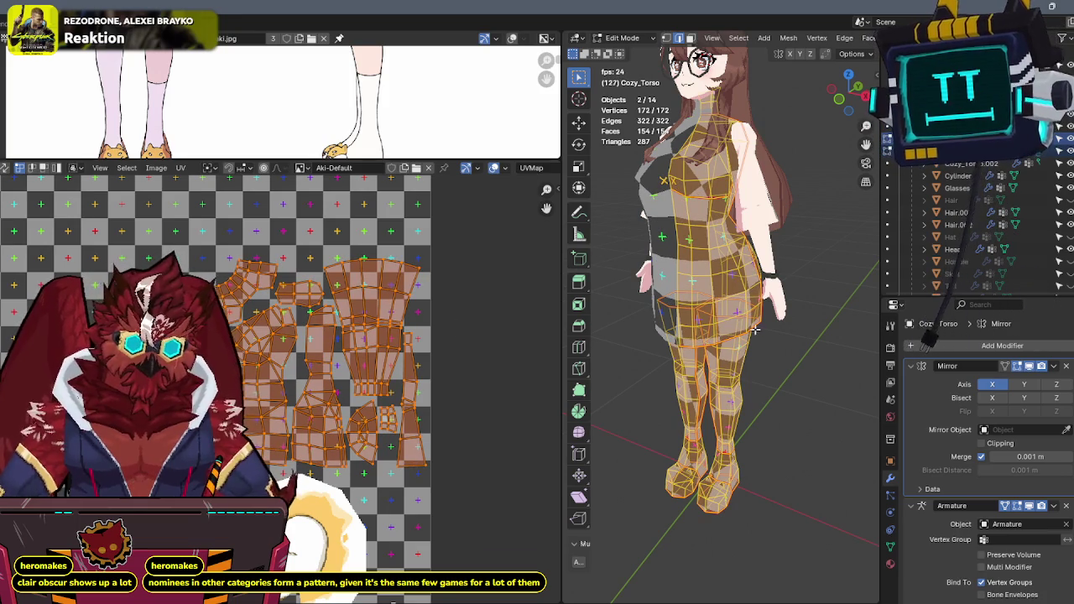
pyautogui.moveTo(562, 333); pyautogui.dragTo(240, 285)
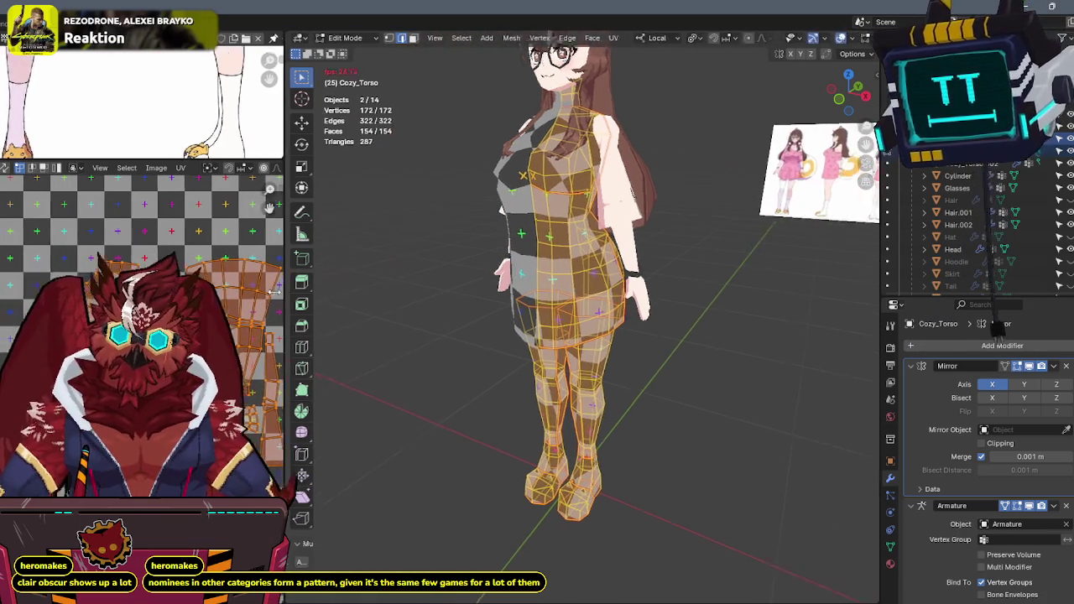
# Isolate the torso and legs in local view and clear the seam on the picked torso edge.
pyautogui.moveTo(554, 260)
pyautogui.mouseDown(button='middle')
pyautogui.moveTo(676, 250)
pyautogui.moveTo(669, 221)
pyautogui.mouseUp(button='middle')
pyautogui.press('Tab')
pyautogui.press('Tab')
pyautogui.moveTo(631, 216)
pyautogui.mouseDown(button='middle')
pyautogui.moveTo(667, 258)
pyautogui.moveTo(714, 202)
pyautogui.moveTo(734, 215)
pyautogui.mouseUp(button='middle')
pyautogui.scroll(3, 667, 257)
pyautogui.press('KP_Divide')
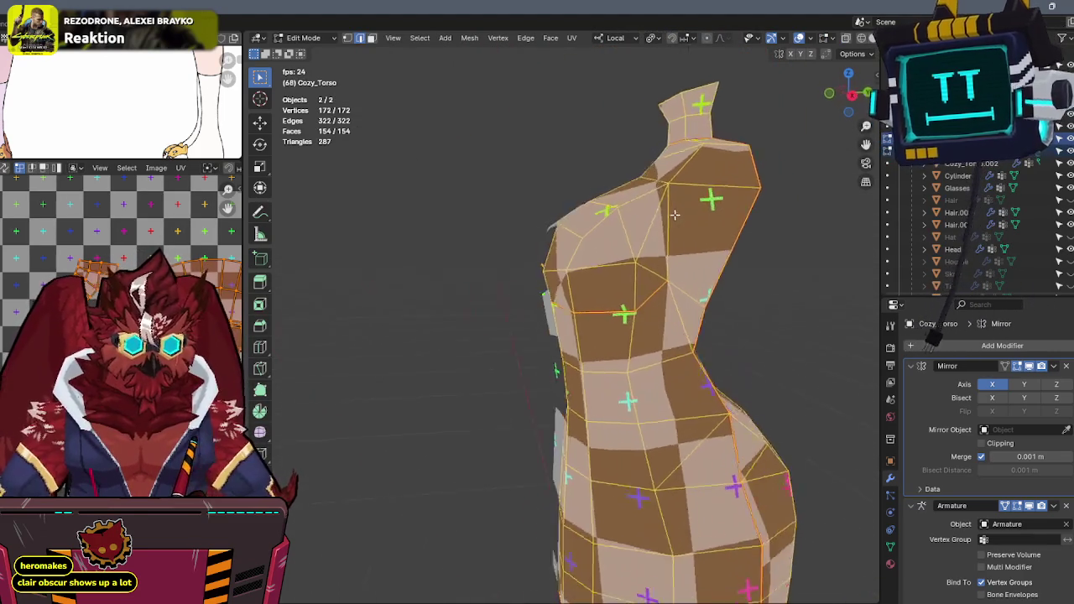
pyautogui.click(576, 283)
pyautogui.moveTo(575, 284)
pyautogui.mouseDown(button='middle')
pyautogui.moveTo(656, 288)
pyautogui.moveTo(554, 354)
pyautogui.moveTo(590, 283)
pyautogui.moveTo(654, 278)
pyautogui.moveTo(628, 180)
pyautogui.moveTo(673, 257)
pyautogui.mouseUp(button='middle')
pyautogui.press('q')
pyautogui.click(566, 339)
# Unwrap the whole Cozy_Torso.001 torso mesh on its own.
pyautogui.press('a')
pyautogui.scroll(-5, 664, 254)
pyautogui.press('Tab')
pyautogui.press('Tab')
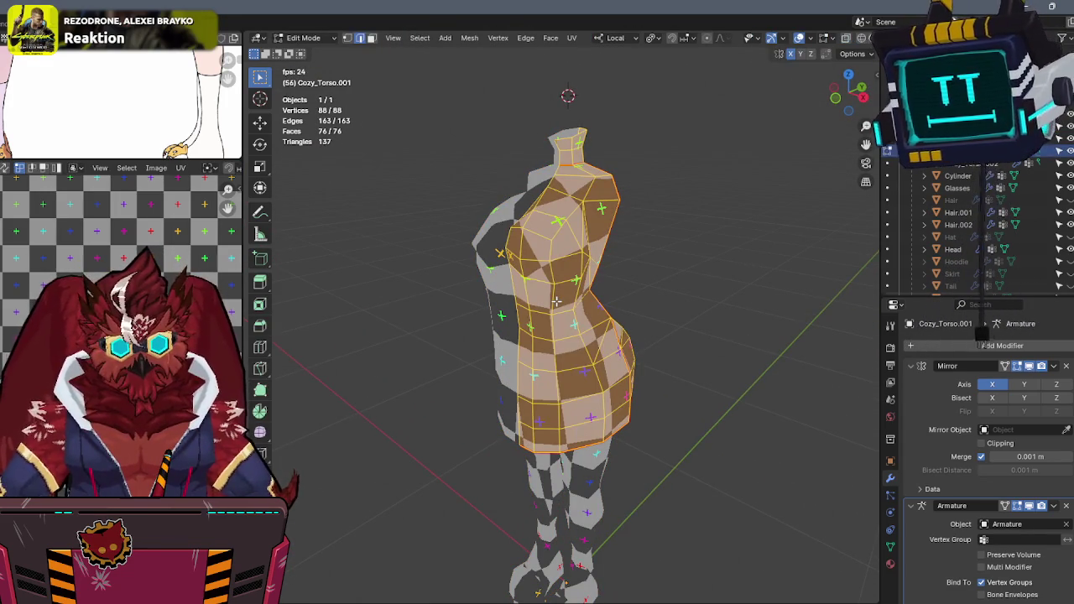
pyautogui.press('u')
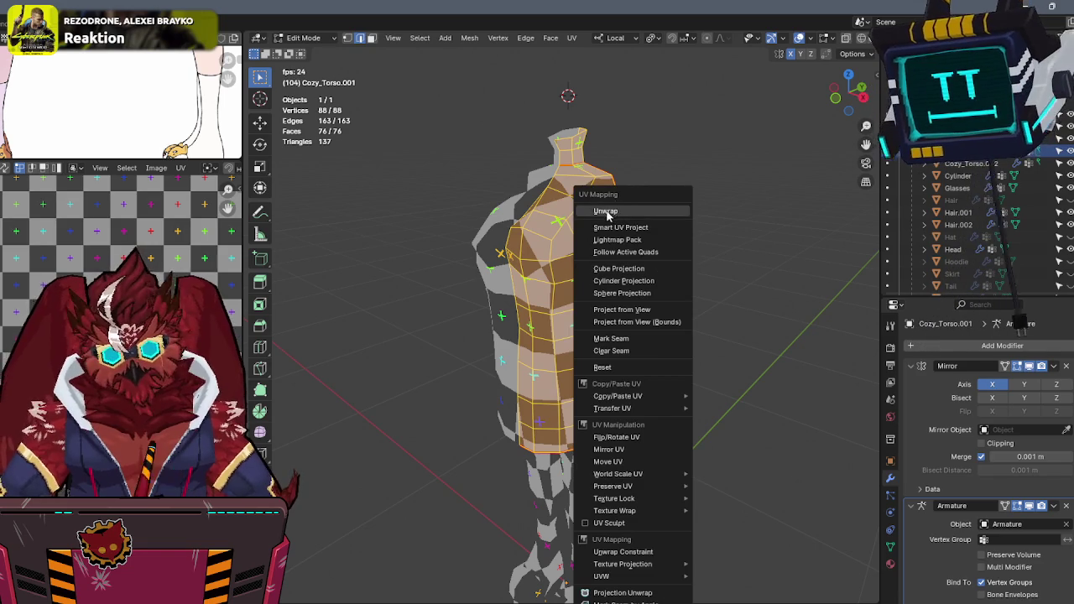
pyautogui.click(609, 214)
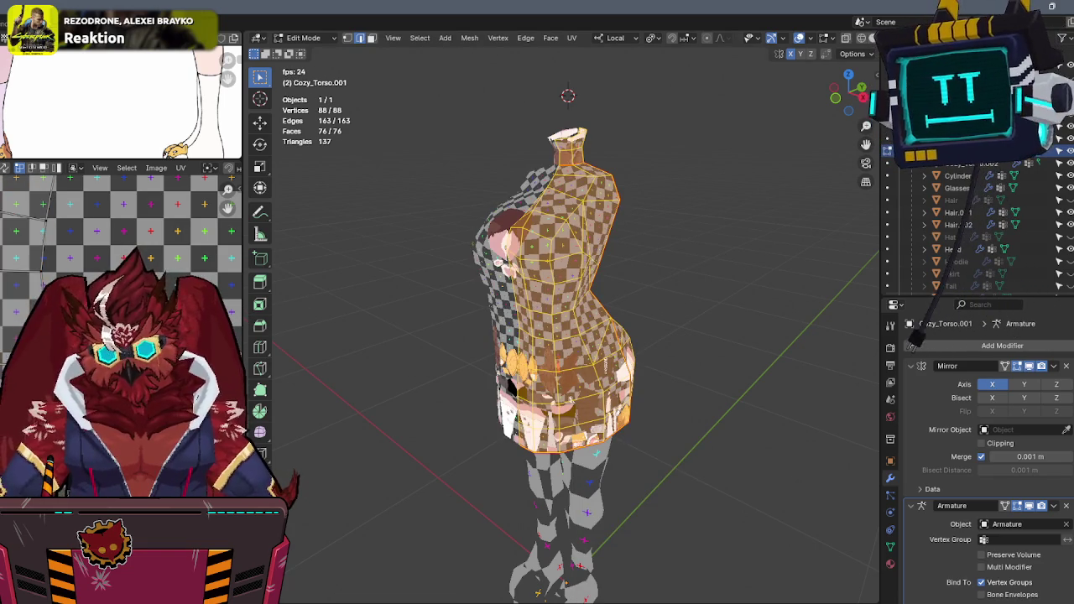
# Check the torso's texel density, adjust its UVs to match the legs, and return to Object Mode.
pyautogui.press('n')
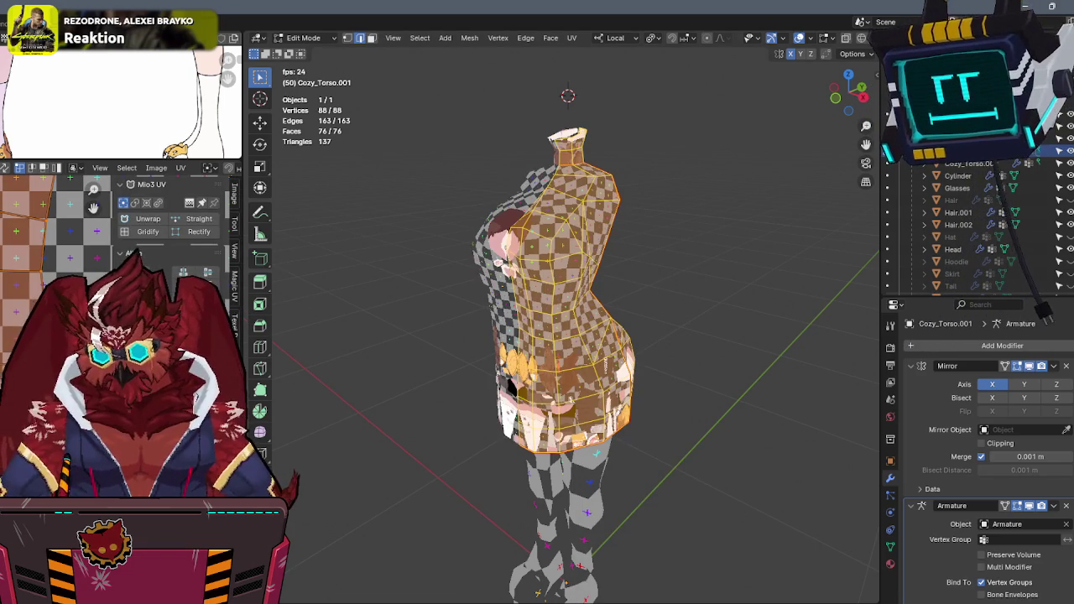
pyautogui.click(234, 334)
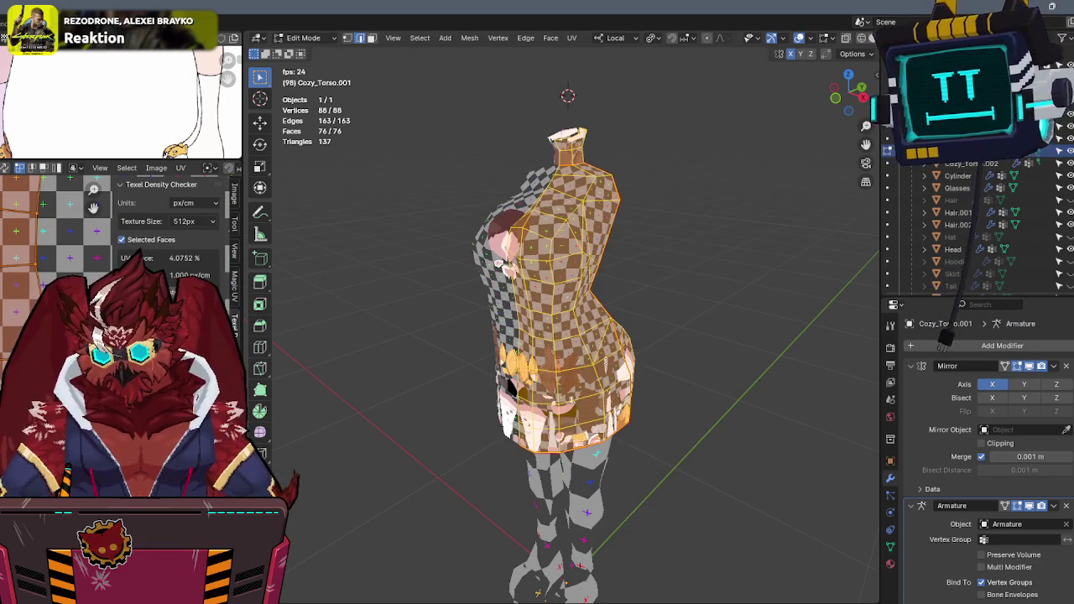
pyautogui.press('n')
pyautogui.press('g')
pyautogui.press('Escape')
pyautogui.press('Tab')
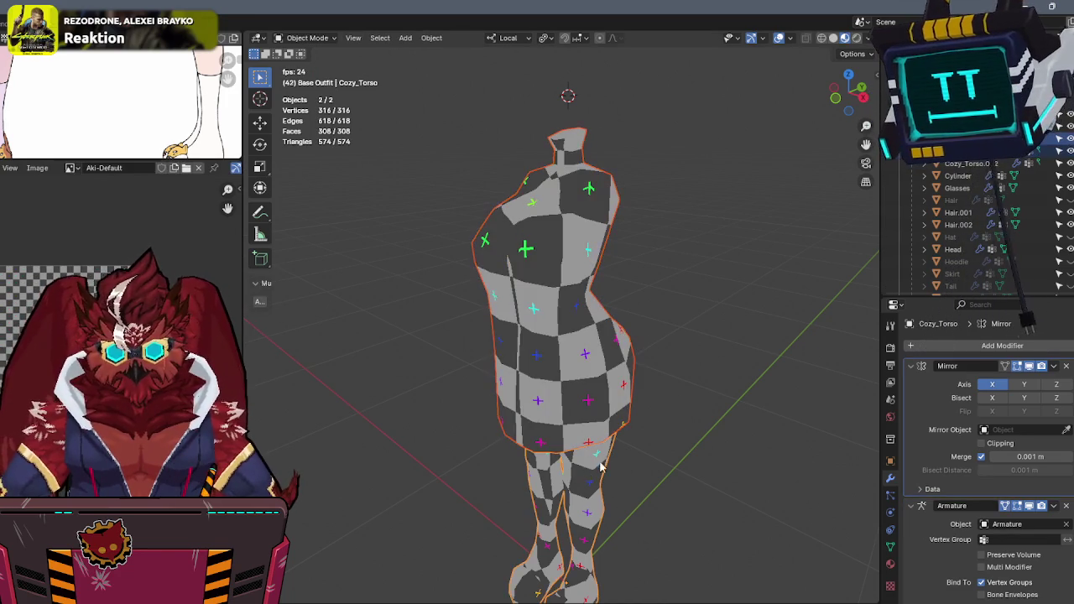
# Nudge the torso UVs vertically twice to align the checker, then inspect it in Object Mode.
pyautogui.press('Tab')
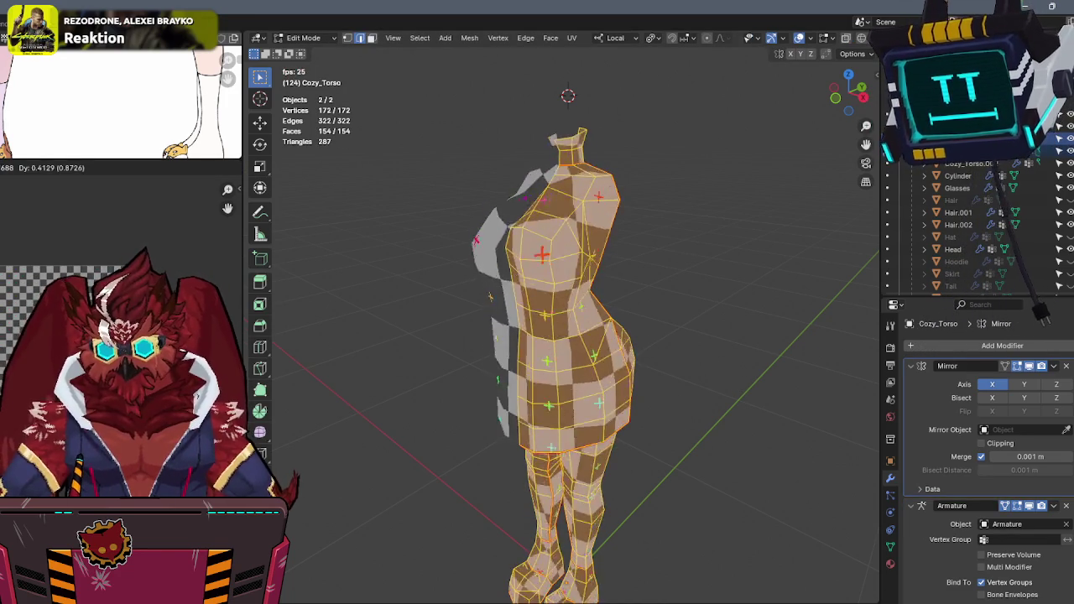
pyautogui.press('g')
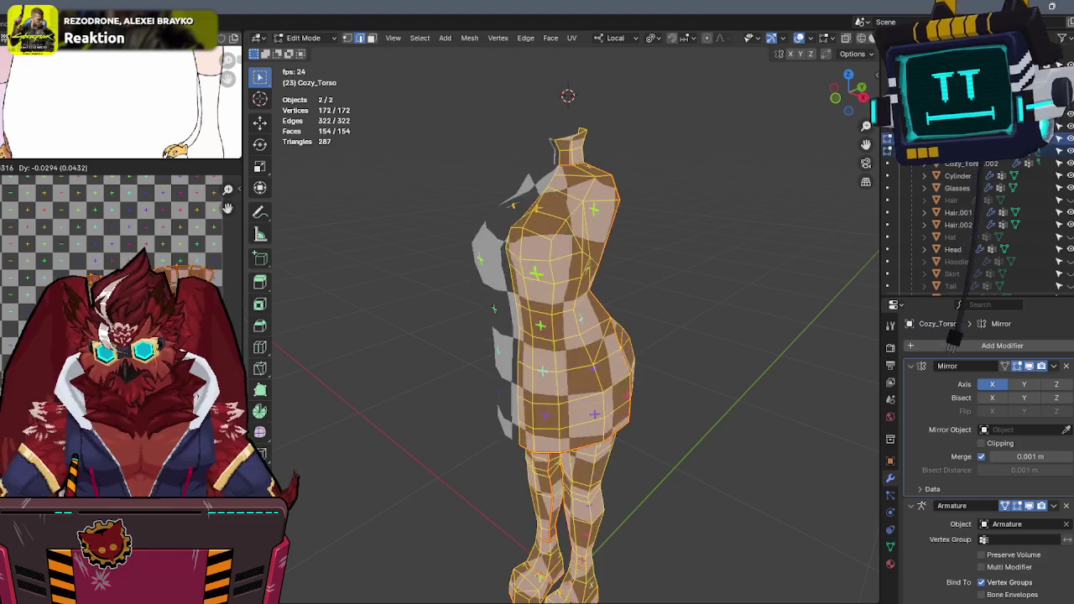
pyautogui.press('Return')
pyautogui.press('g')
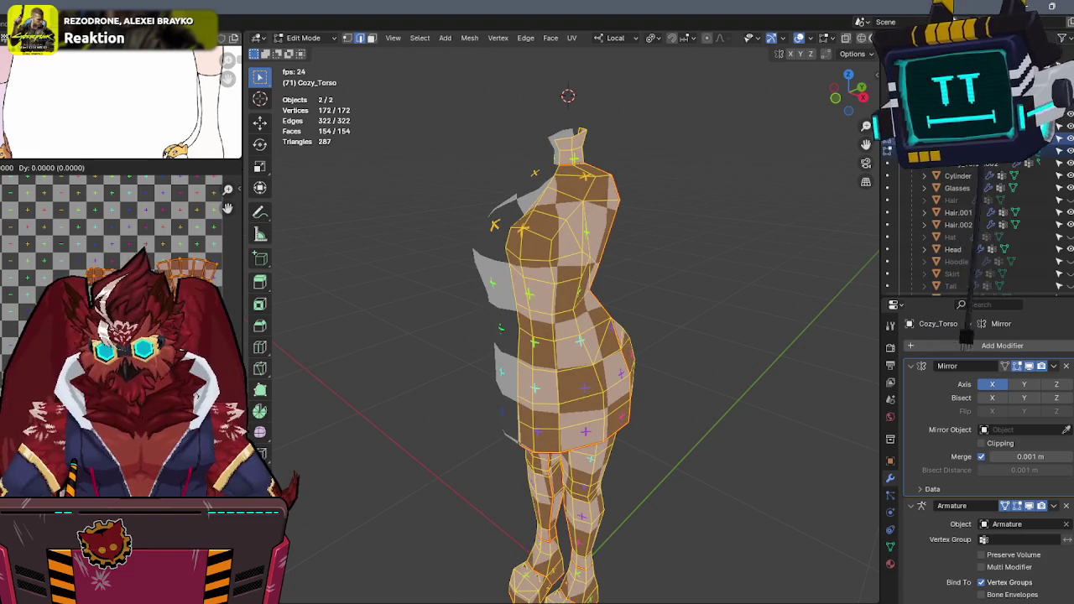
pyautogui.press('Return')
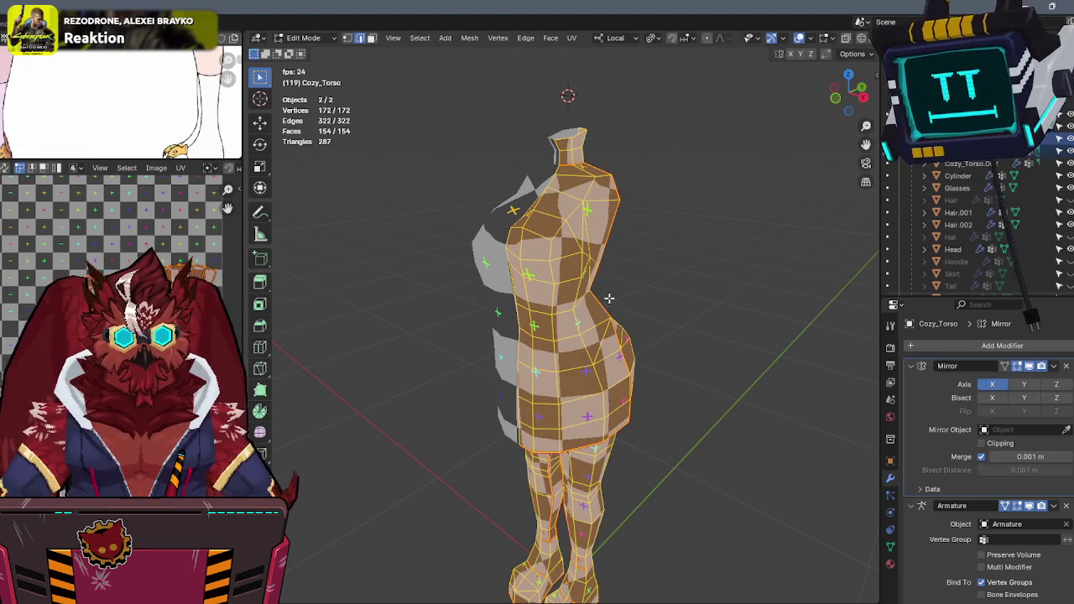
pyautogui.press('Tab')
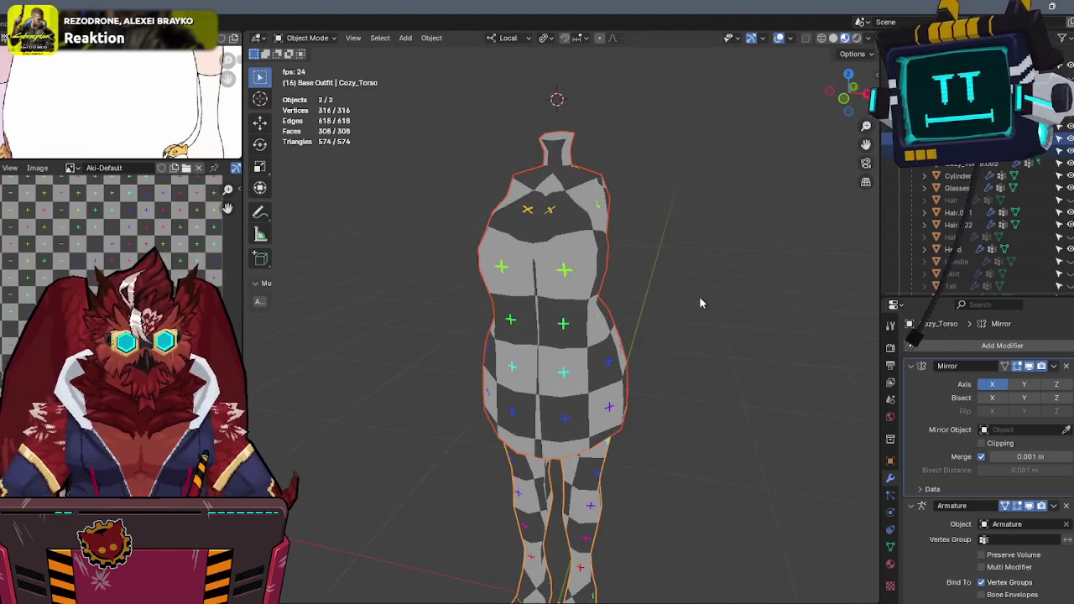
pyautogui.moveTo(713, 298); pyautogui.dragTo(588, 299, button='middle')
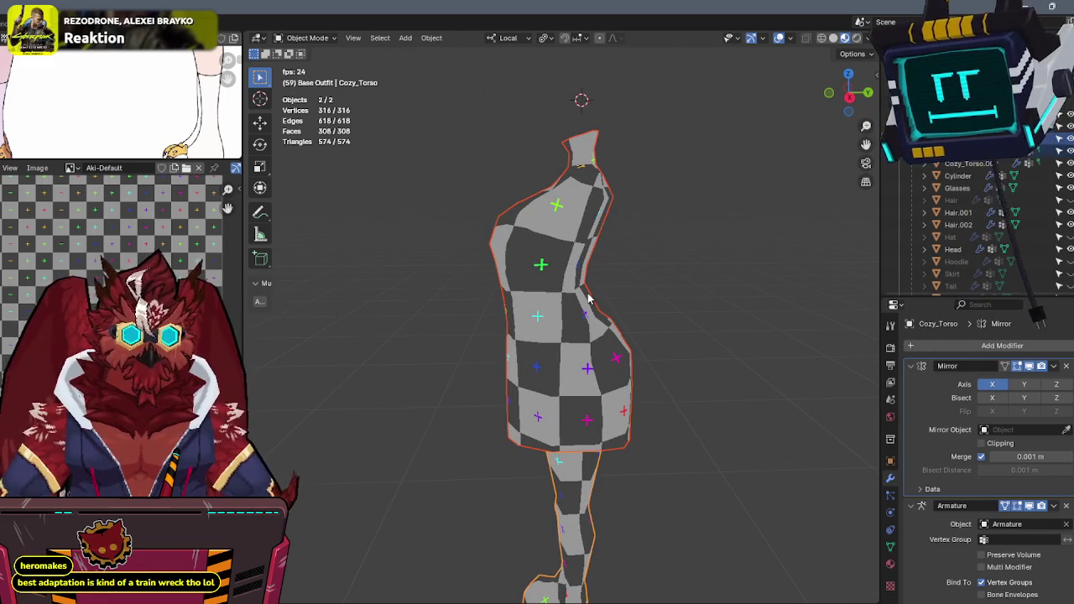
pyautogui.moveTo(696, 266); pyautogui.dragTo(771, 275, button='middle')
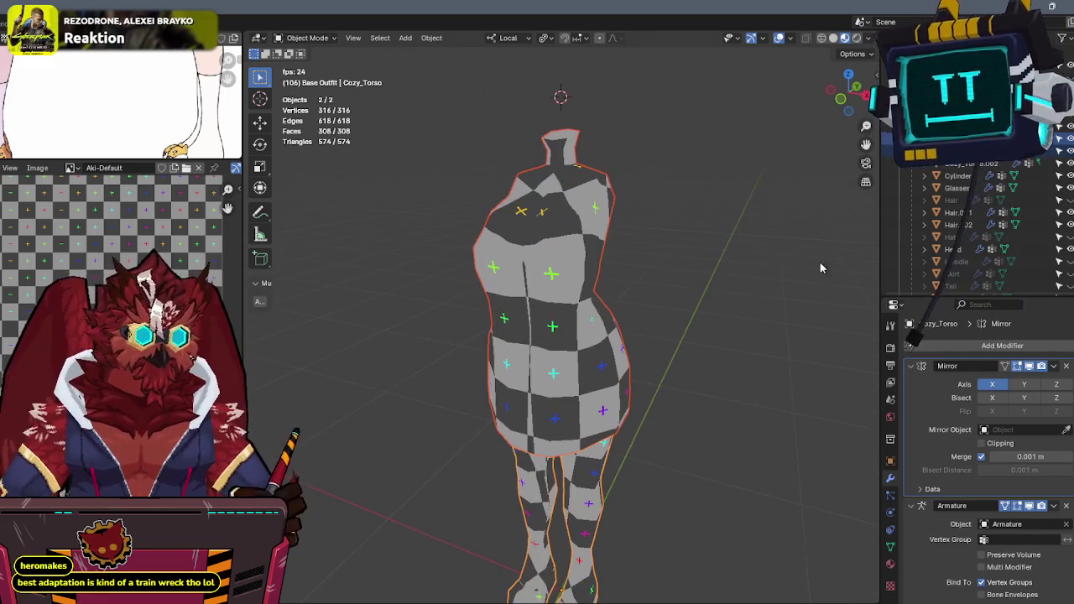
# Exit local view and put the Arms.001 sleeve mesh in Edit Mode.
pyautogui.press('KP_Divide')
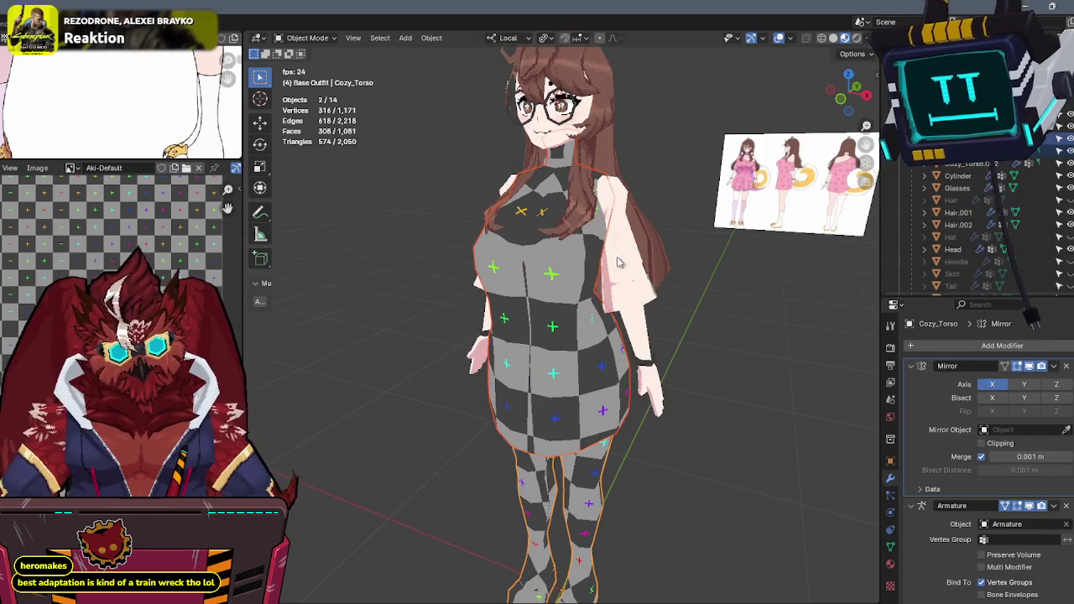
pyautogui.click(628, 277)
pyautogui.press('Tab')
pyautogui.moveTo(724, 324)
pyautogui.mouseDown(button='middle')
pyautogui.moveTo(698, 264)
pyautogui.moveTo(672, 270)
pyautogui.mouseUp(button='middle')
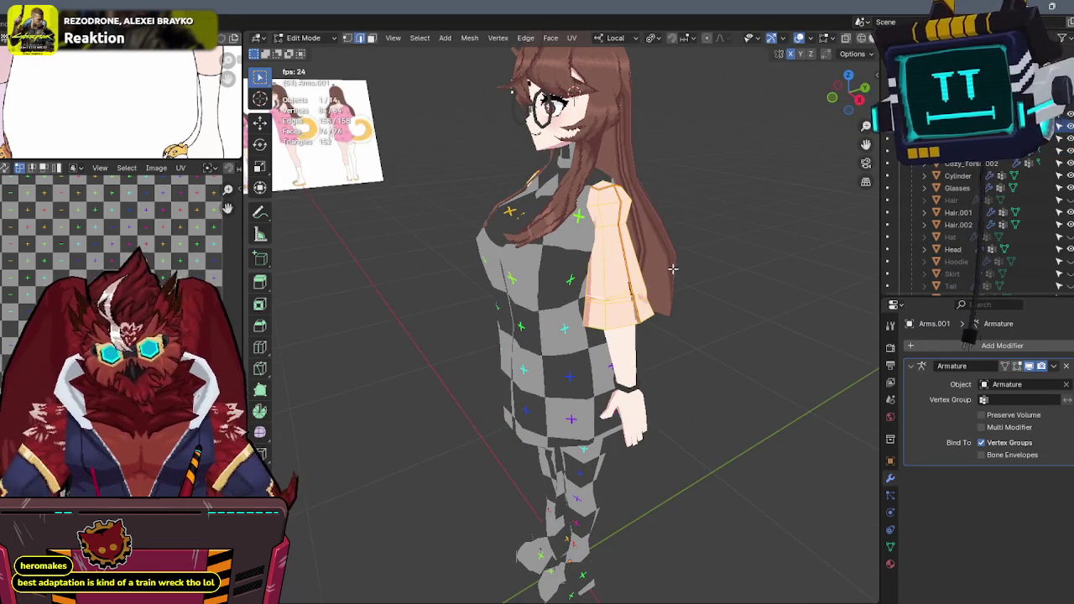
# Unwrap the Arms.001 sleeve mesh.
pyautogui.press('u')
pyautogui.click(619, 210)
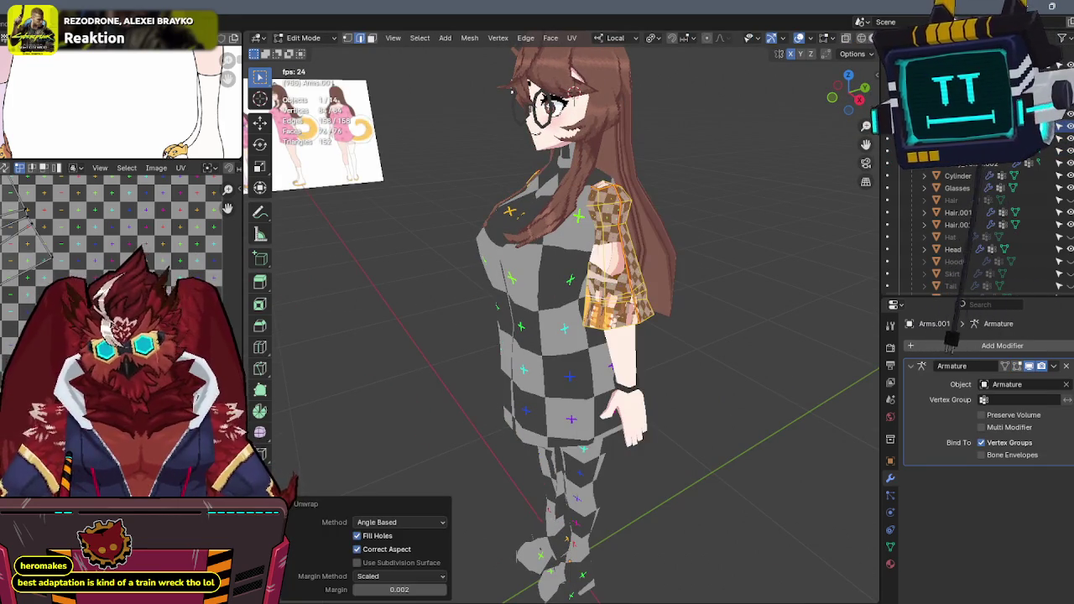
pyautogui.moveTo(671, 269); pyautogui.dragTo(615, 266, button='middle')
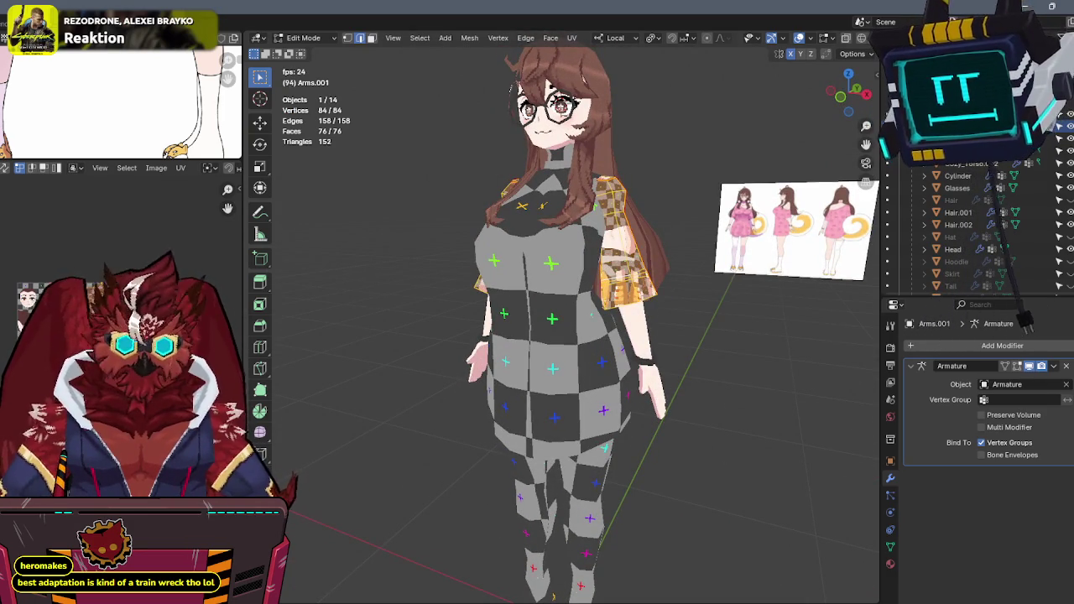
# Pack the sleeve UV islands with the Mio3 UV tools and return to Object Mode.
pyautogui.press('n')
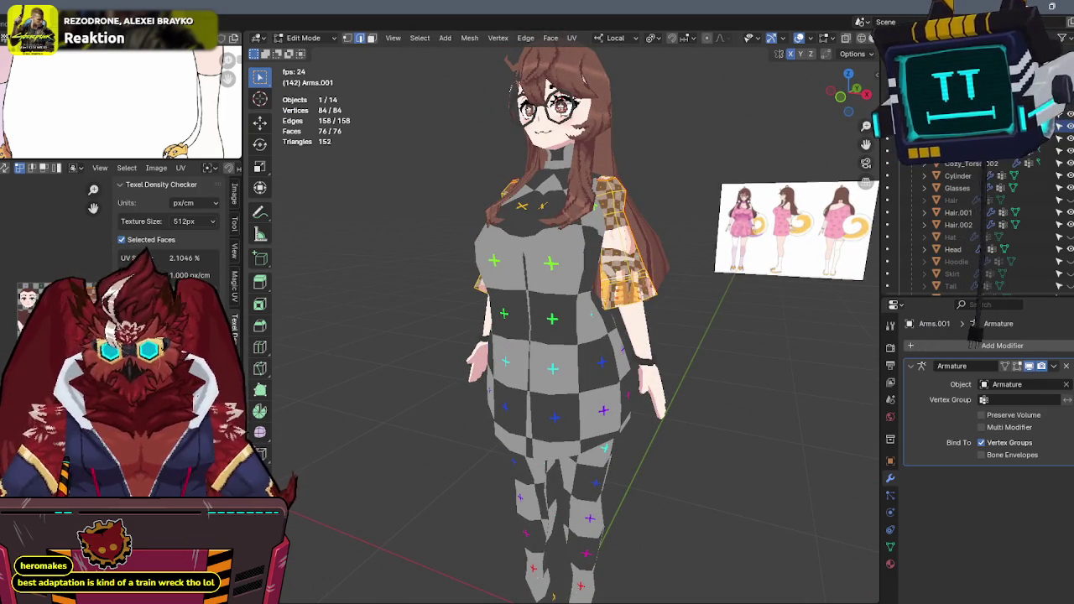
pyautogui.click(236, 353)
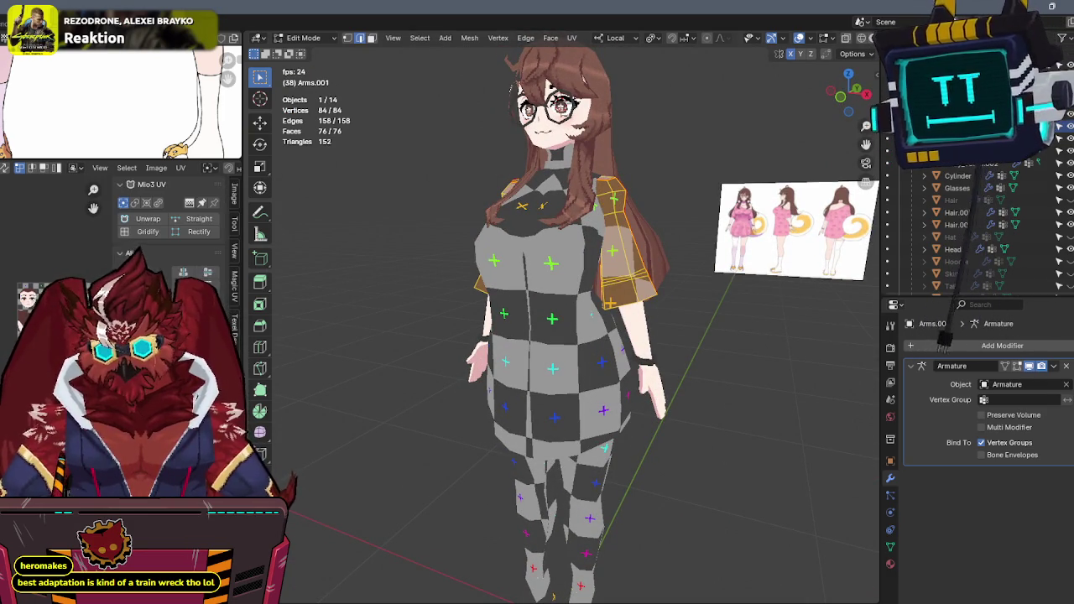
pyautogui.press('n')
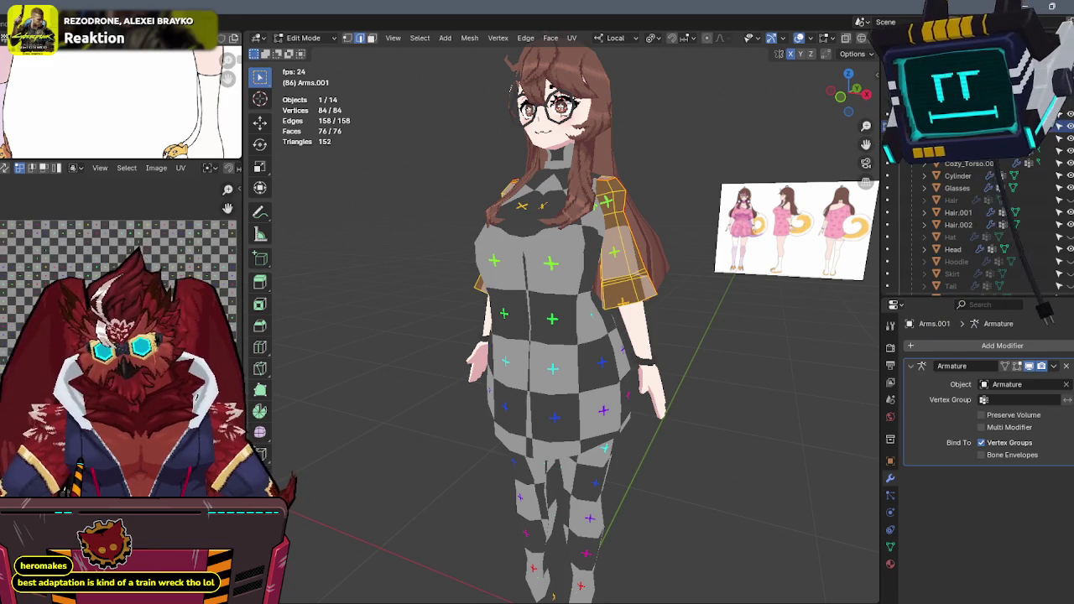
pyautogui.hotkey('ctrl', 'p')
pyautogui.click(932, 329)
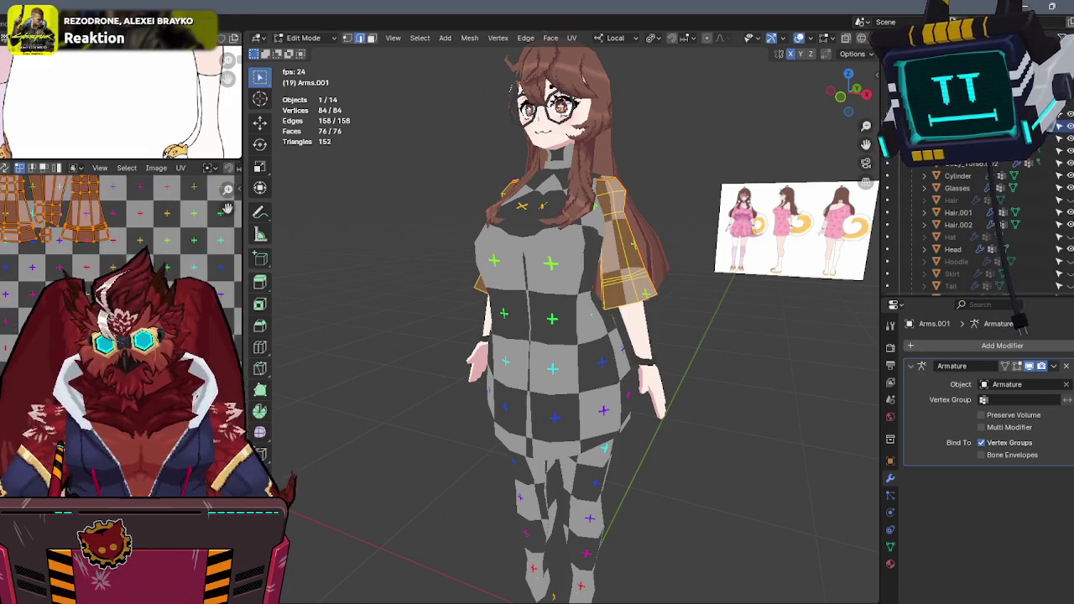
pyautogui.press('Tab')
pyautogui.keyDown('shift'); pyautogui.click(591, 518); pyautogui.keyUp('shift')
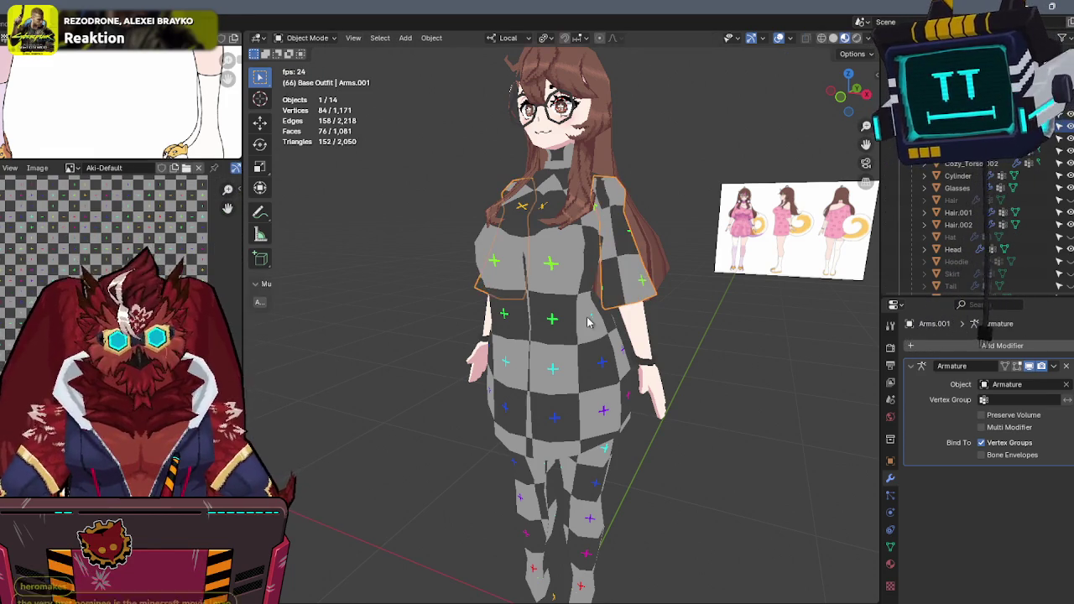
# In Edit Mode on Cozy_Torso.001, check the leg UVs' texel density and move them into place.
pyautogui.press('Tab')
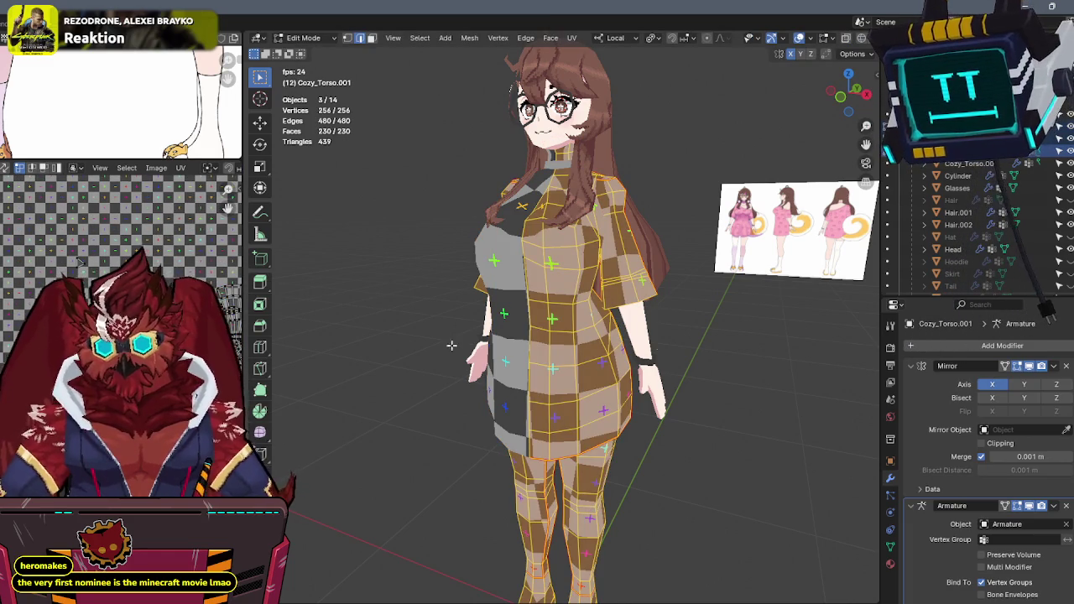
pyautogui.moveTo(579, 437)
pyautogui.mouseDown(button='middle')
pyautogui.moveTo(606, 440)
pyautogui.moveTo(596, 219)
pyautogui.moveTo(571, 227)
pyautogui.mouseUp(button='middle')
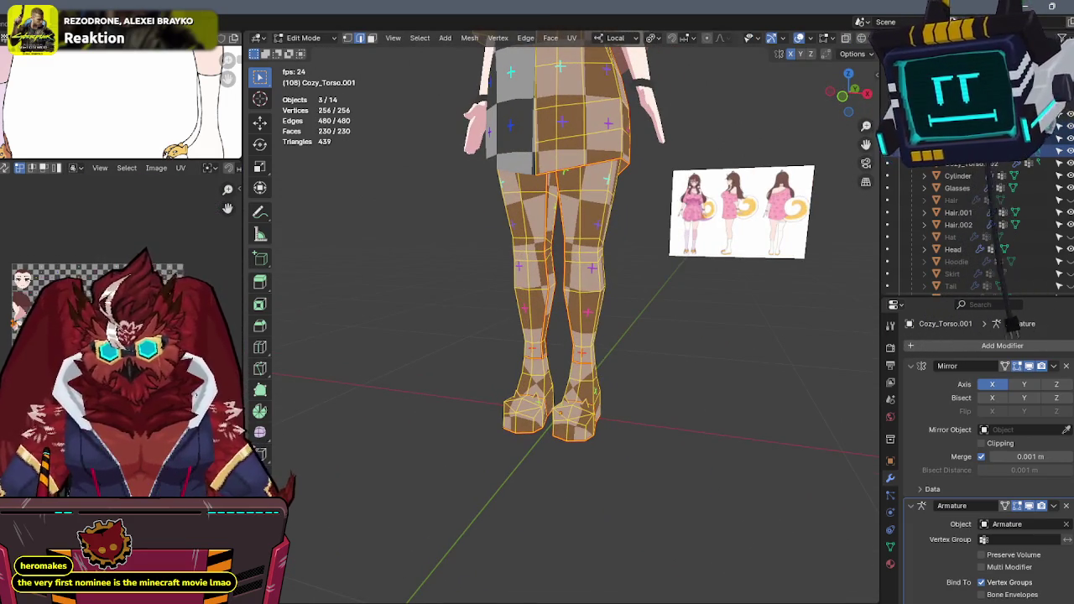
pyautogui.moveTo(78, 263); pyautogui.dragTo(134, 277, button='middle')
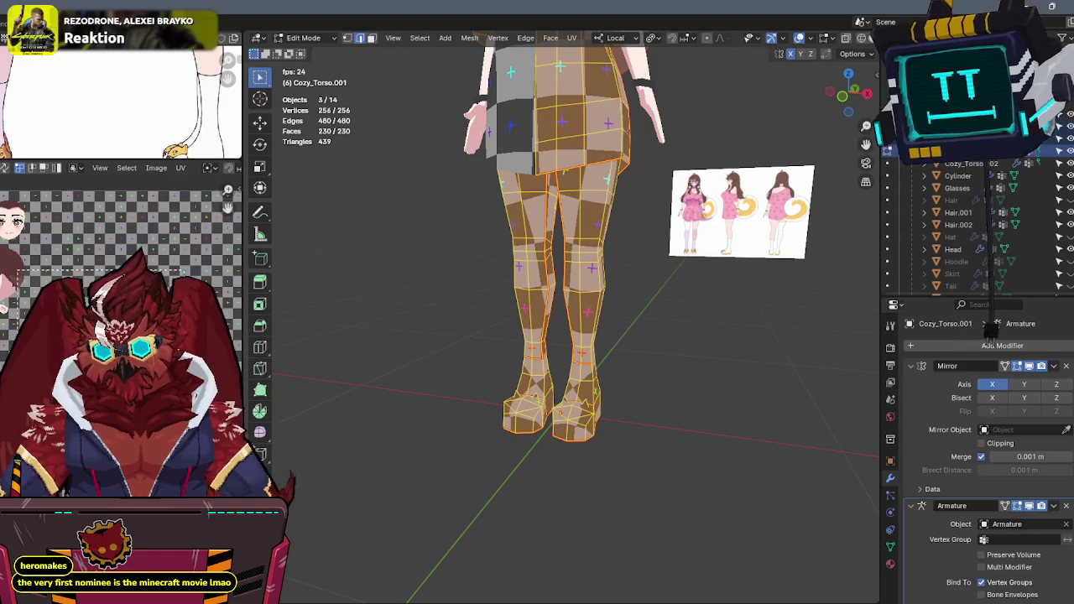
pyautogui.press('n')
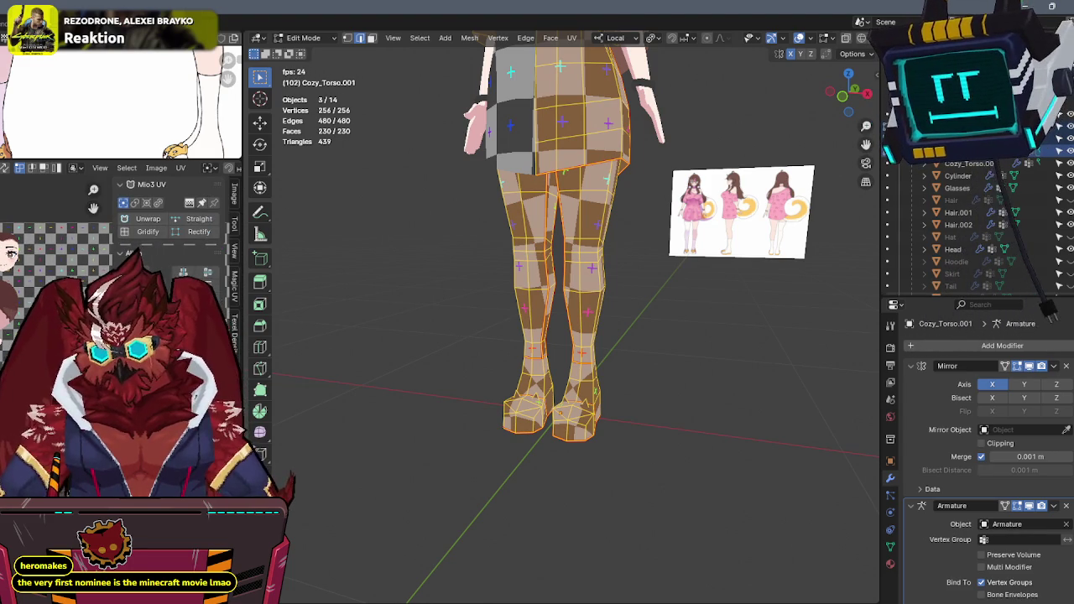
pyautogui.click(234, 331)
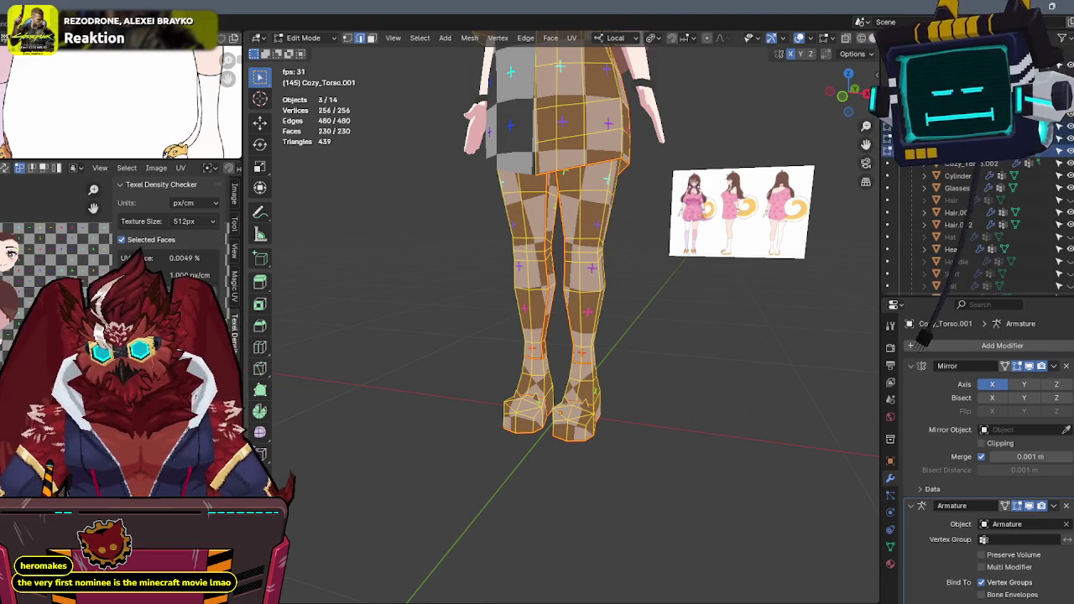
pyautogui.press('n')
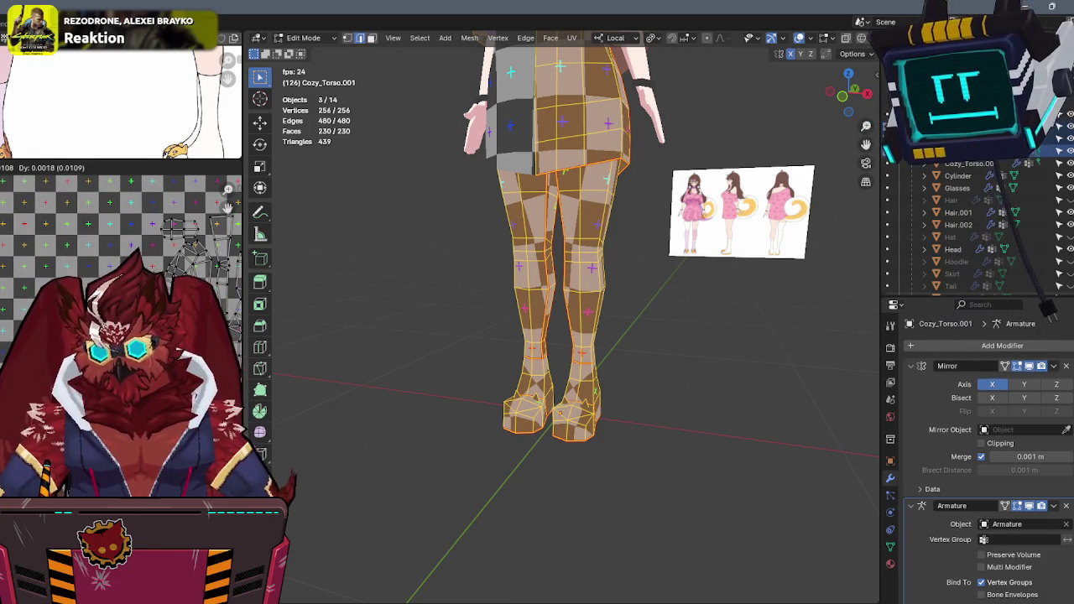
pyautogui.press('Escape')
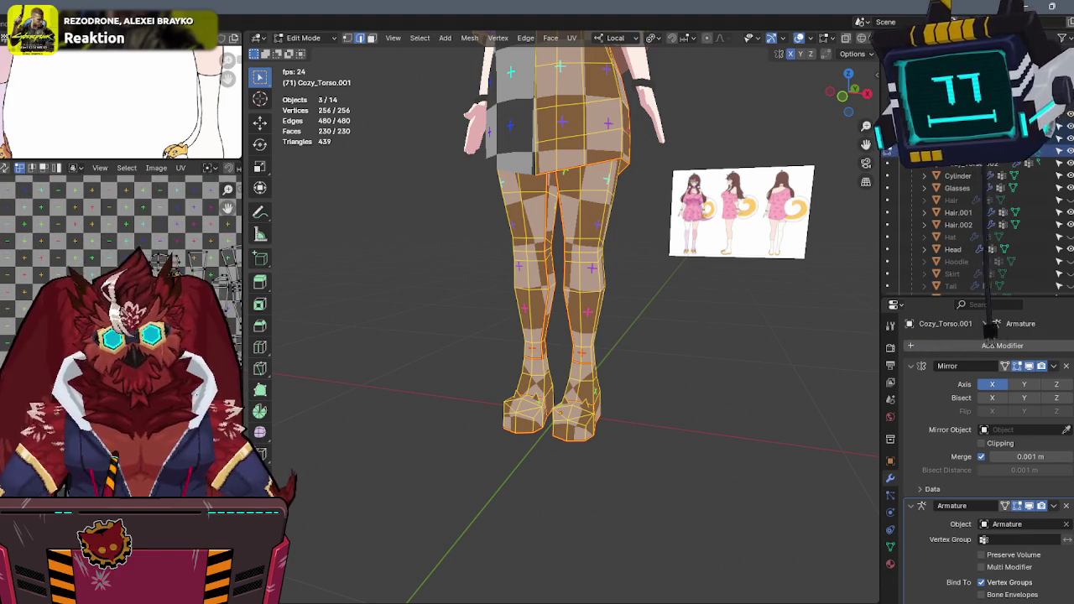
# Return to Object Mode and put the wrist Cylinder object in Edit Mode.
pyautogui.moveTo(537, 277); pyautogui.dragTo(637, 277, button='middle')
pyautogui.press('Tab')
pyautogui.click(957, 175)
pyautogui.press('Tab')
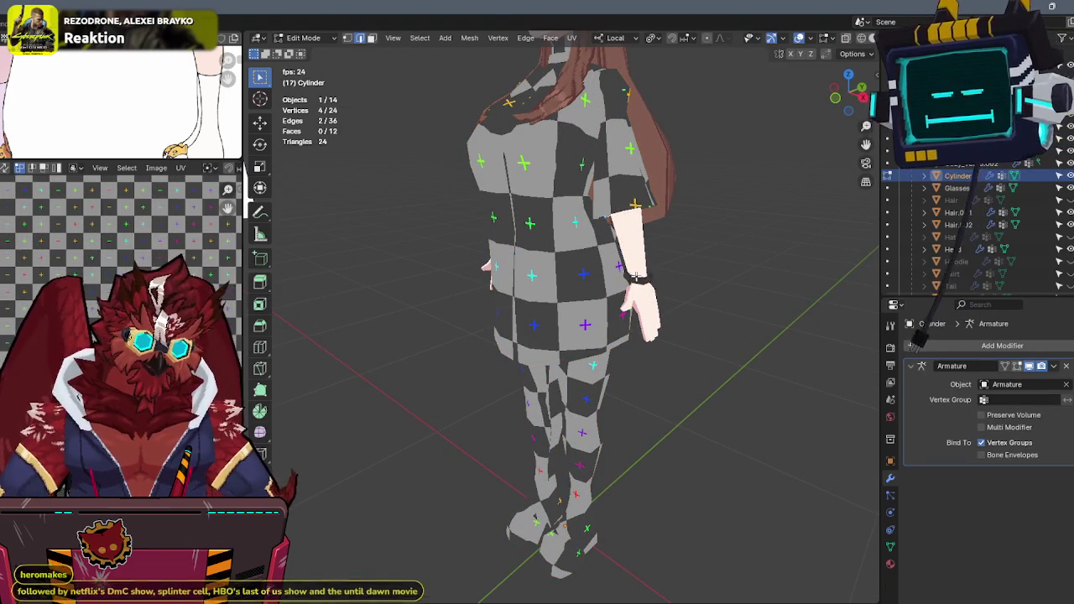
# Select all of the bracelet and assign it the Aki material.
pyautogui.press('a')
pyautogui.click(889, 564)
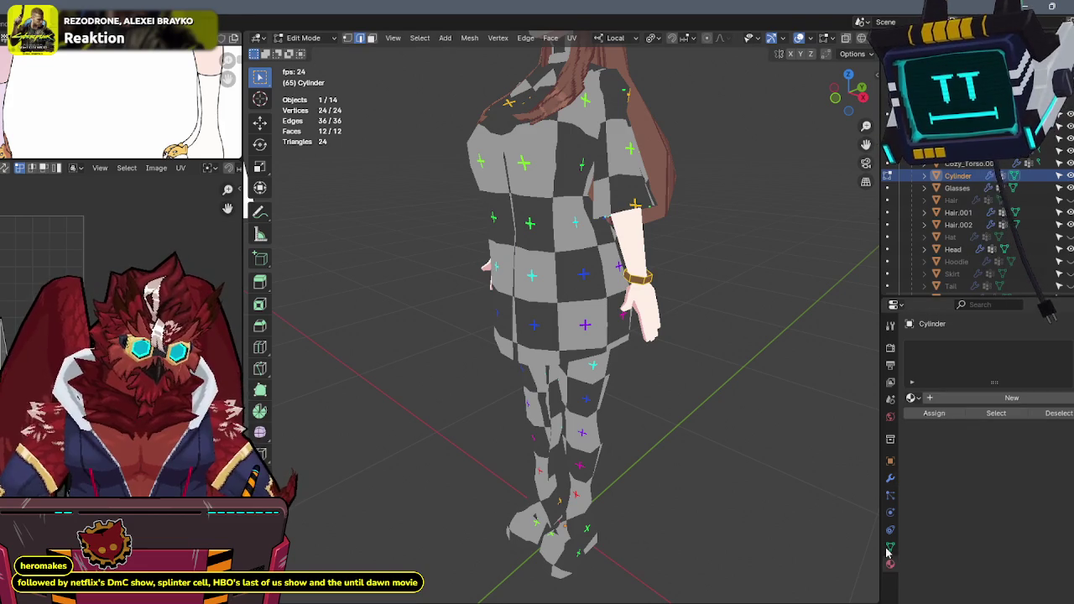
pyautogui.click(912, 398)
pyautogui.click(924, 428)
pyautogui.moveTo(700, 377); pyautogui.dragTo(707, 363, button='middle')
# Unwrap the bracelet, read its texel density in the sidebar, and return to Object Mode.
pyautogui.press('u')
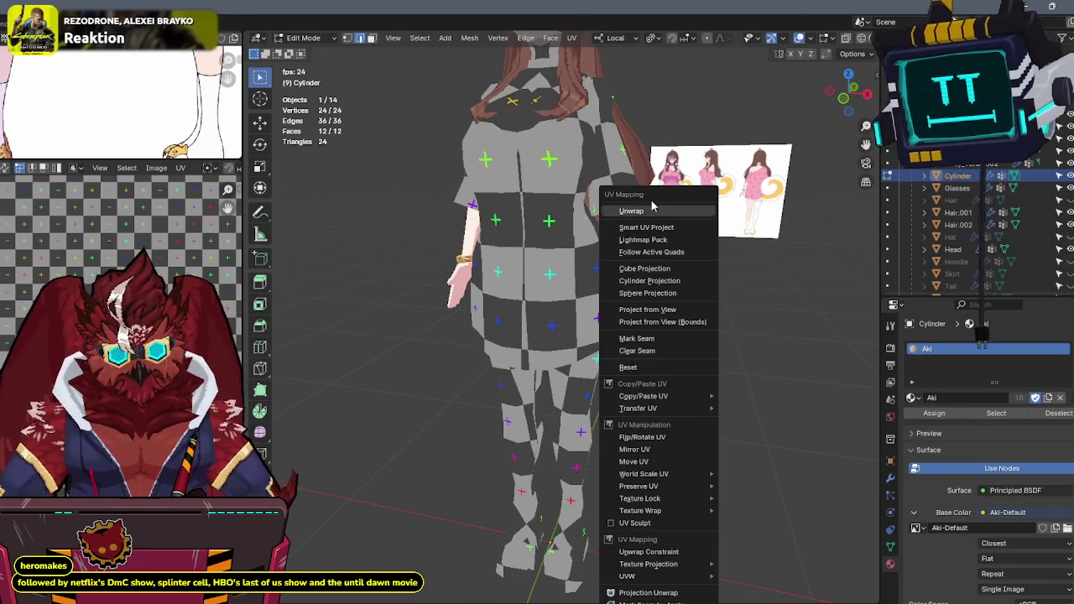
pyautogui.click(653, 211)
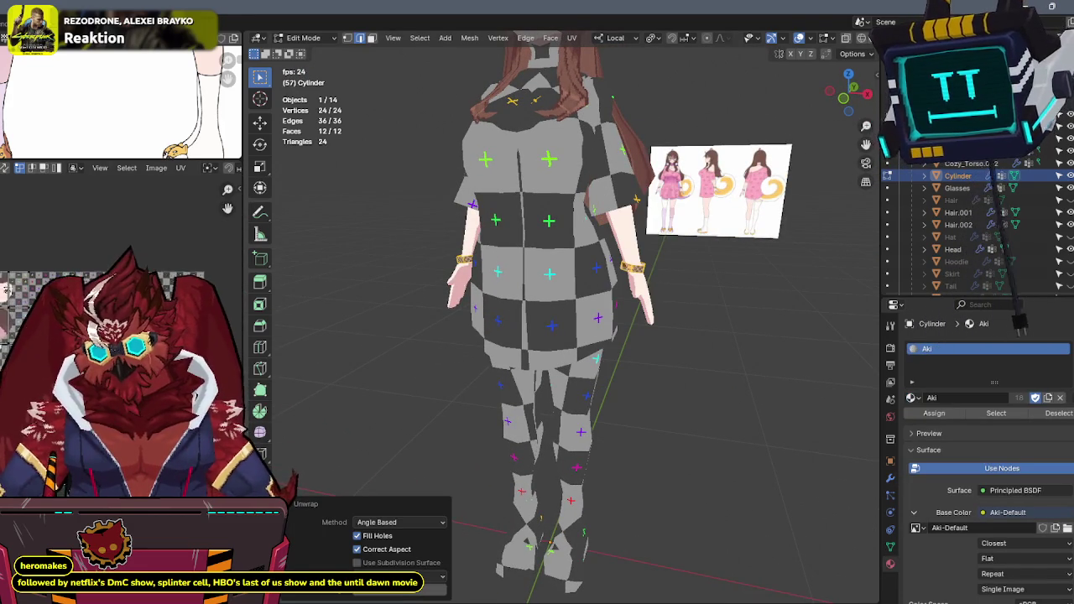
pyautogui.press('n')
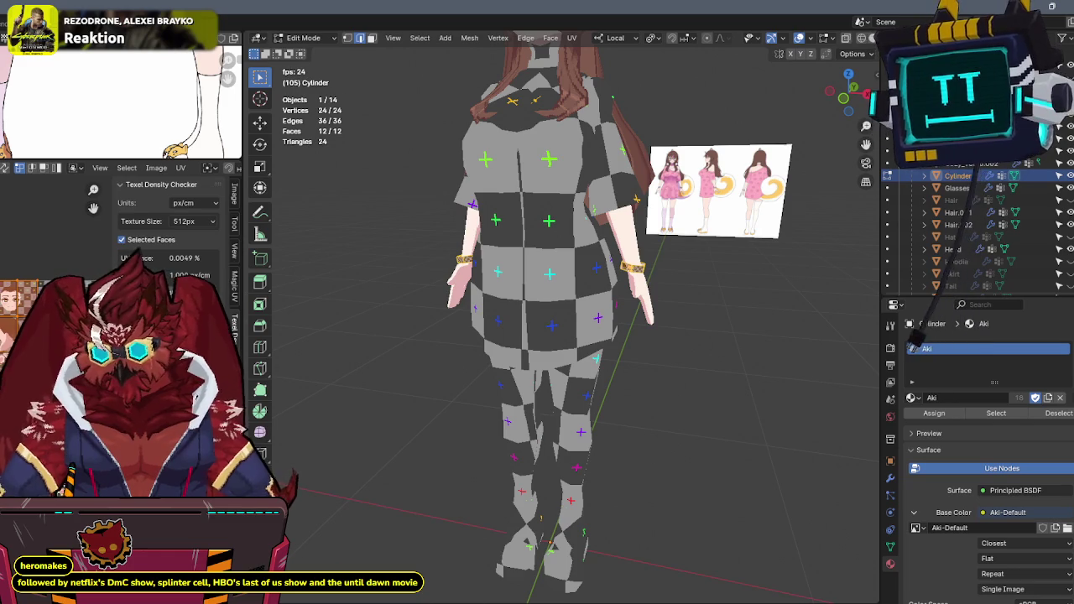
pyautogui.press('n')
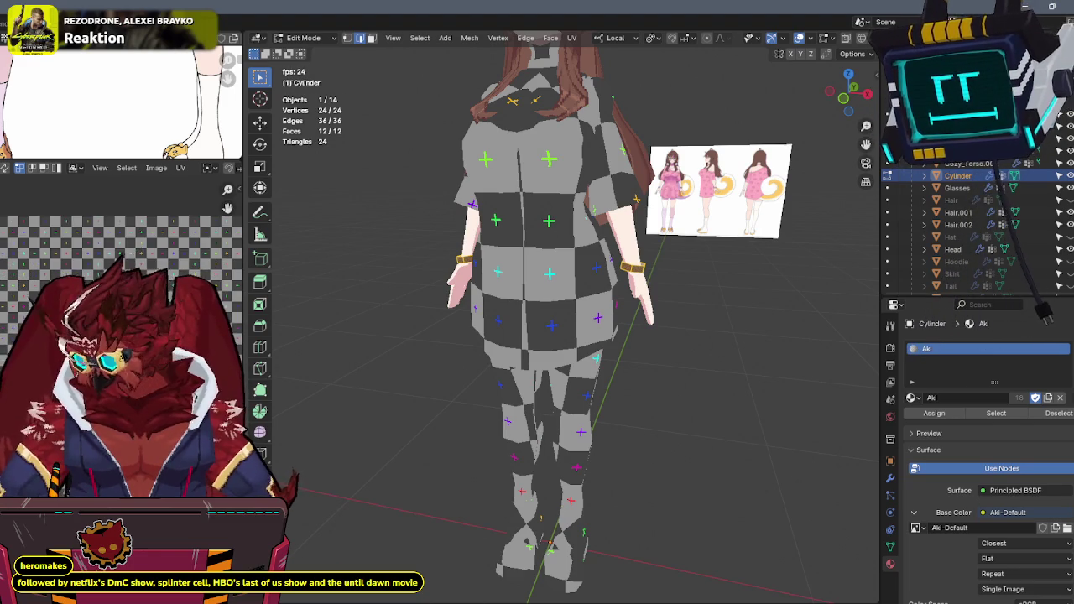
pyautogui.press('n')
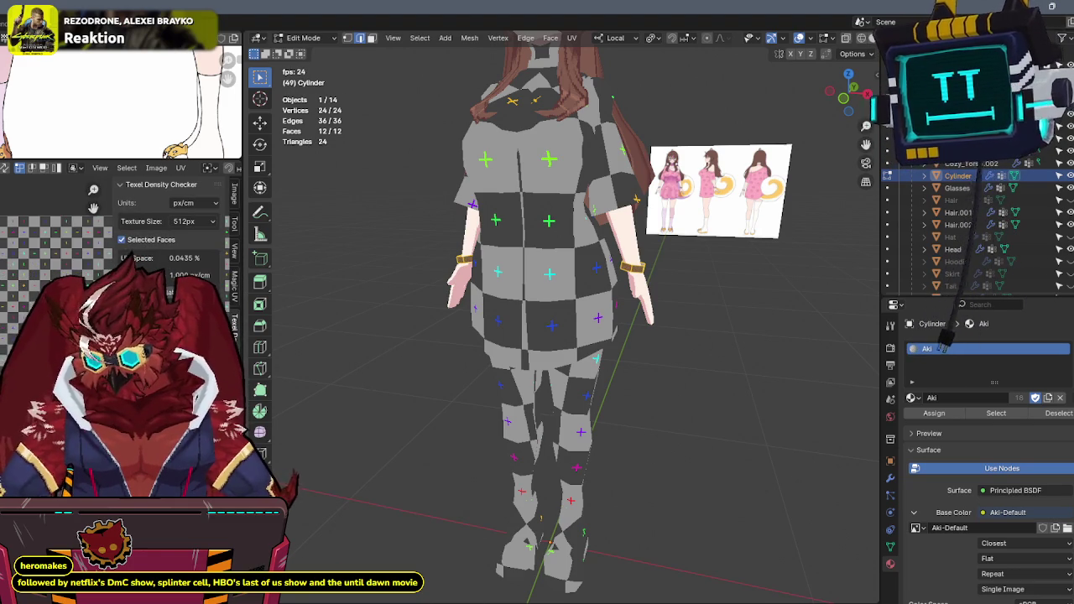
pyautogui.press('n')
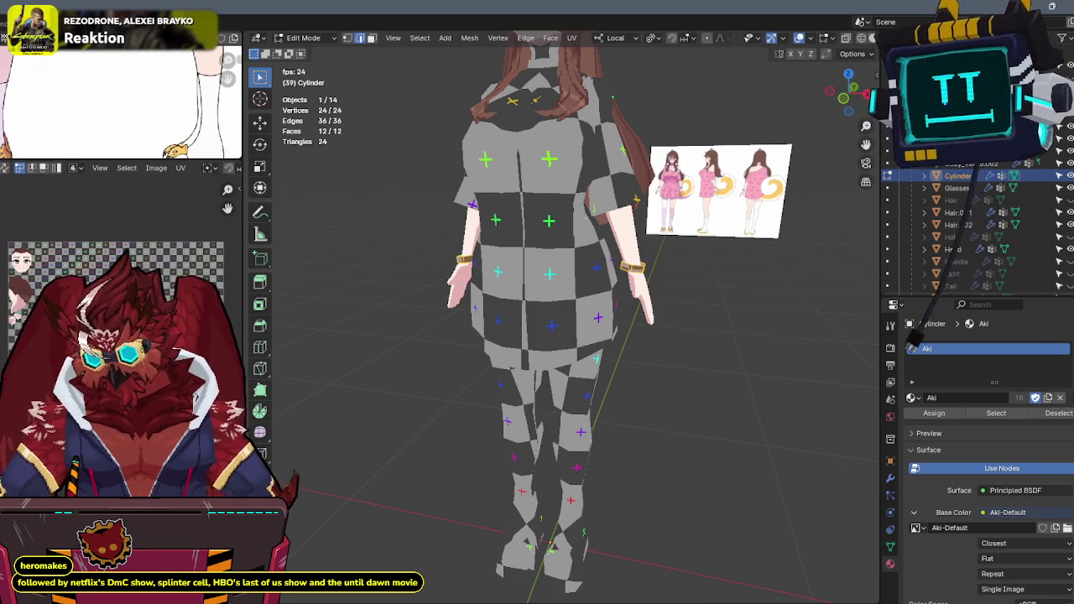
pyautogui.press('Tab')
pyautogui.keyDown('shift'); pyautogui.click(553, 244); pyautogui.keyUp('shift')
pyautogui.moveTo(537, 252); pyautogui.dragTo(568, 235, button='middle')
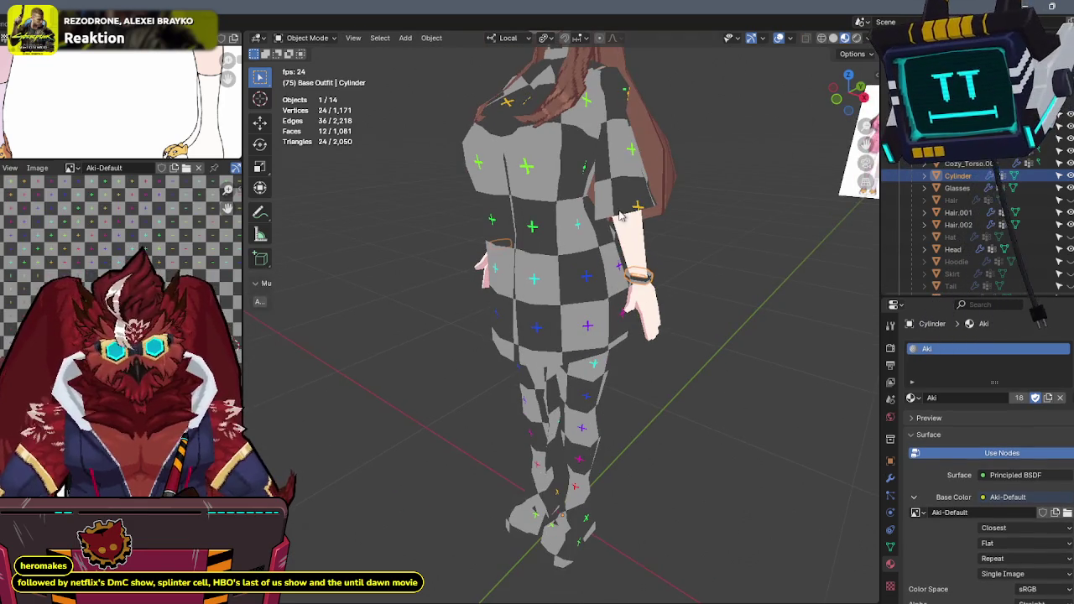
# Select the torso and leg meshes in Edit Mode and move their UV islands on the checker texture.
pyautogui.keyDown('shift'); pyautogui.click(567, 235); pyautogui.keyUp('shift')
pyautogui.keyDown('shift'); pyautogui.click(576, 409); pyautogui.keyUp('shift')
pyautogui.press('Tab')
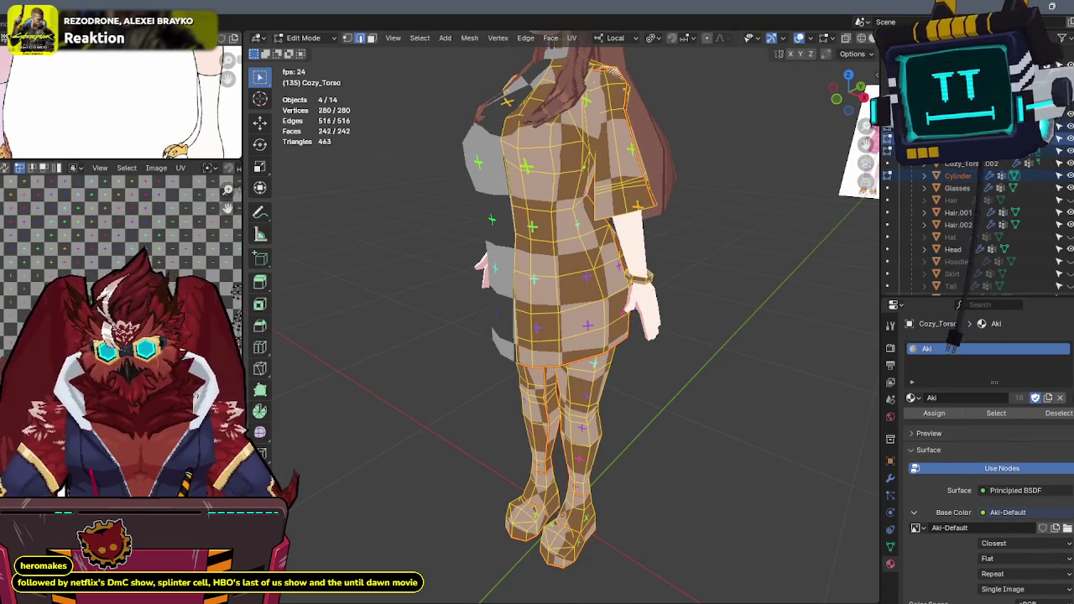
pyautogui.scroll(2, 122, 235)
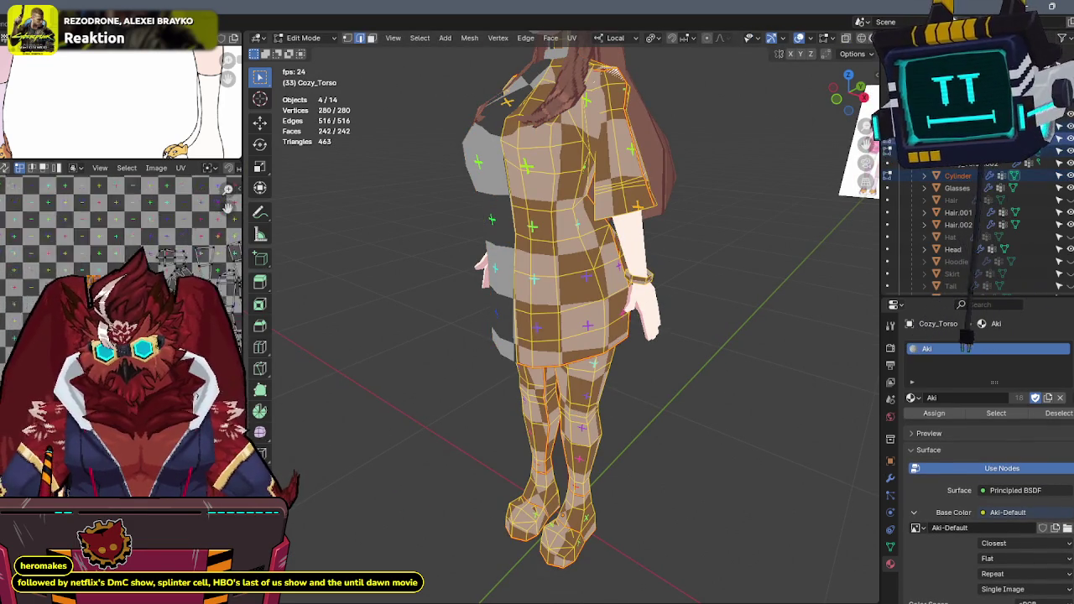
pyautogui.press('g')
pyautogui.press('Return')
pyautogui.scroll(3, 122, 227)
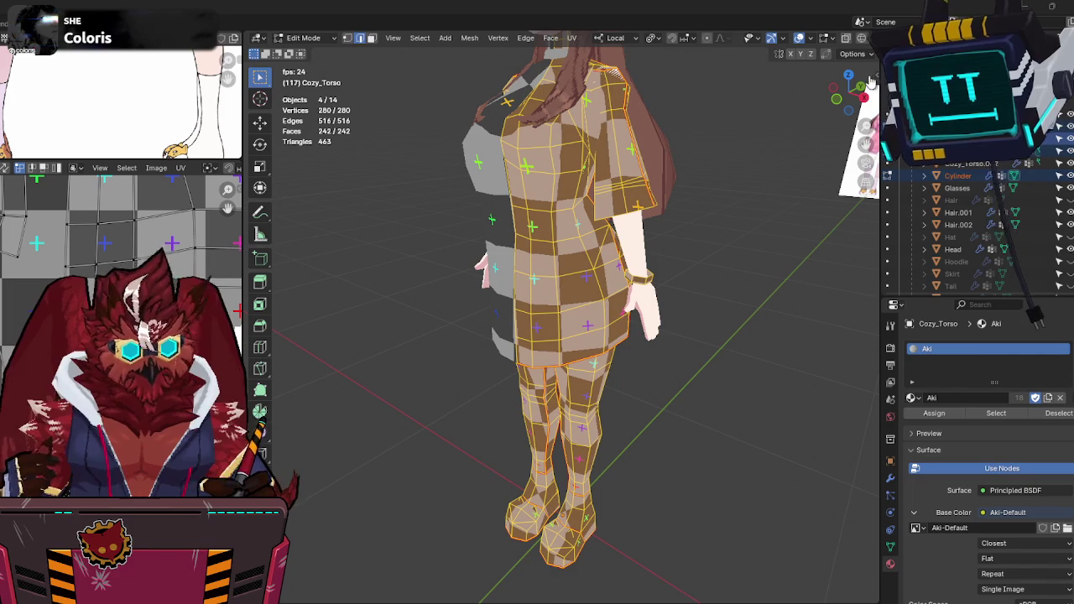
pyautogui.scroll(-2, 609, 217)
pyautogui.scroll(-3, 609, 217)
pyautogui.scroll(3, 610, 217)
# Switch back to Object Mode and select the Cozy_Torso.002 collar piece at the neck.
pyautogui.moveTo(609, 217); pyautogui.dragTo(643, 228, button='middle')
pyautogui.hotkey('ctrl', 'Tab')
pyautogui.click(557, 189)
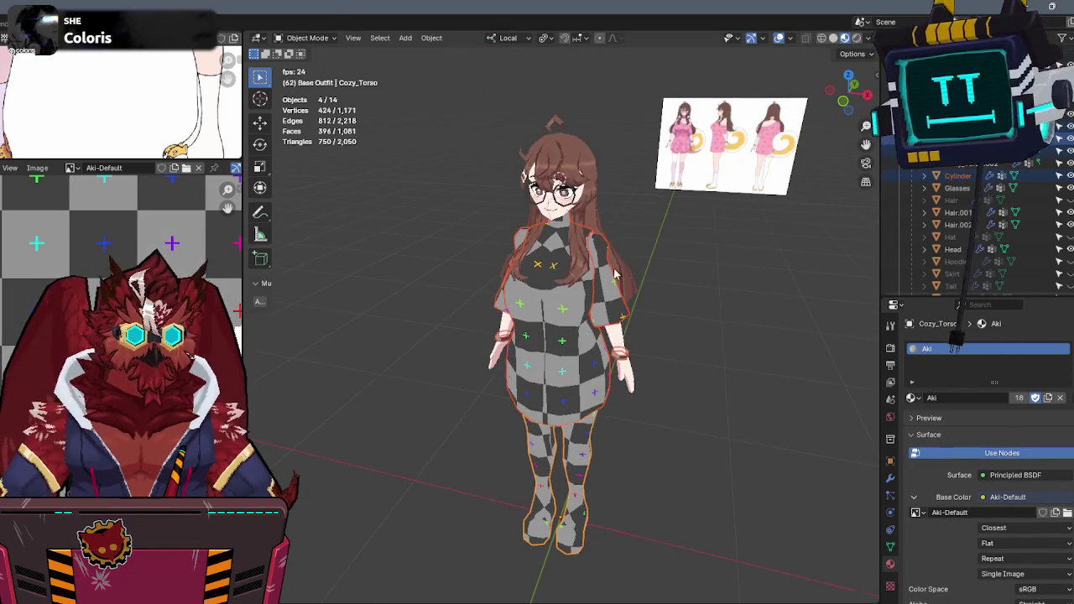
pyautogui.scroll(4, 610, 278)
pyautogui.scroll(2, 609, 276)
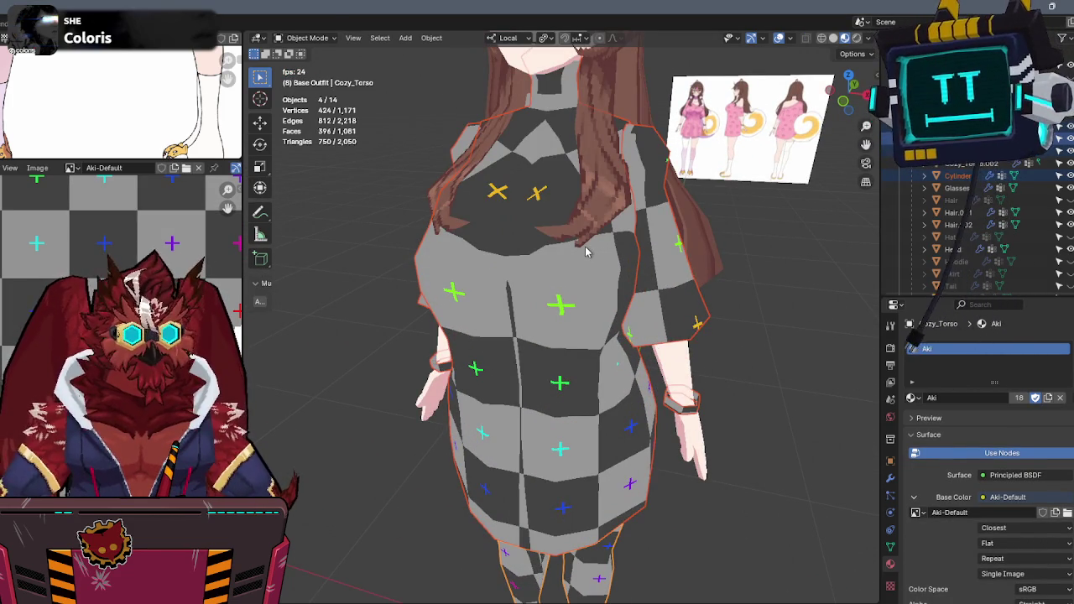
pyautogui.click(514, 241)
# Unwrap the neck piece Cozy_Torso.002 in Edit Mode.
pyautogui.press('Tab')
pyautogui.scroll(-1, 650, 261)
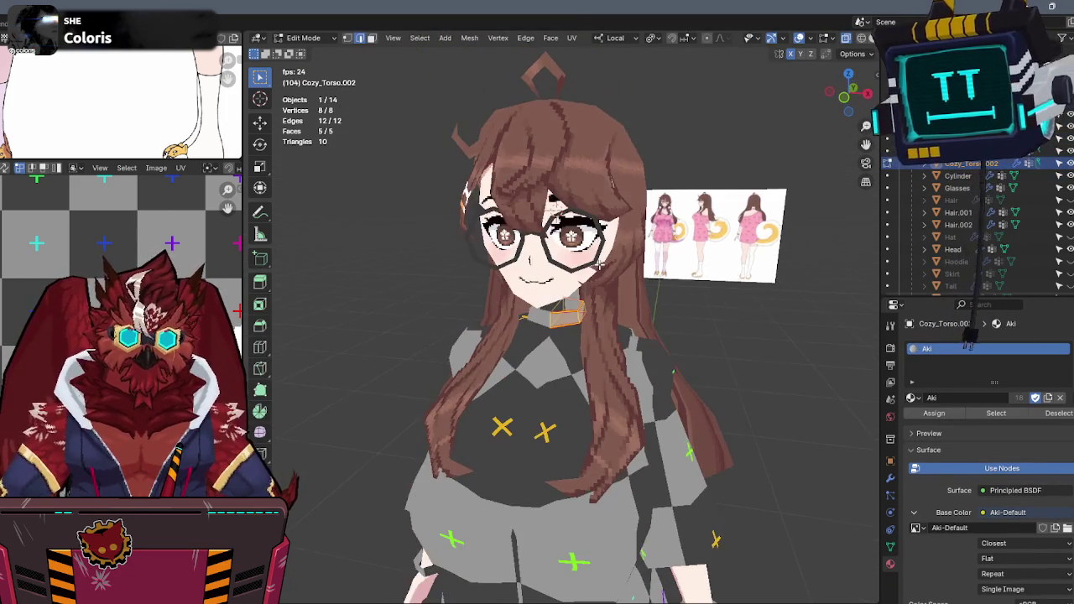
pyautogui.moveTo(651, 262); pyautogui.dragTo(634, 274, button='middle')
pyautogui.press('Escape')
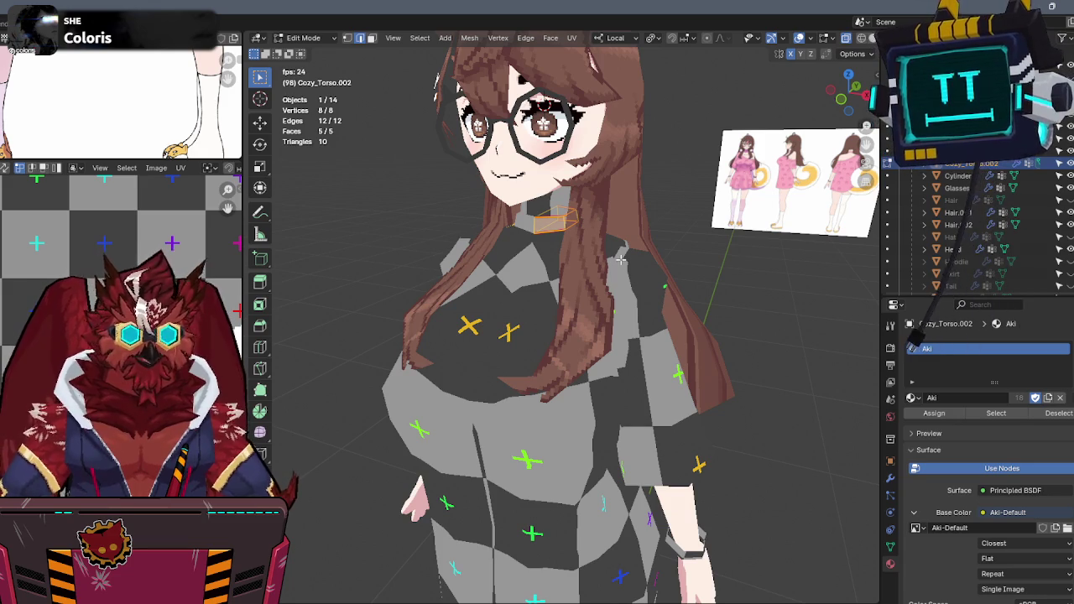
pyautogui.press('u')
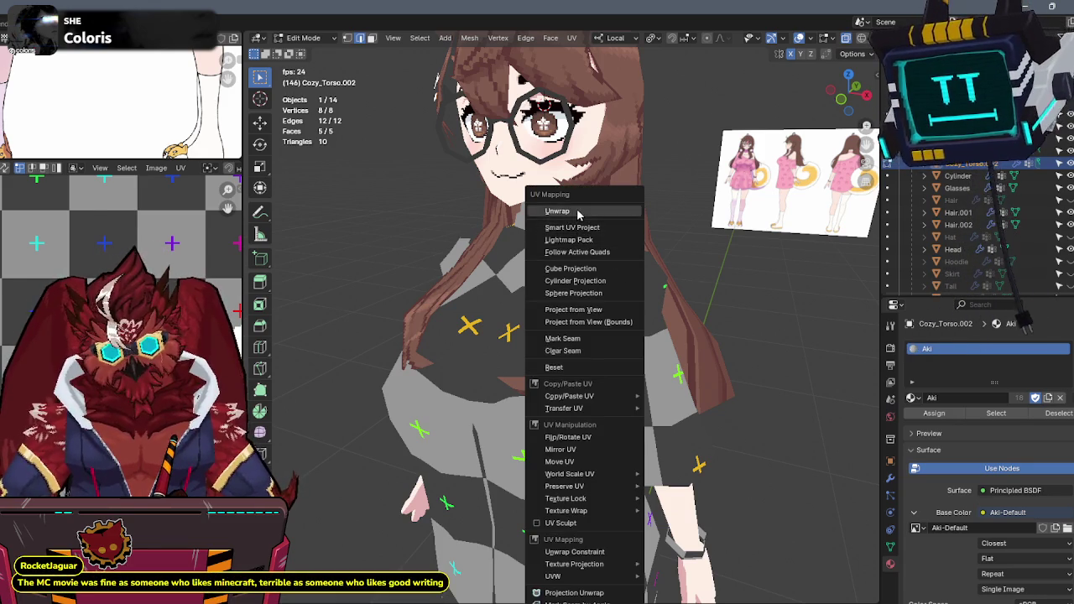
pyautogui.click(573, 212)
# Set the neck piece's texel density to 1.0 px/cm in Texel Density Checker.
pyautogui.moveTo(245, 360); pyautogui.dragTo(479, 359)
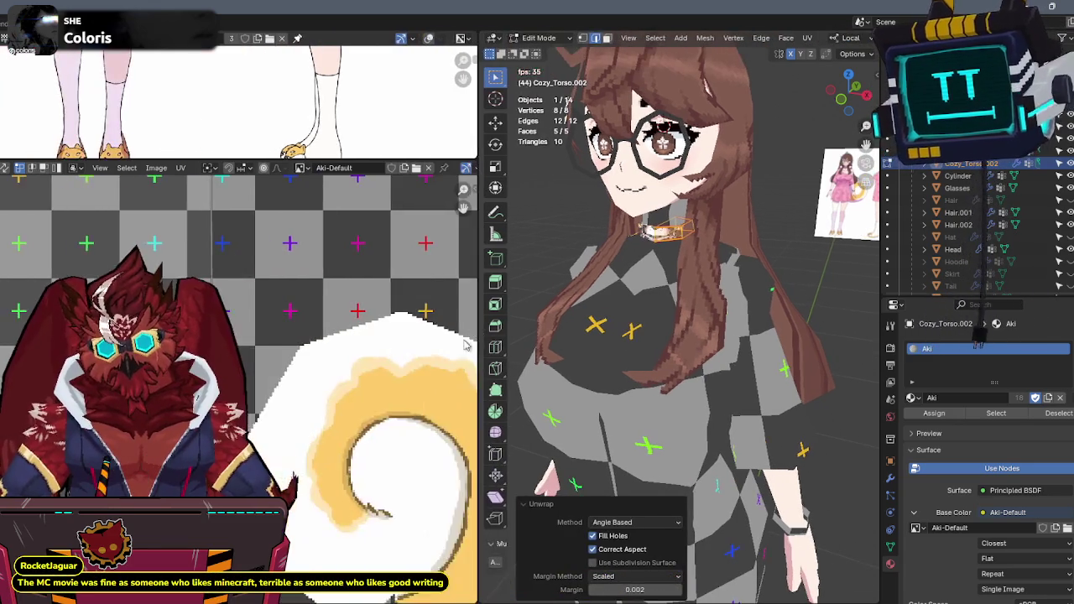
pyautogui.scroll(-5, 303, 353)
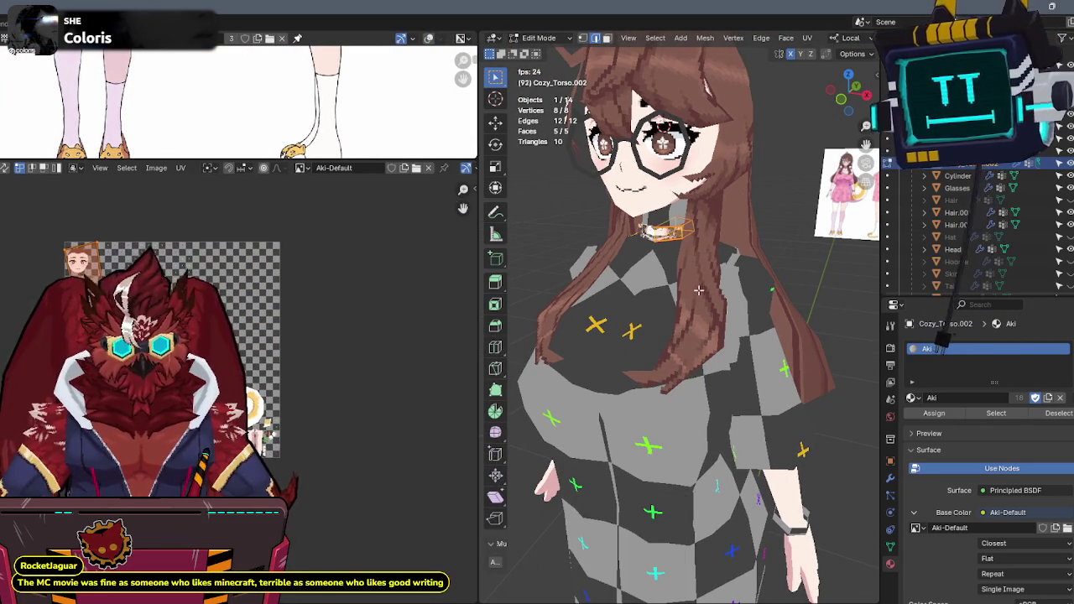
pyautogui.press('n')
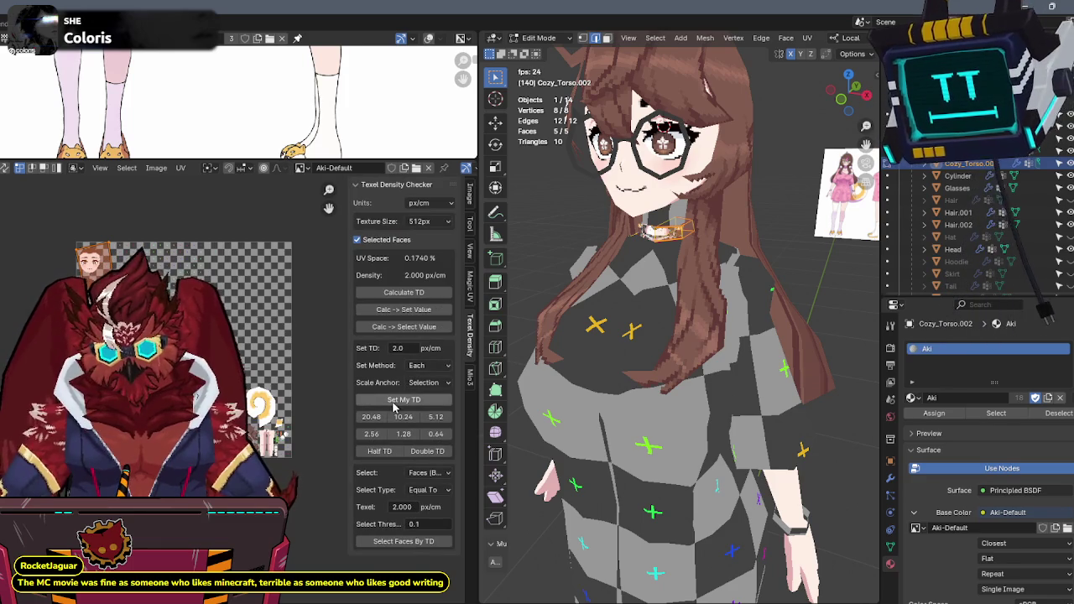
pyautogui.press('n')
pyautogui.press('n')
pyautogui.click(413, 348)
pyautogui.write('1')
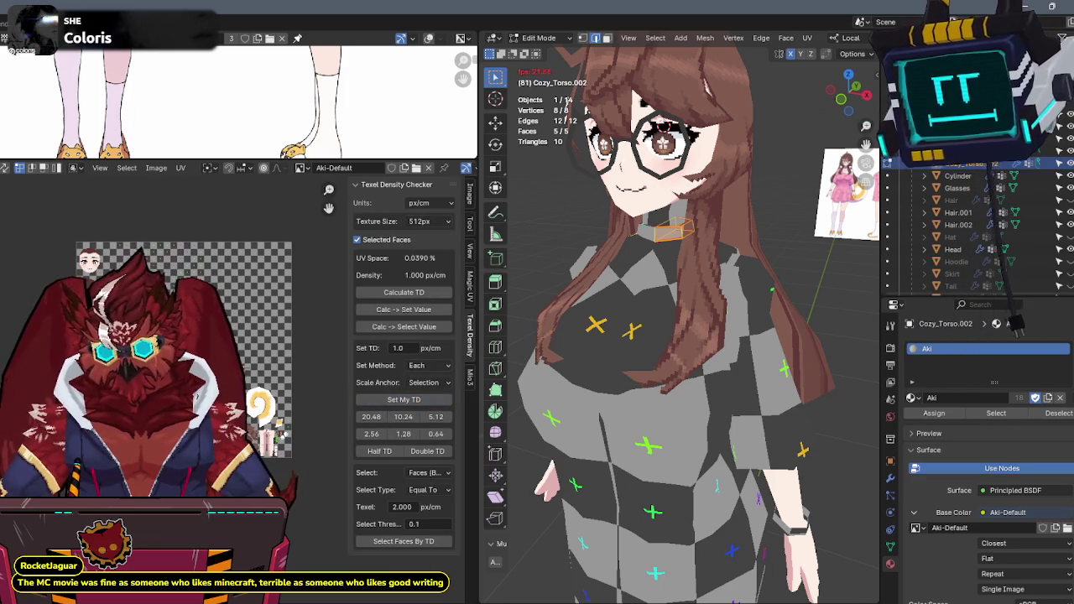
pyautogui.press('n')
pyautogui.scroll(1, 214, 377)
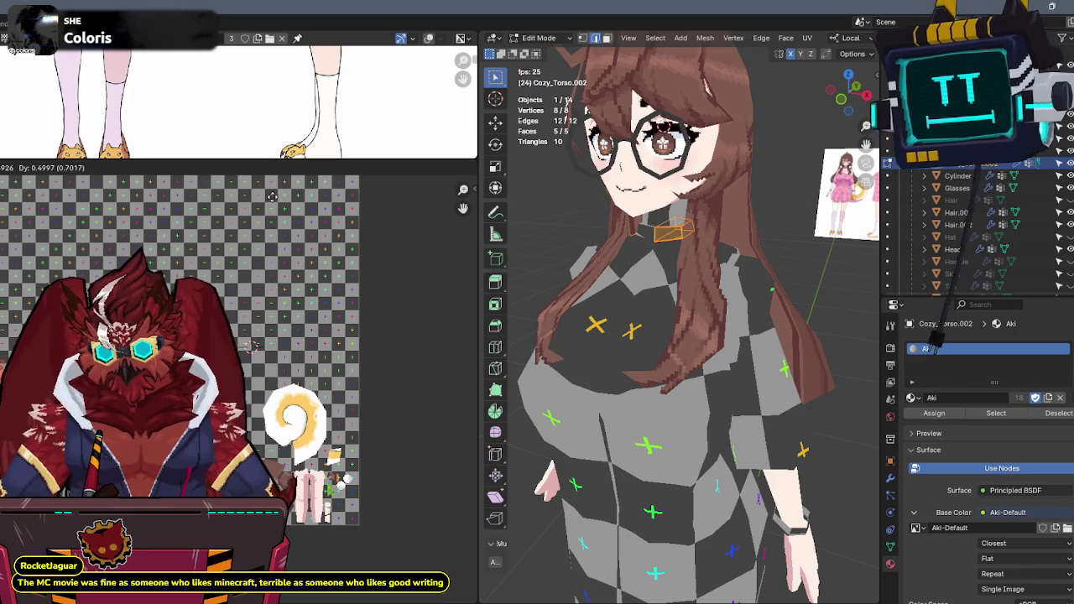
pyautogui.scroll(-5, 693, 266)
pyautogui.moveTo(693, 265); pyautogui.dragTo(671, 277, button='middle')
pyautogui.press('Tab')
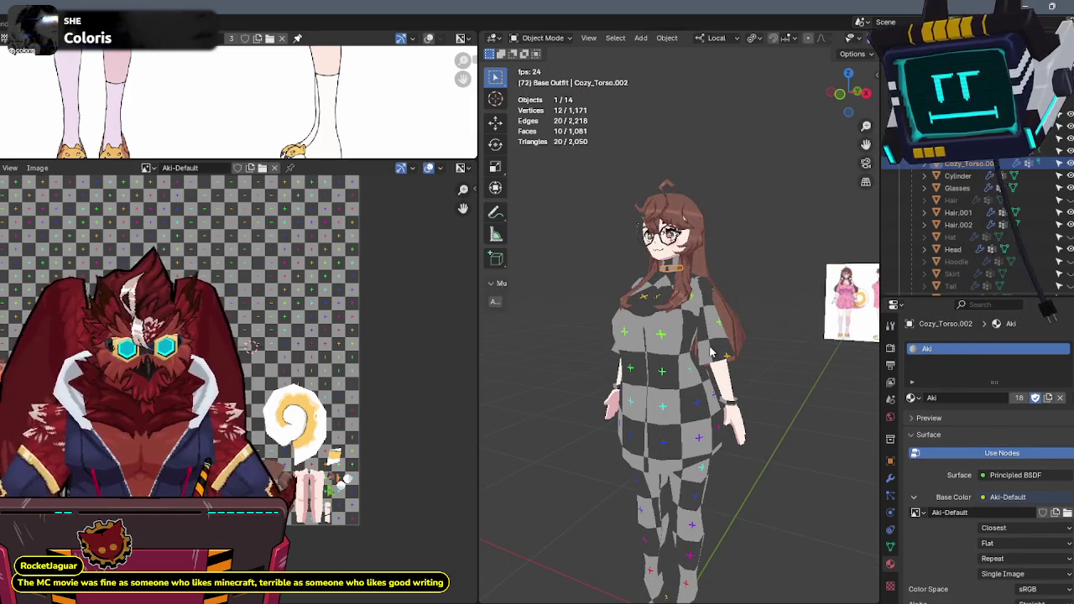
# Select Cozy_Torso.001 and the legs and move their UV islands vertically.
pyautogui.click(680, 402)
pyautogui.keyDown('shift'); pyautogui.click(683, 529); pyautogui.keyUp('shift')
pyautogui.press('Tab')
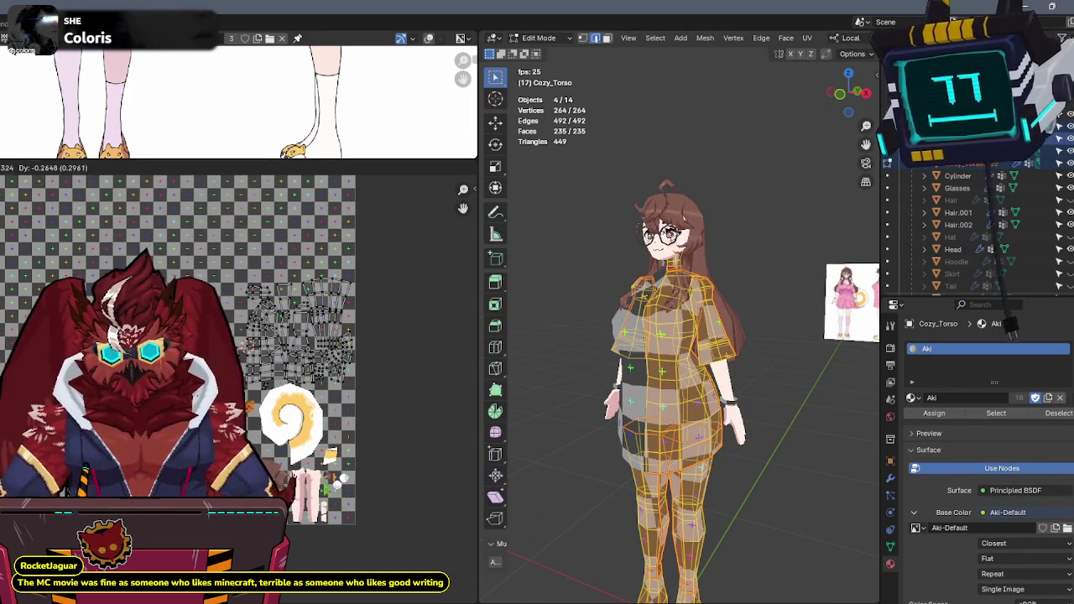
pyautogui.scroll(3, 259, 390)
pyautogui.scroll(2, 258, 389)
pyautogui.press('g')
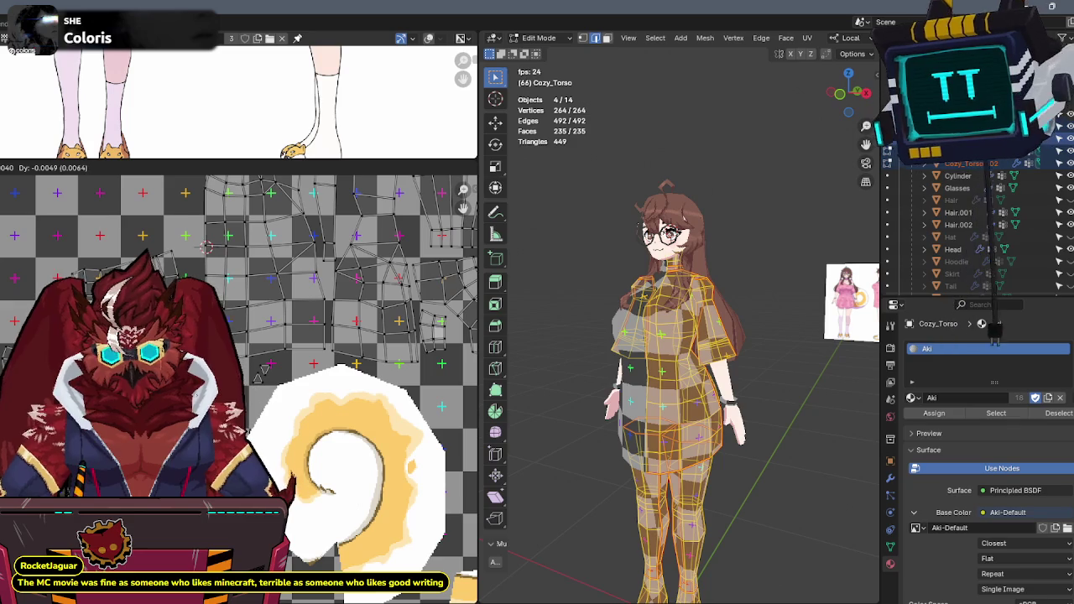
pyautogui.press('Return')
pyautogui.moveTo(638, 336)
pyautogui.mouseDown(button='middle')
pyautogui.moveTo(686, 370)
pyautogui.moveTo(709, 347)
pyautogui.mouseUp(button='middle')
pyautogui.press('Tab')
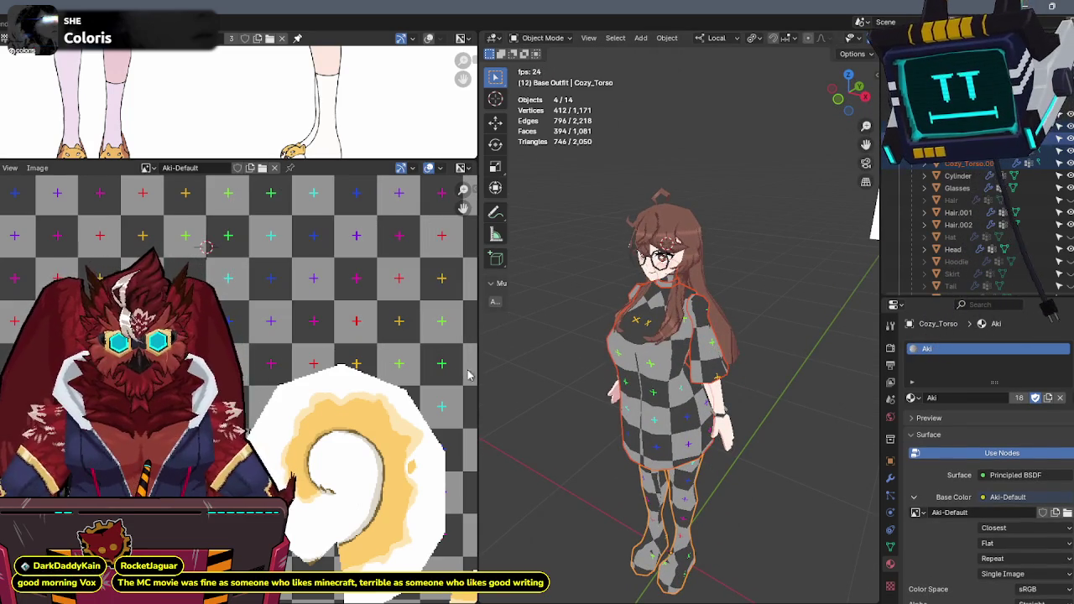
# Widen the 3D viewport and select the back hair mesh Hair.002.
pyautogui.moveTo(478, 370); pyautogui.dragTo(163, 370)
pyautogui.moveTo(601, 283); pyautogui.dragTo(501, 291, button='middle')
pyautogui.click(501, 291)
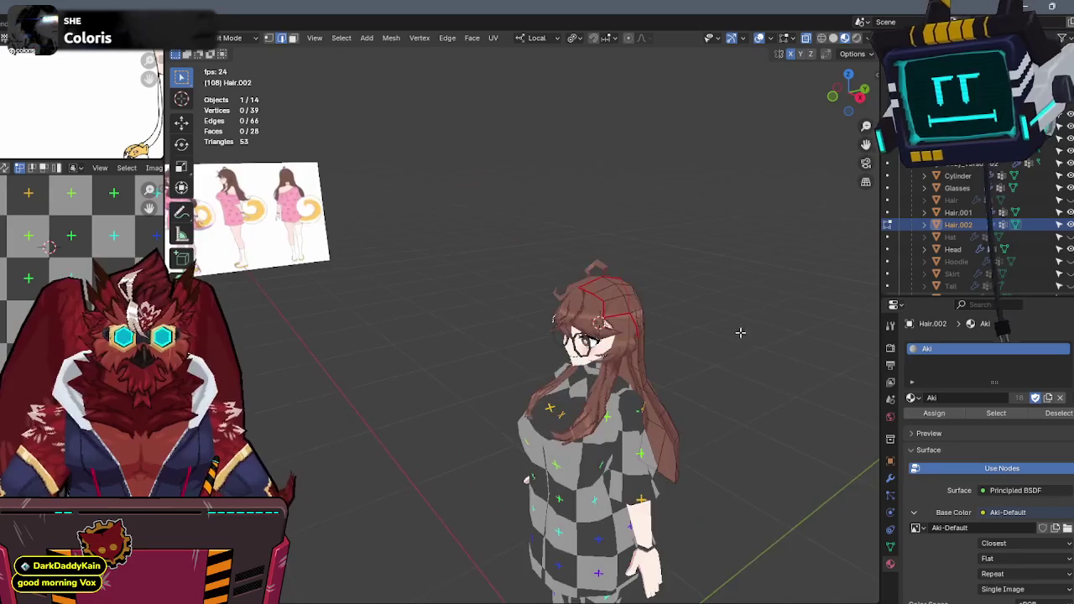
# Mark the selected back-hair edges as a seam.
pyautogui.press('Tab')
pyautogui.moveTo(664, 314)
pyautogui.mouseDown(button='middle')
pyautogui.moveTo(588, 331)
pyautogui.moveTo(619, 288)
pyautogui.moveTo(584, 288)
pyautogui.mouseUp(button='middle')
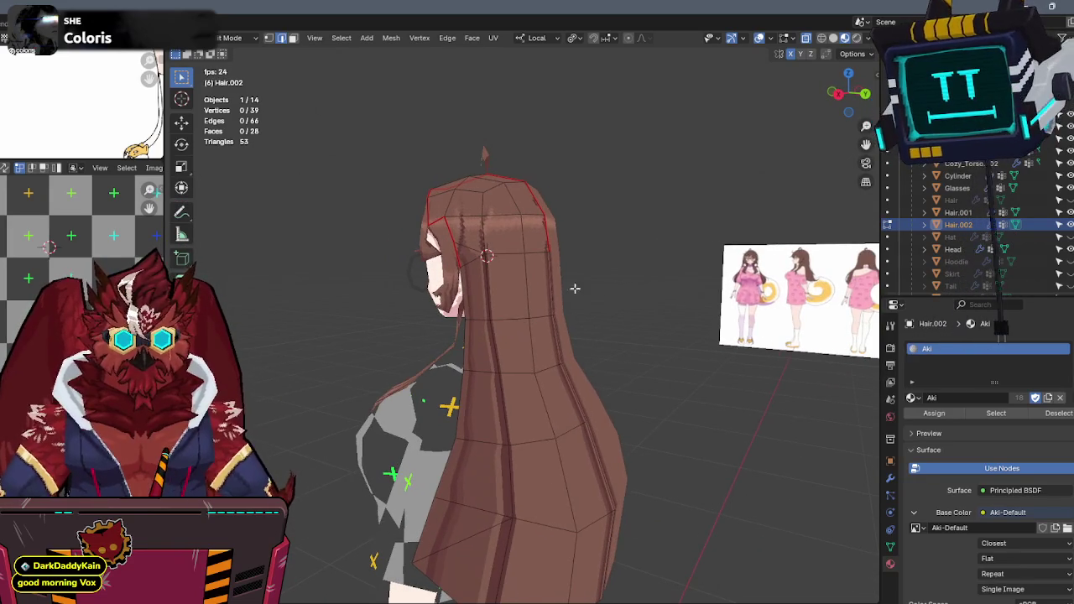
pyautogui.keyDown('shift'); pyautogui.click(524, 253); pyautogui.keyUp('shift')
pyautogui.press('q')
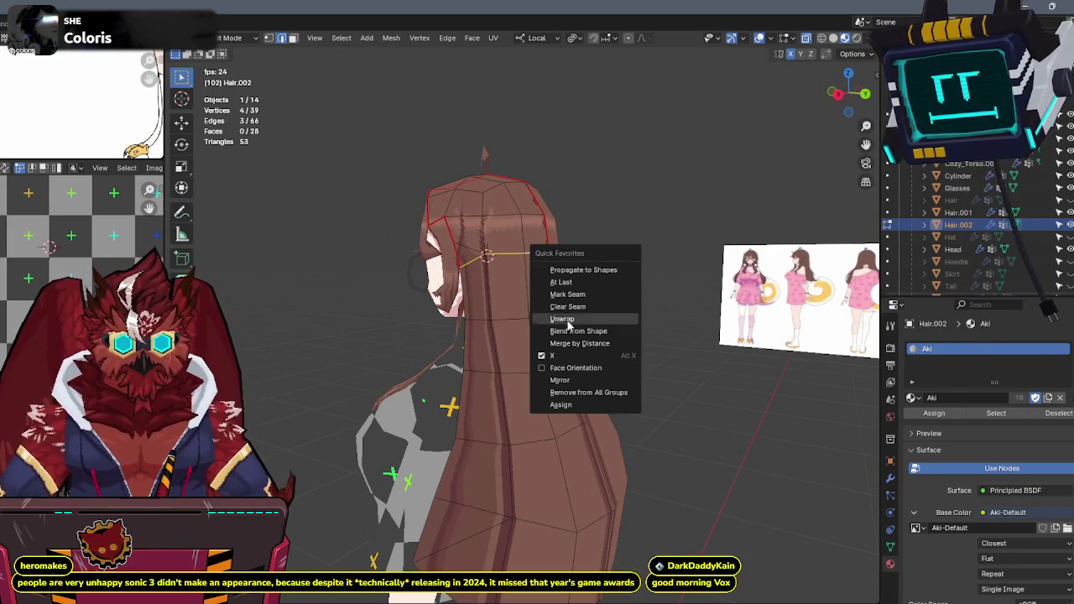
pyautogui.click(567, 294)
pyautogui.hotkey('alt', 'a')
# Select the whole hair strip island and unwrap it.
pyautogui.moveTo(531, 419)
pyautogui.mouseDown(button='middle')
pyautogui.moveTo(506, 353)
pyautogui.moveTo(516, 359)
pyautogui.mouseUp(button='middle')
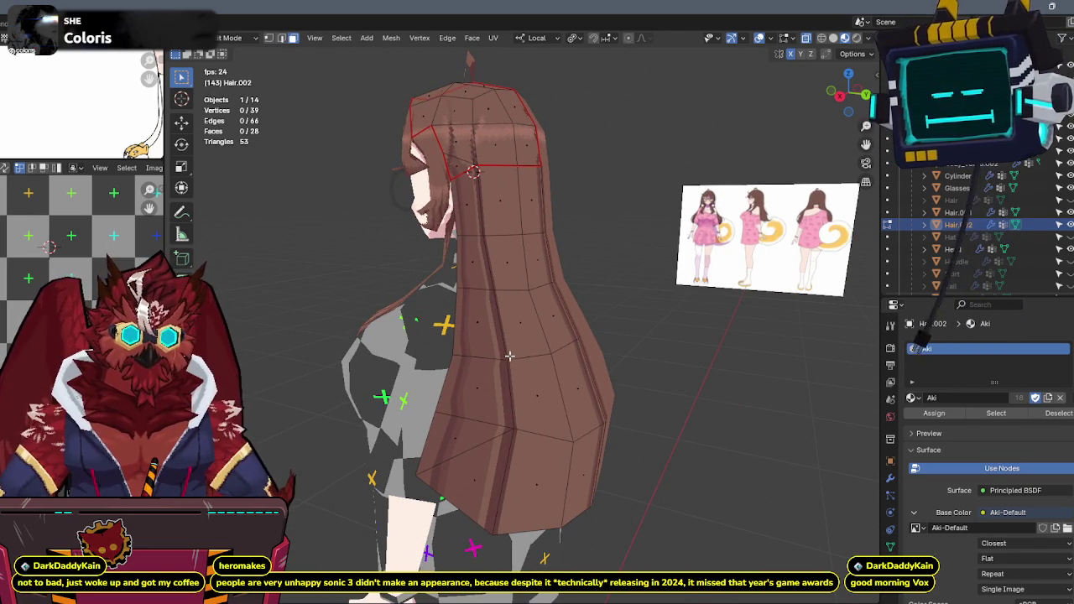
pyautogui.press('l')
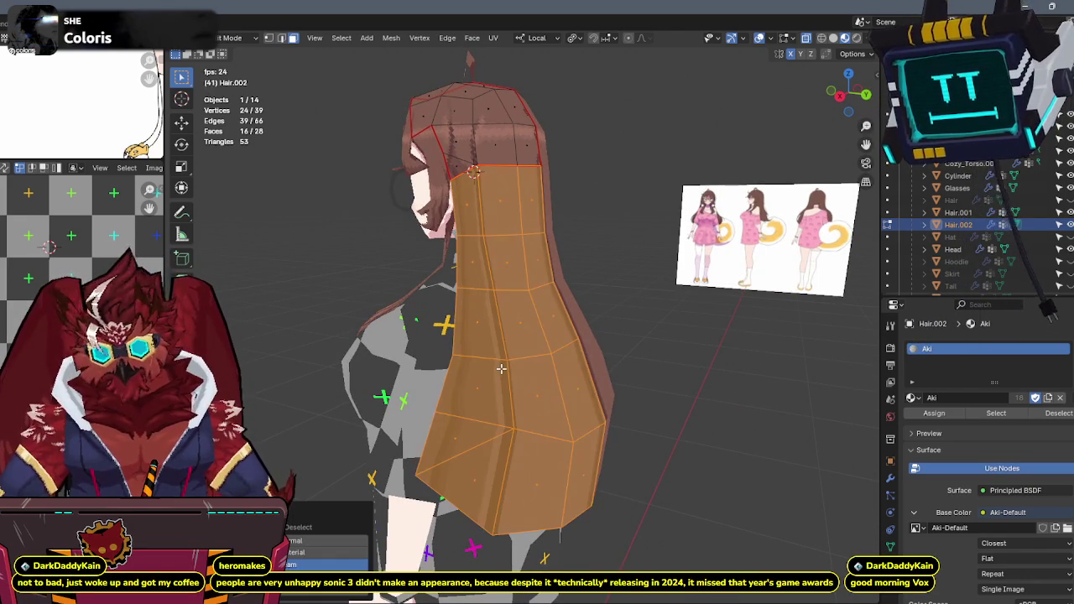
pyautogui.press('u')
pyautogui.click(439, 214)
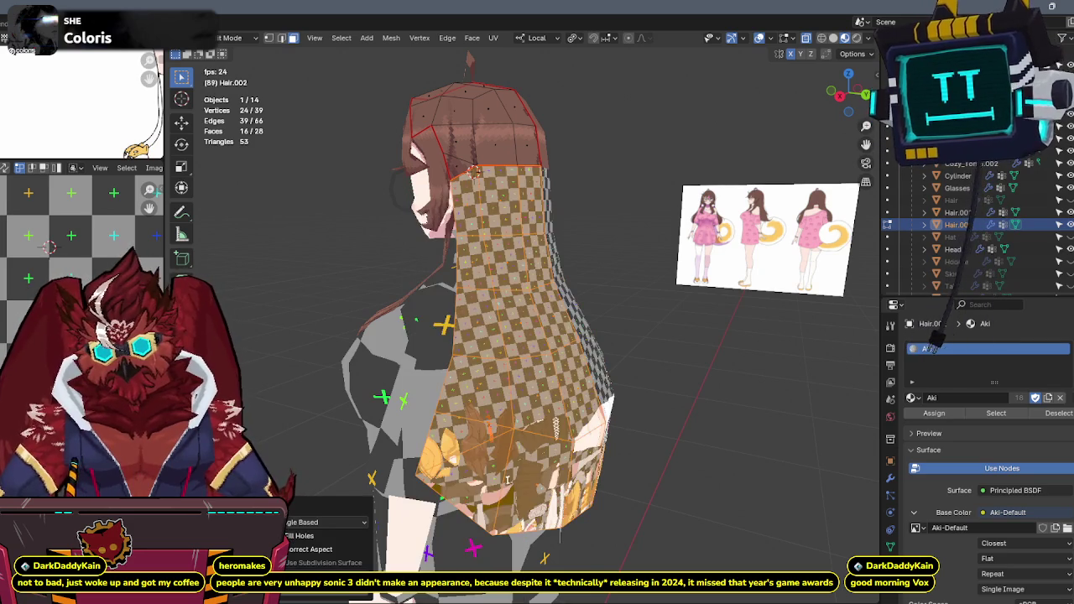
pyautogui.moveTo(165, 353); pyautogui.dragTo(575, 353)
pyautogui.scroll(-3, 341, 356)
pyautogui.scroll(-1, 341, 356)
# Apply the standard texel density to the hair island and move it vertically.
pyautogui.press('a')
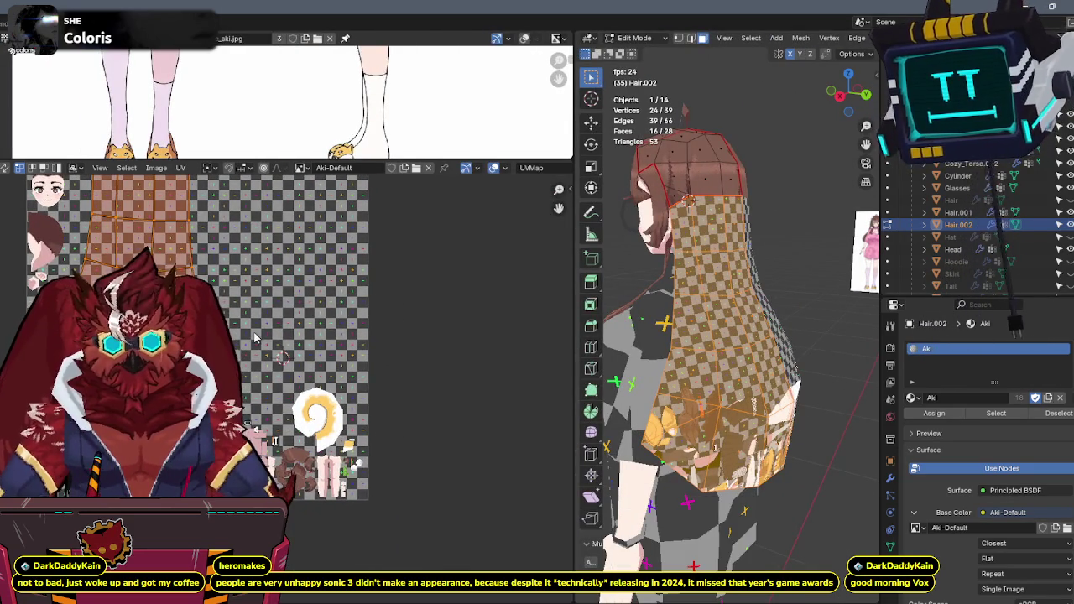
pyautogui.press('n')
pyautogui.click(493, 399)
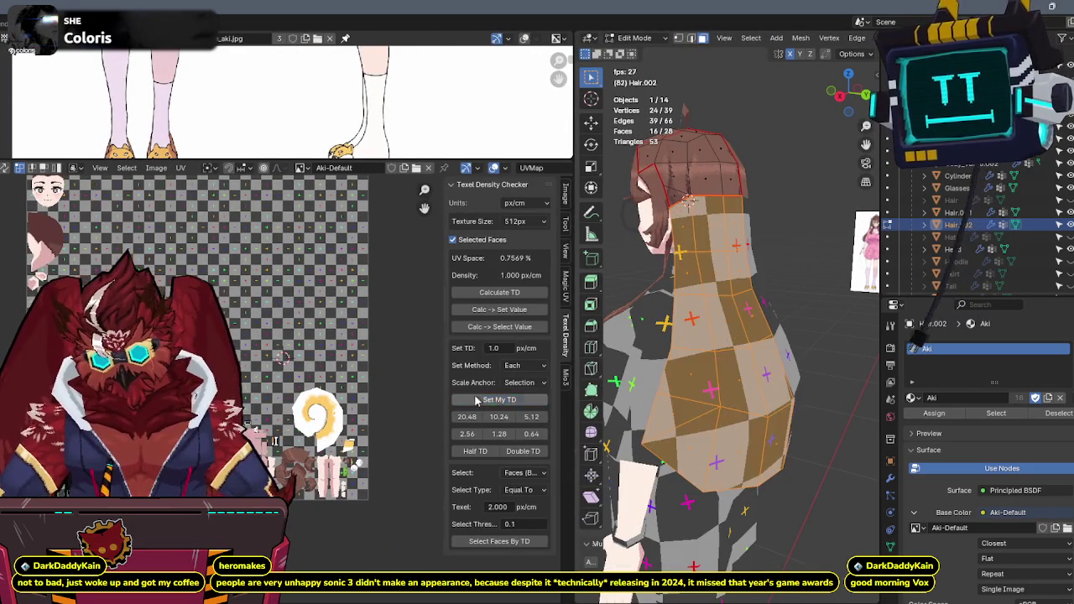
pyautogui.press('n')
pyautogui.press('g')
pyautogui.click(295, 307)
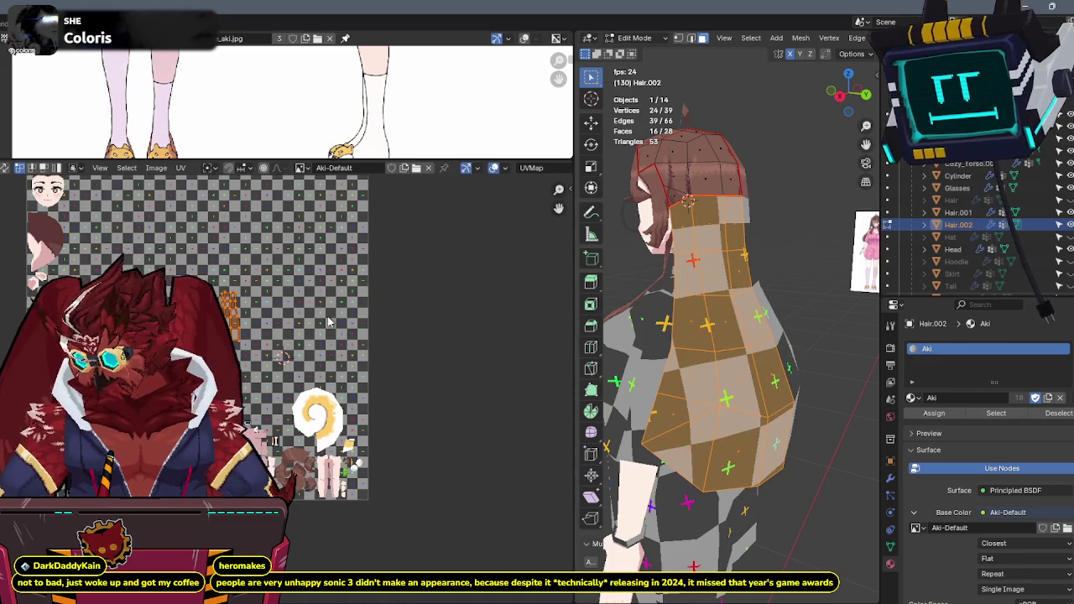
# Straighten the hair strip's UV grid with Mio3 UV Straight.
pyautogui.press('n')
pyautogui.click(565, 380)
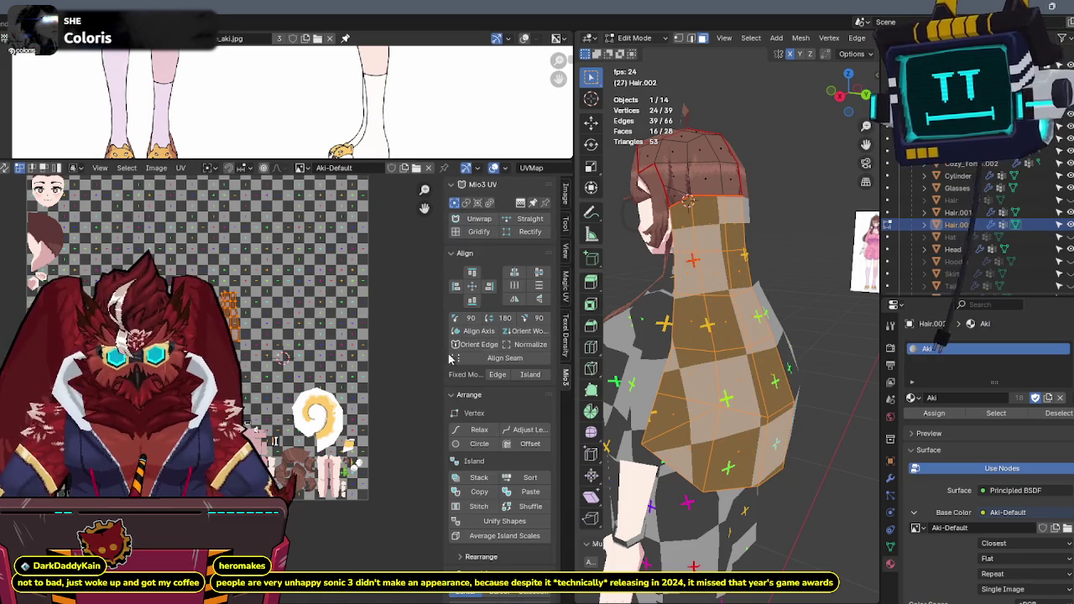
pyautogui.click(460, 332)
pyautogui.press('n')
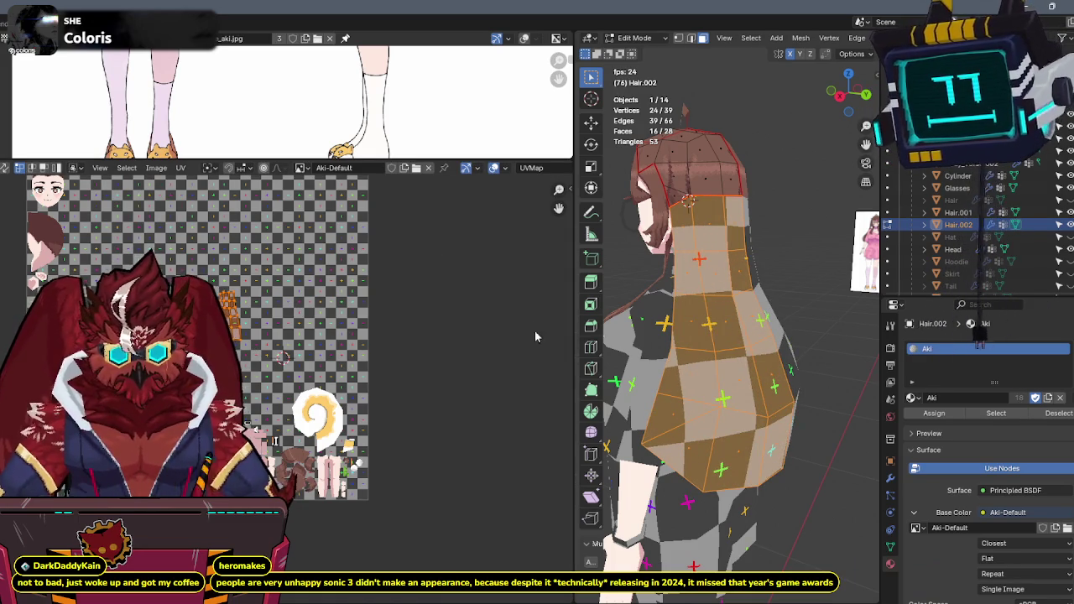
pyautogui.scroll(-5, 601, 331)
# Box-select all of the character's parts and enter Edit Mode together.
pyautogui.press('Tab')
pyautogui.moveTo(601, 331)
pyautogui.mouseDown(button='middle')
pyautogui.moveTo(795, 328)
pyautogui.moveTo(785, 150)
pyautogui.mouseUp(button='middle')
pyautogui.moveTo(785, 150); pyautogui.dragTo(675, 527)
pyautogui.press('Tab')
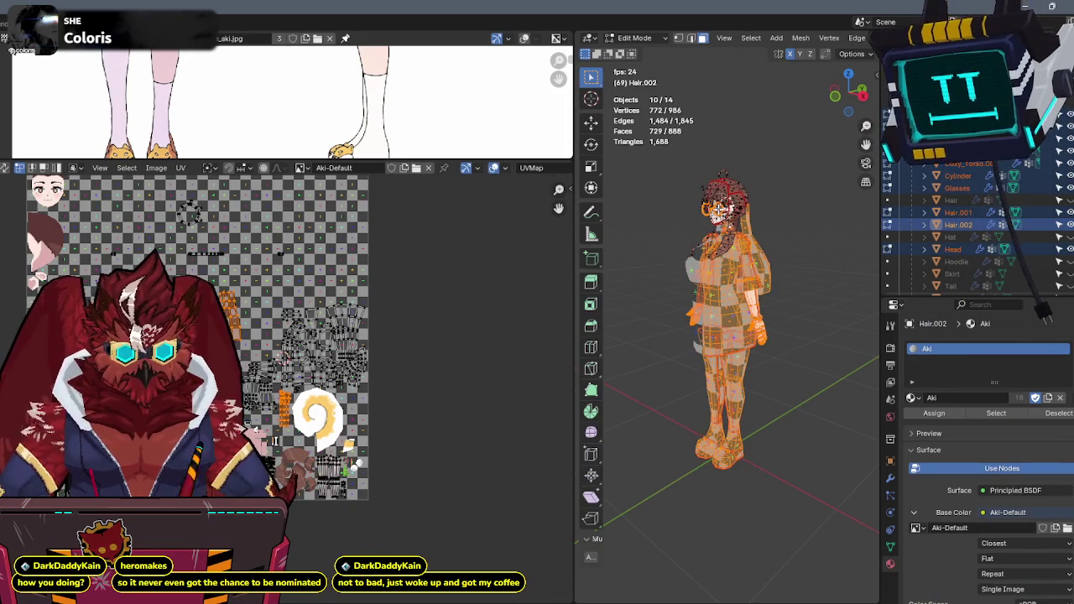
# Move the hair UV island into empty checker space clear of other islands.
pyautogui.scroll(2, 258, 338)
pyautogui.scroll(1, 258, 338)
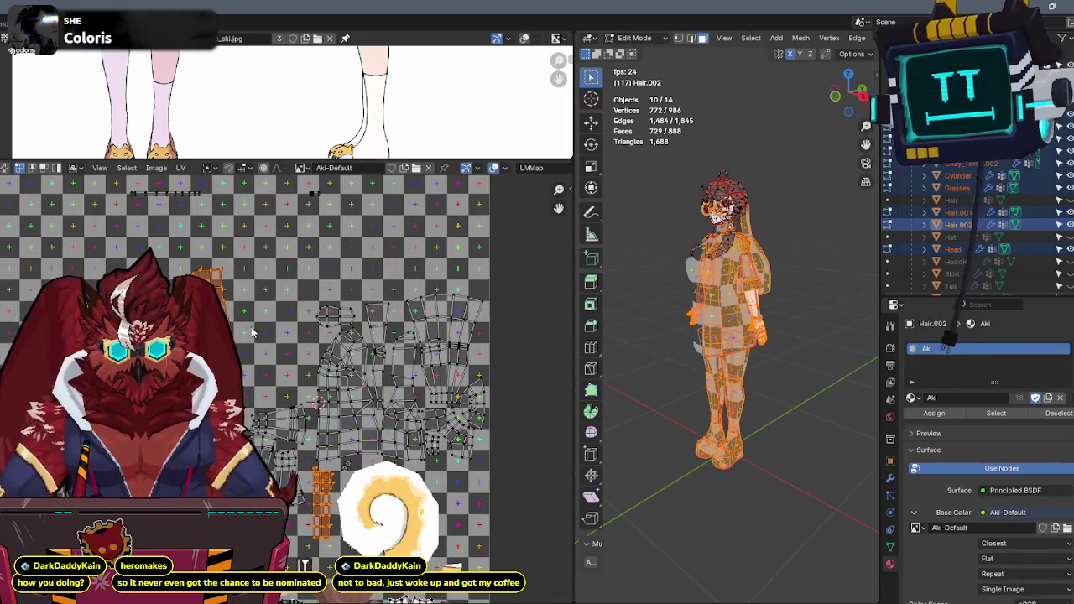
pyautogui.moveTo(247, 300); pyautogui.dragTo(327, 346)
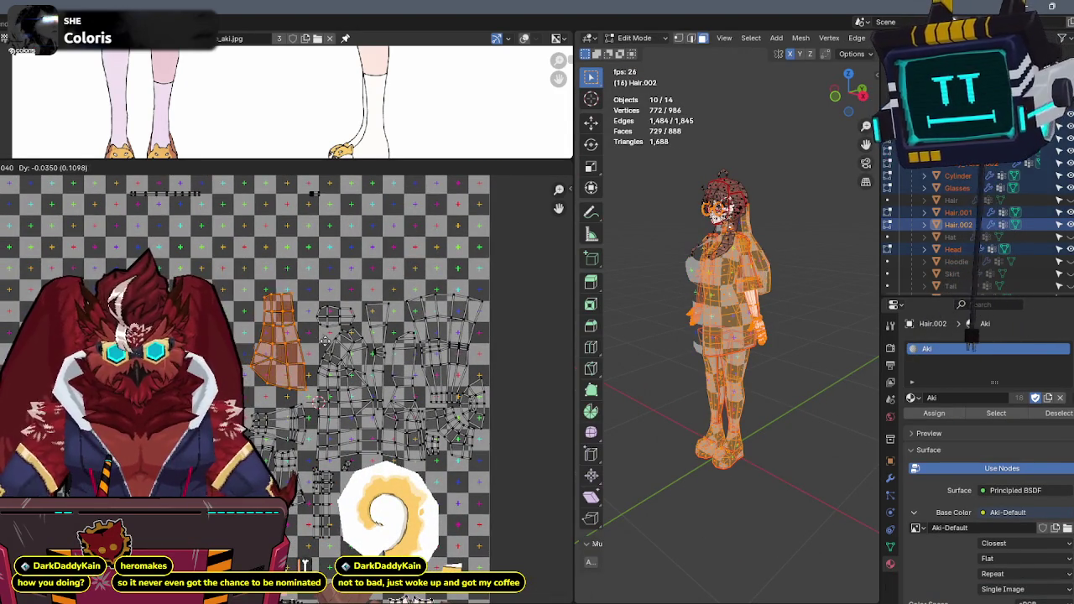
pyautogui.click(327, 346)
pyautogui.moveTo(327, 347); pyautogui.dragTo(343, 305, button='middle')
pyautogui.moveTo(319, 522); pyautogui.dragTo(283, 485, button='middle')
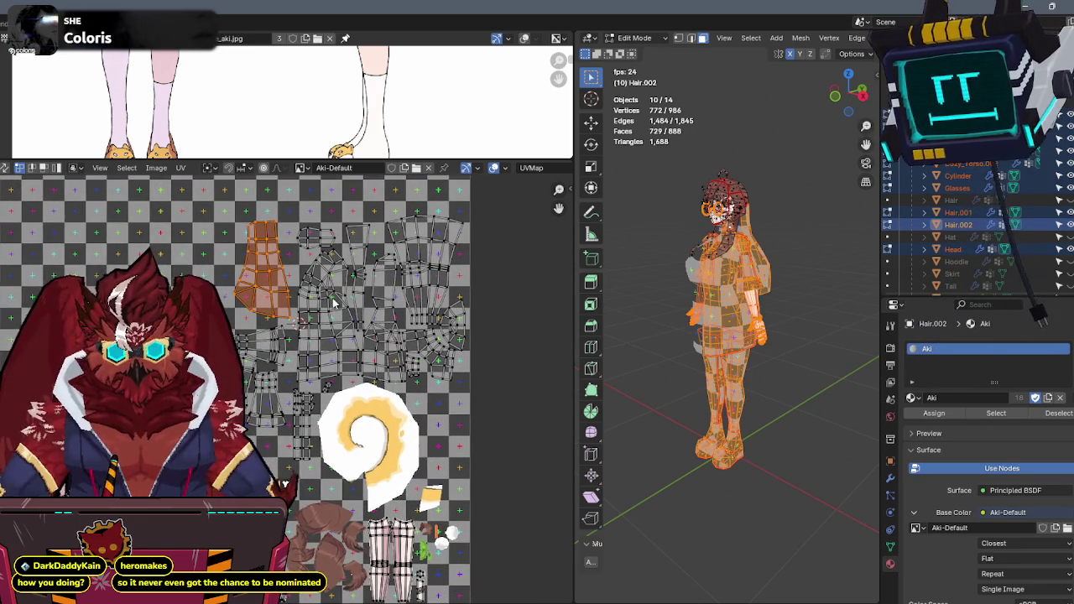
# Return to Object Mode and select the Glasses object.
pyautogui.press('Tab')
pyautogui.scroll(3, 643, 293)
pyautogui.scroll(3, 692, 298)
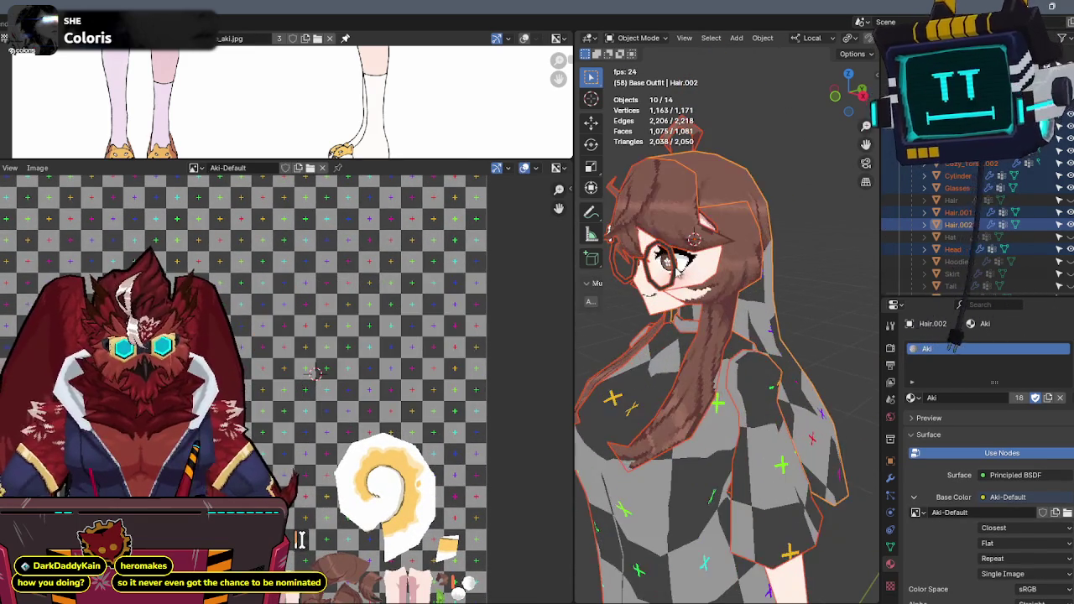
pyautogui.click(662, 264)
# Assign the existing Aki material to the glasses in Edit Mode.
pyautogui.moveTo(663, 264); pyautogui.dragTo(697, 269, button='middle')
pyautogui.press('Tab')
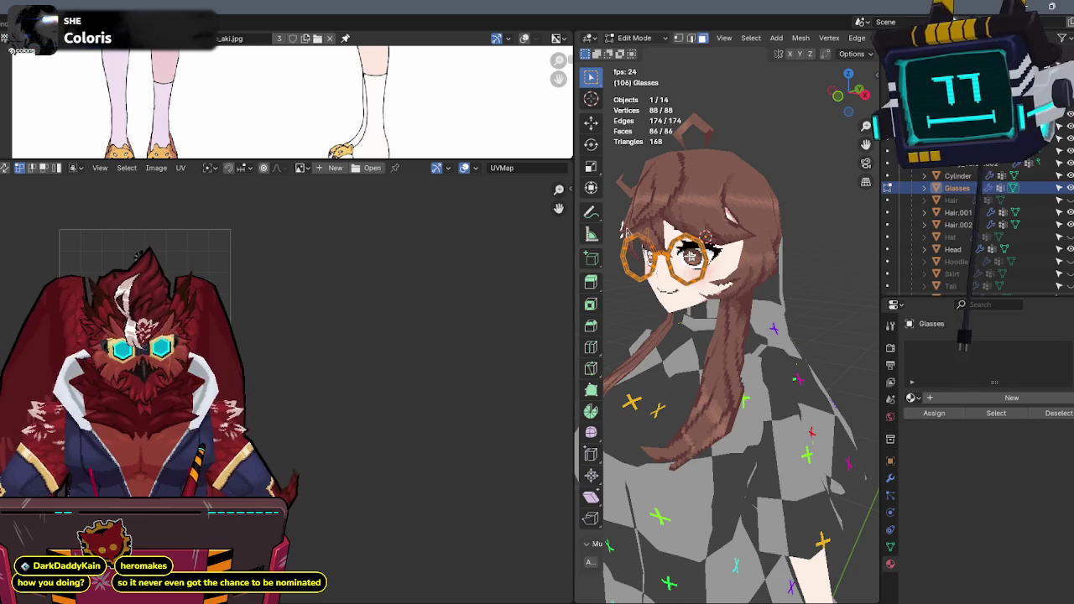
pyautogui.click(913, 398)
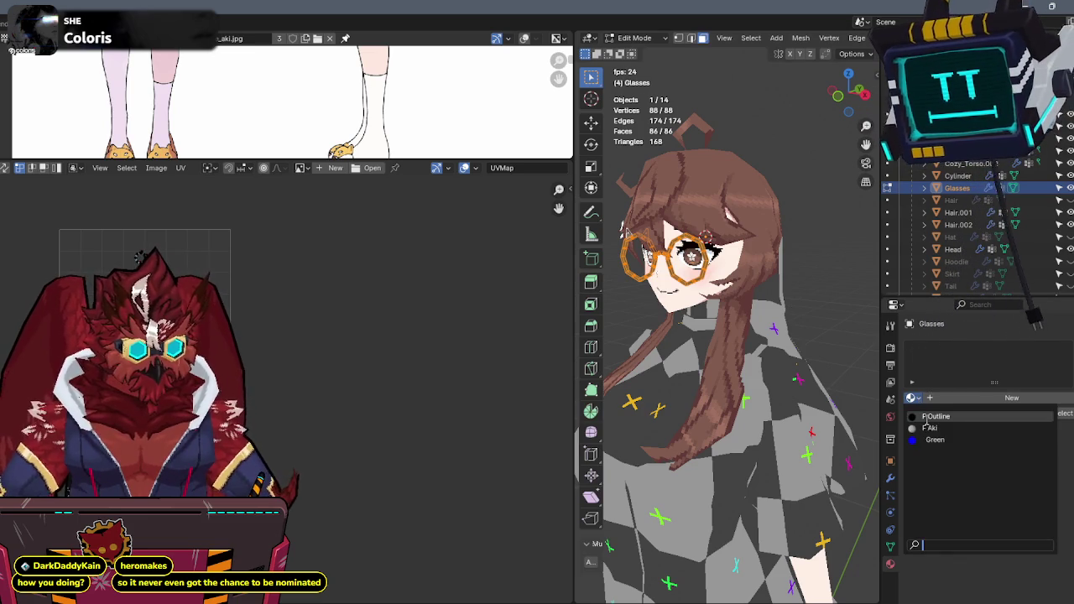
pyautogui.click(932, 425)
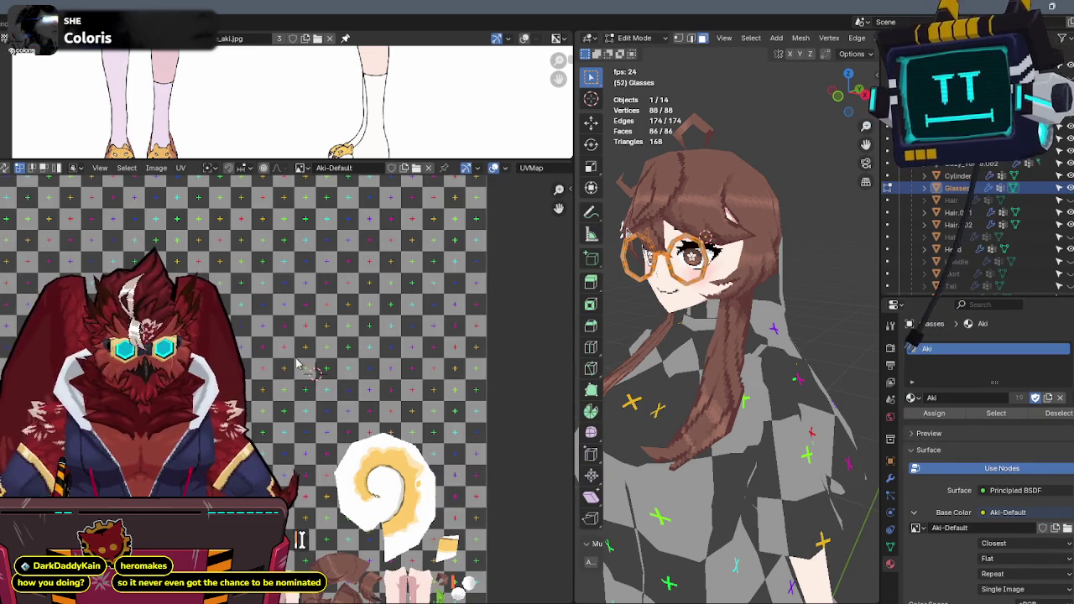
# Resize the UV editor and frame the glasses to locate the yellow texture area.
pyautogui.scroll(3, 722, 319)
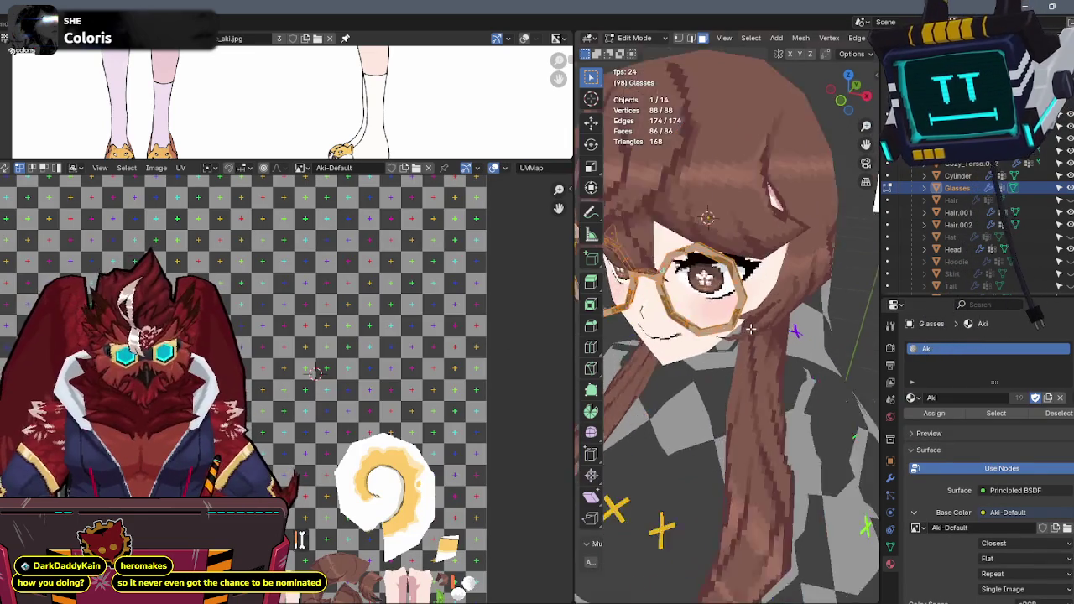
pyautogui.scroll(3, 699, 333)
pyautogui.scroll(-2, 735, 314)
pyautogui.scroll(-2, 739, 315)
pyautogui.scroll(-2, 742, 315)
pyautogui.scroll(-1, 746, 317)
pyautogui.scroll(-3, 750, 260)
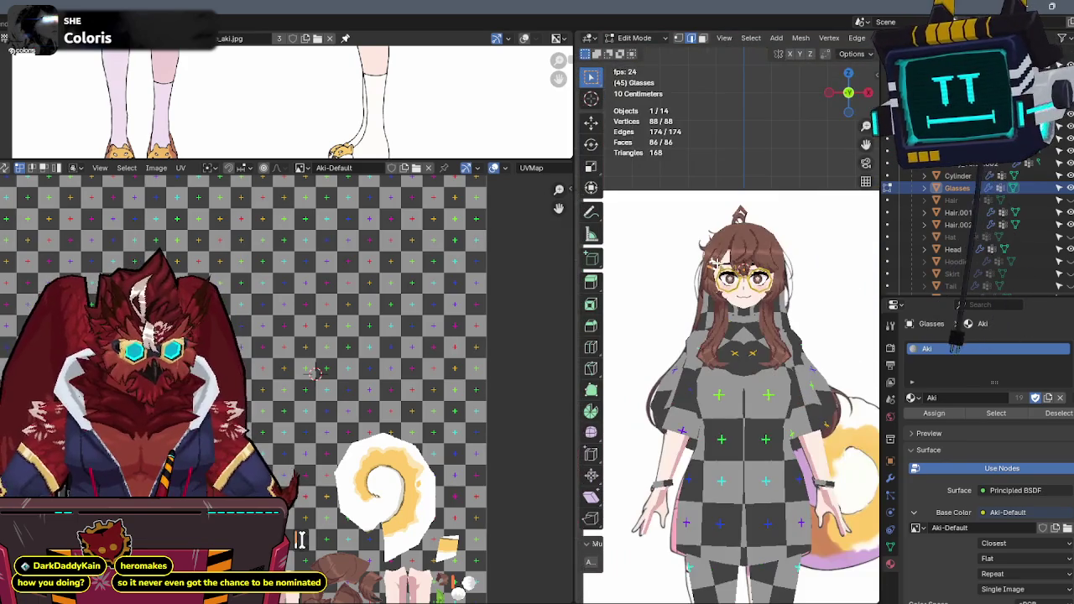
pyautogui.moveTo(290, 159); pyautogui.dragTo(277, 336)
pyautogui.scroll(-3, 307, 168)
pyautogui.scroll(5, 244, 226)
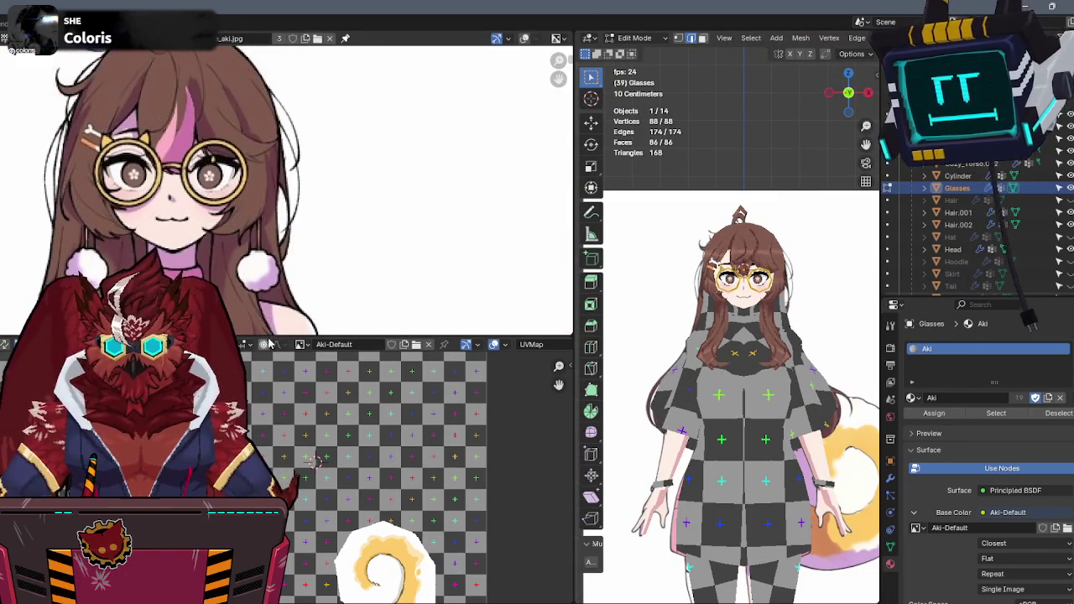
pyautogui.moveTo(266, 339); pyautogui.dragTo(267, 159)
pyautogui.press('KP_Decimal')
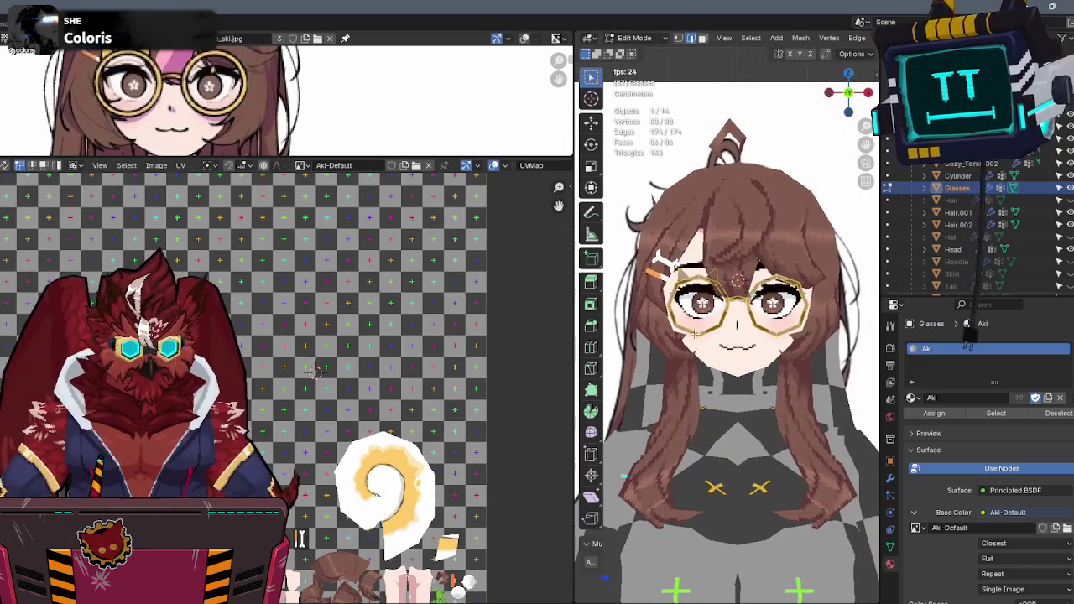
pyautogui.scroll(-3, 315, 372)
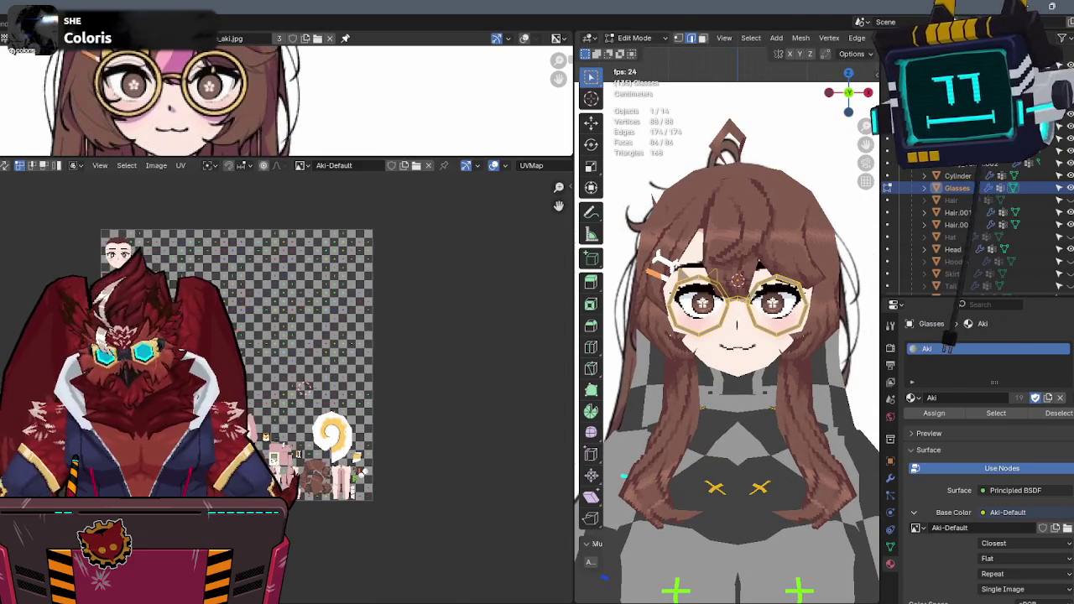
pyautogui.scroll(1, 282, 344)
pyautogui.scroll(1, 285, 353)
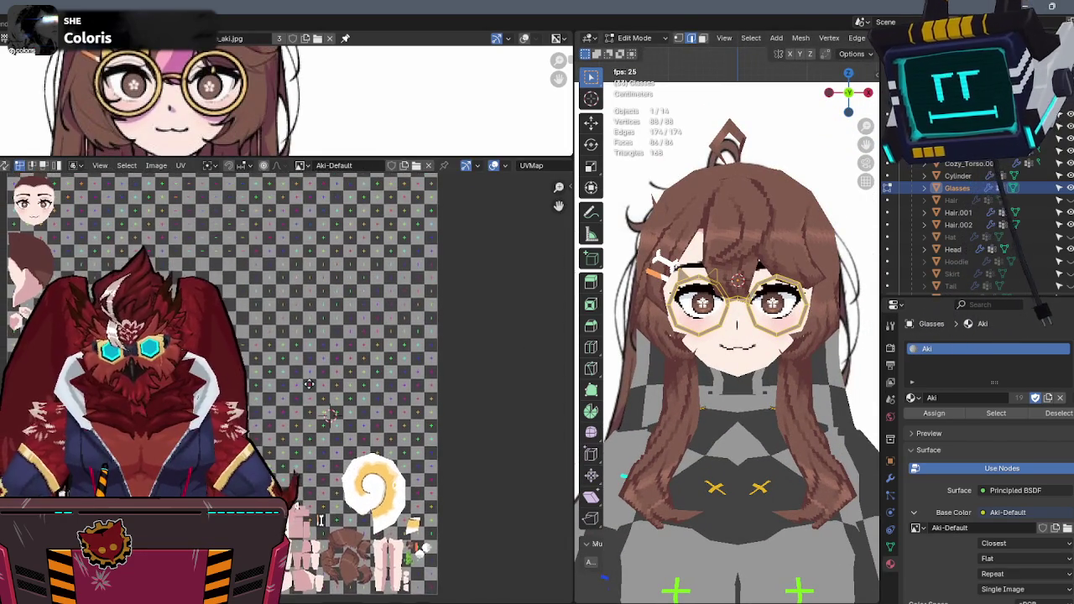
pyautogui.moveTo(255, 156); pyautogui.dragTo(256, 363)
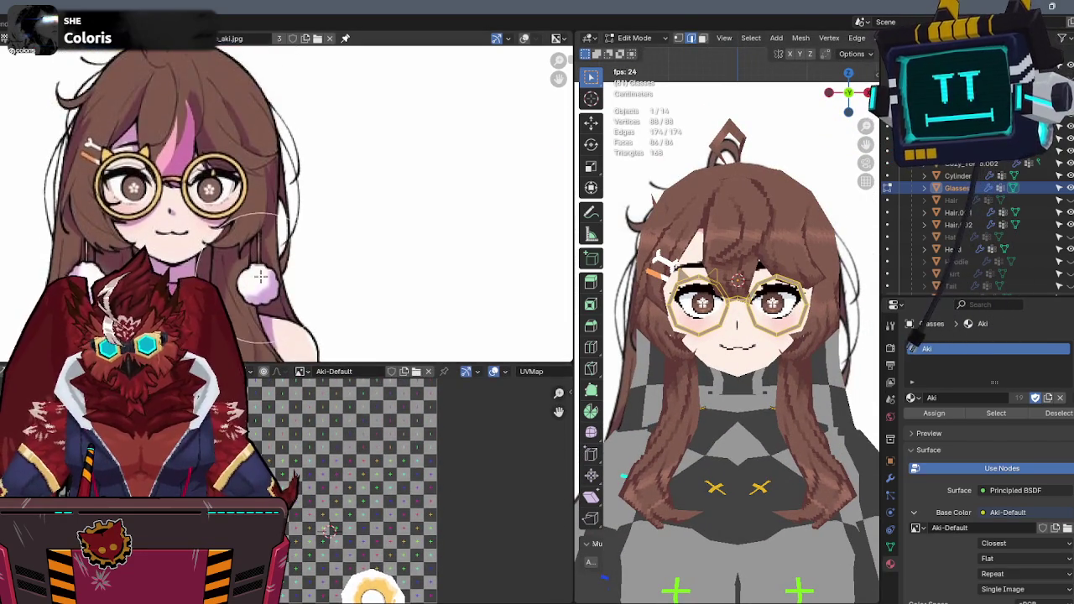
pyautogui.scroll(-3, 323, 206)
pyautogui.scroll(1, 323, 205)
pyautogui.scroll(-2, 252, 184)
pyautogui.scroll(5, 323, 159)
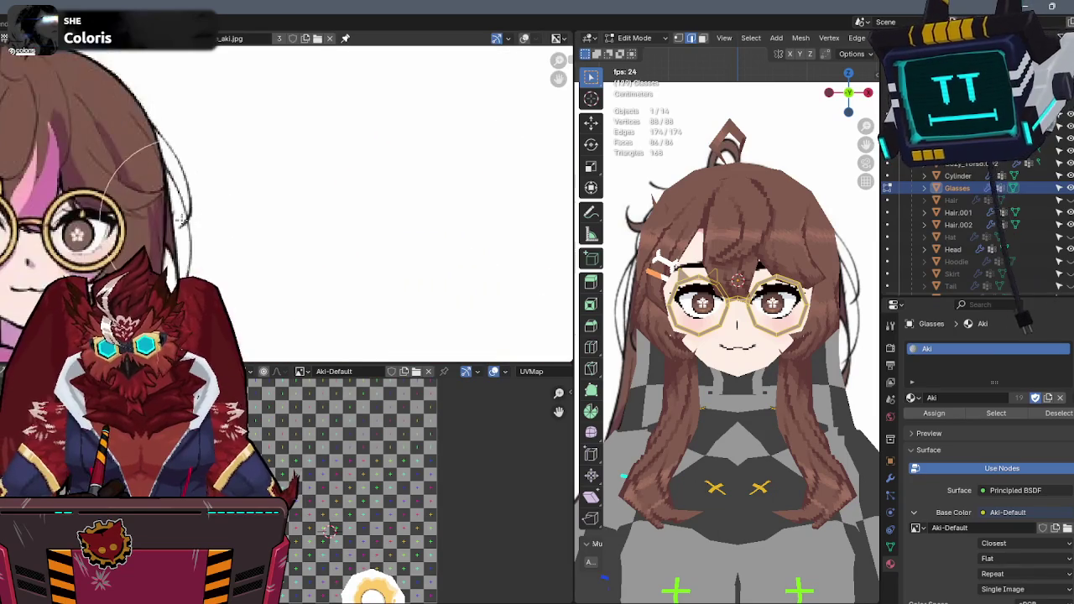
pyautogui.scroll(2, 324, 156)
pyautogui.moveTo(267, 362); pyautogui.dragTo(267, 139)
# Move the glasses UVs onto the yellow colour and return to Object Mode.
pyautogui.press('g')
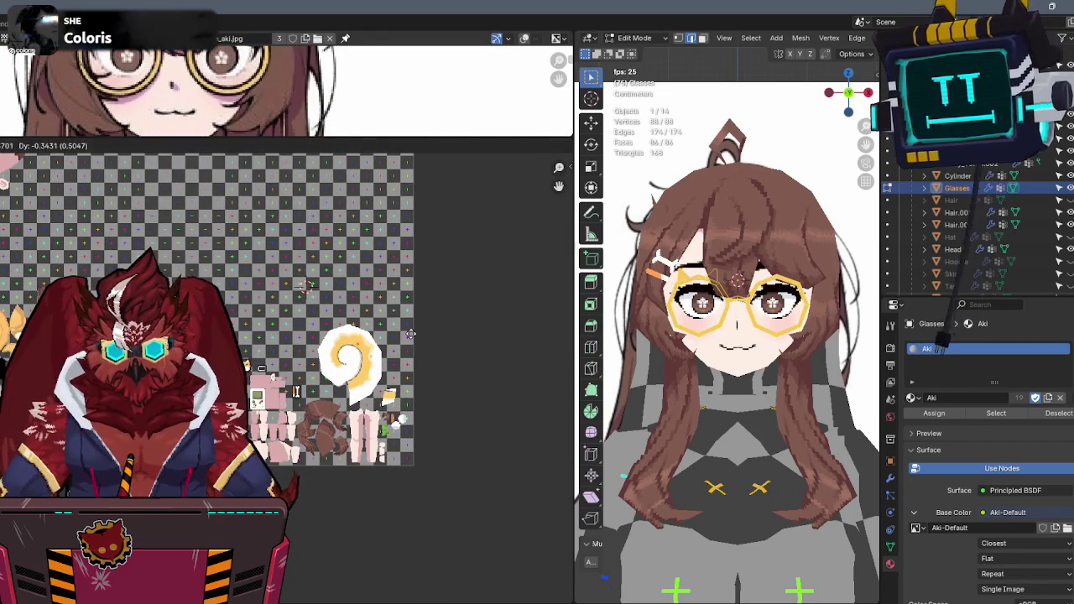
pyautogui.click(403, 340)
pyautogui.scroll(1, 755, 344)
pyautogui.press('Tab')
pyautogui.hotkey('ctrl', 'Tab')
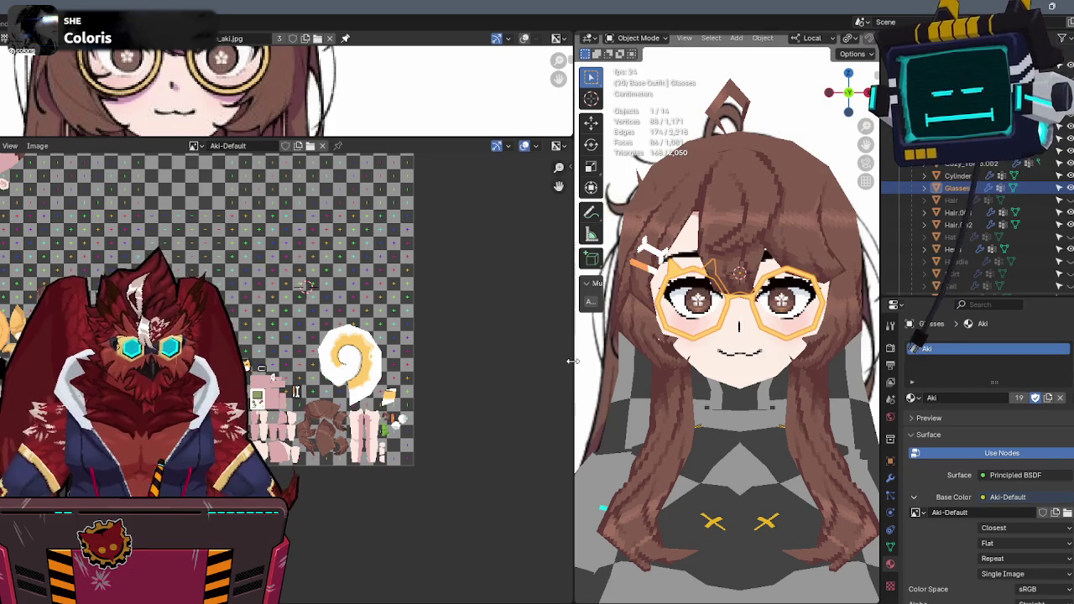
pyautogui.moveTo(571, 361); pyautogui.dragTo(175, 361)
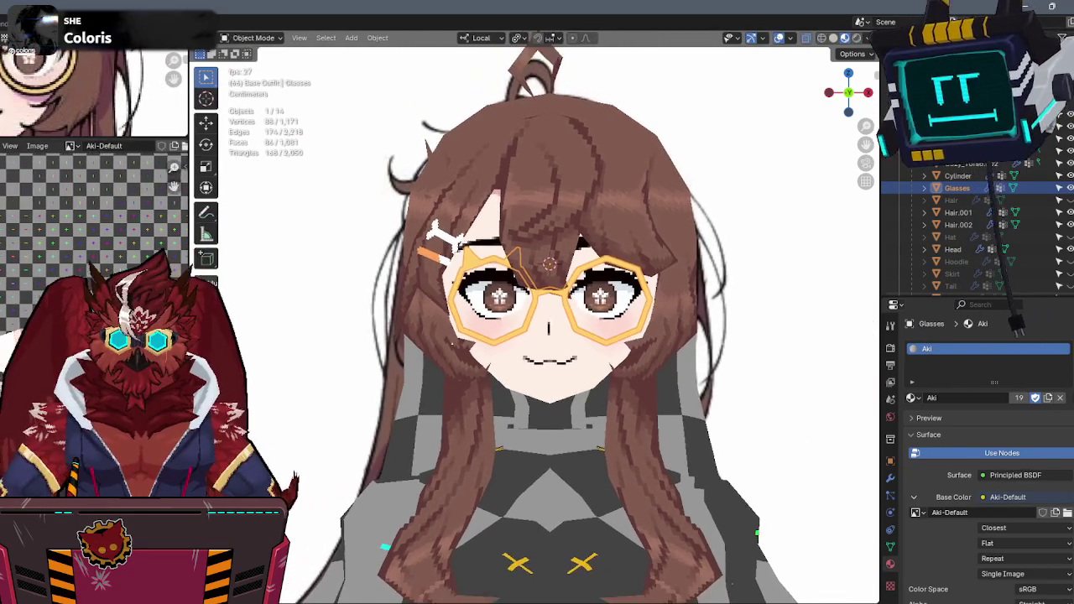
pyautogui.moveTo(520, 359); pyautogui.dragTo(598, 359, button='middle')
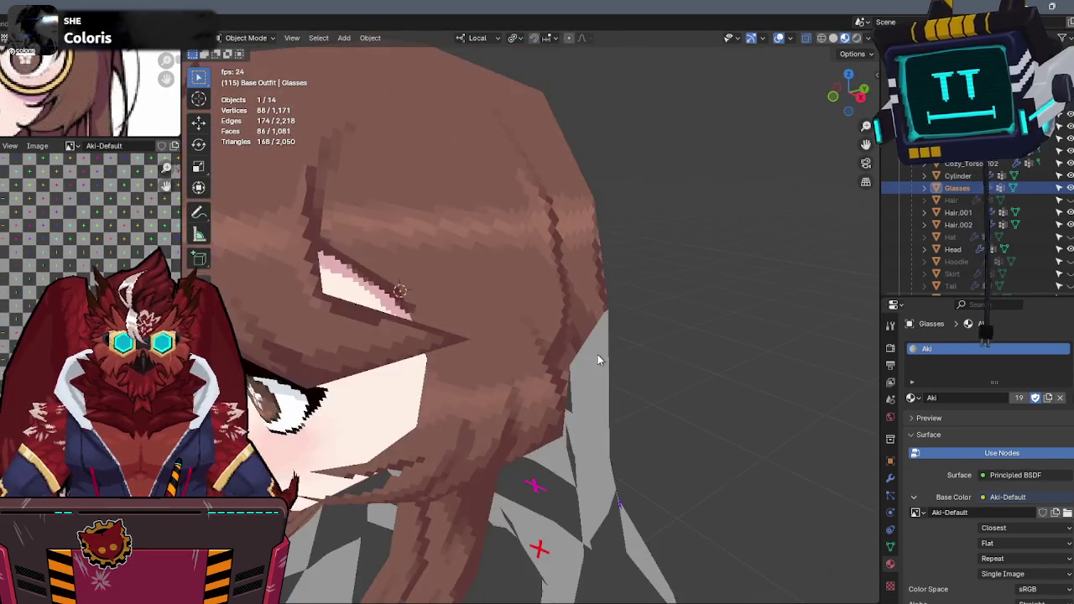
pyautogui.scroll(-5, 598, 359)
pyautogui.scroll(2, 665, 344)
pyautogui.click(665, 344)
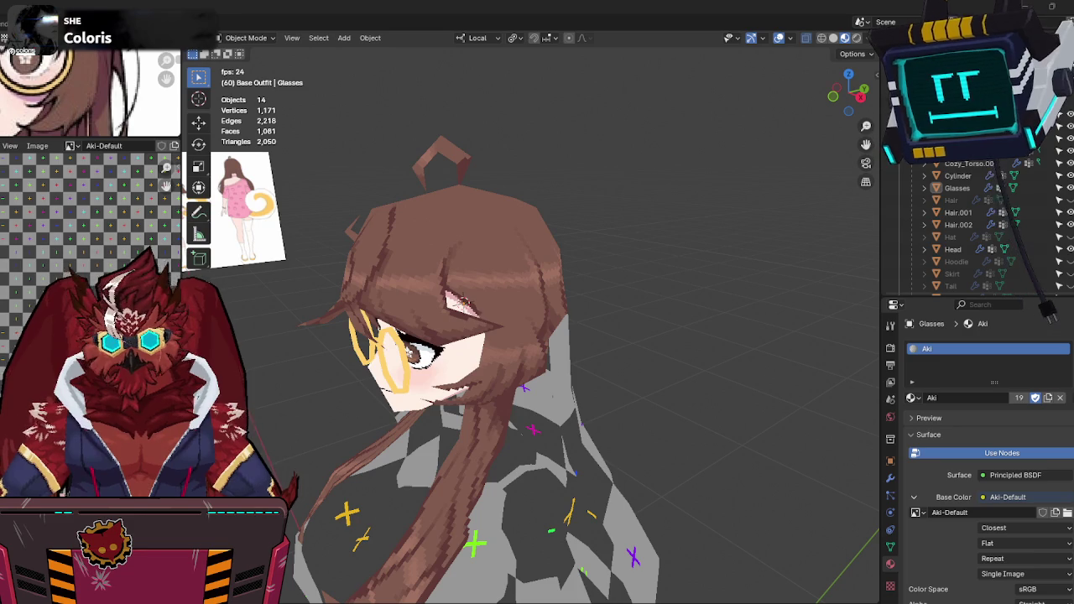
pyautogui.moveTo(661, 392); pyautogui.dragTo(674, 274, button='middle')
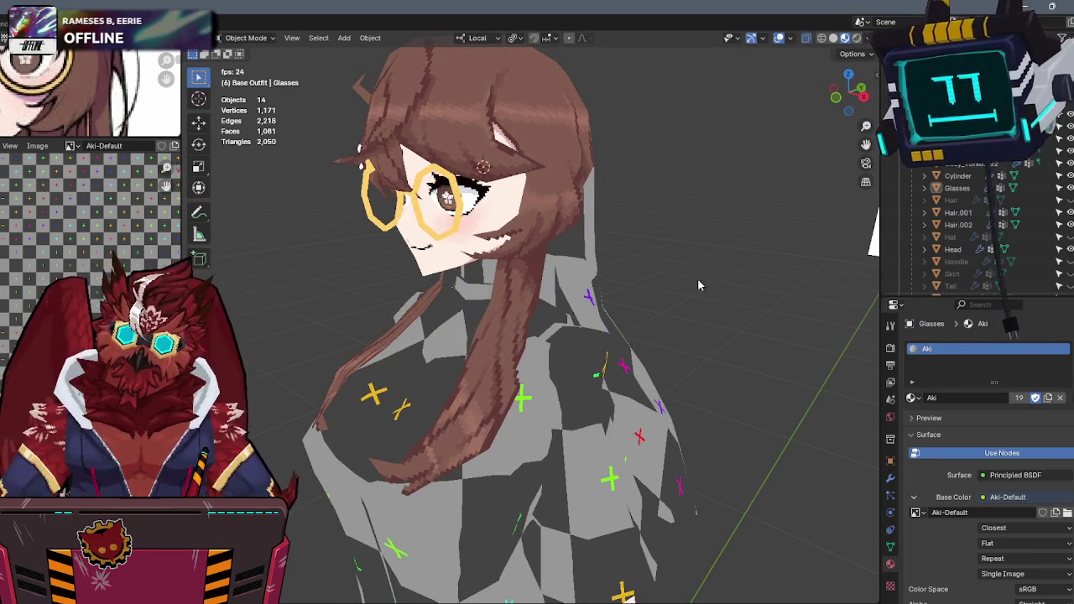
pyautogui.moveTo(699, 280); pyautogui.dragTo(726, 258, button='middle')
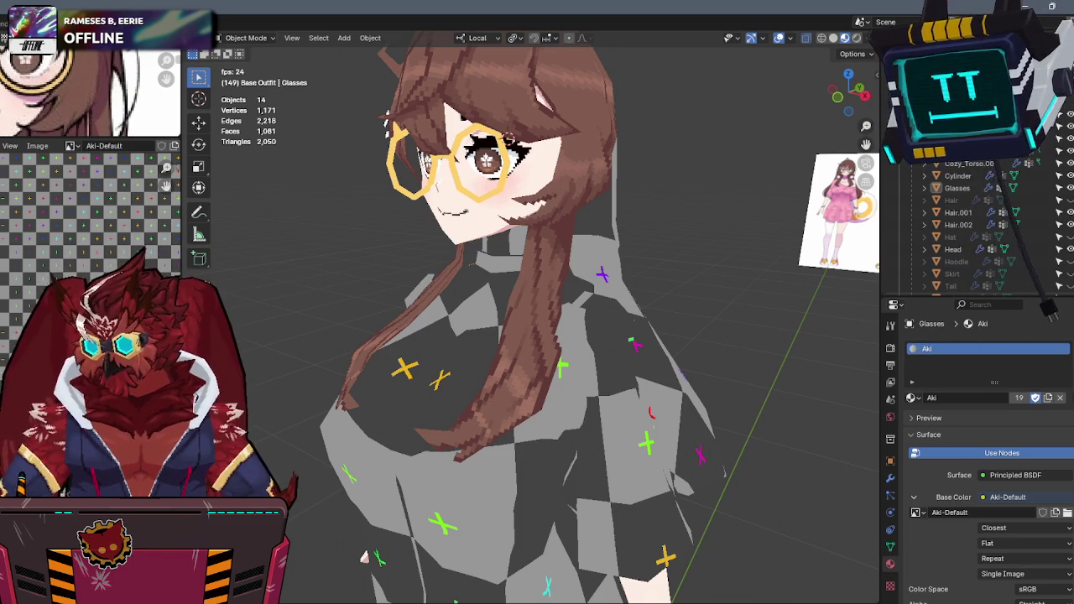
pyautogui.moveTo(560, 333); pyautogui.dragTo(579, 319, button='middle')
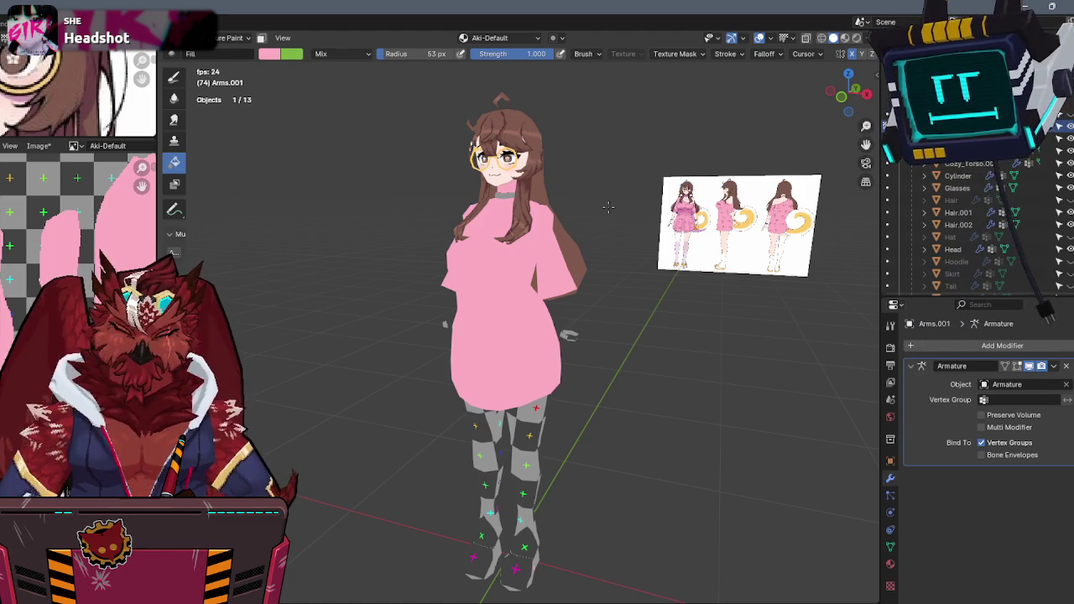
# Zoom the view in on the painted avatar.
pyautogui.scroll(2, 588, 170)
# In front view, make the Cozy_Torso body the painted object and frame the legs.
pyautogui.scroll(2, 671, 142)
pyautogui.scroll(3, 756, 109)
pyautogui.click(856, 101)
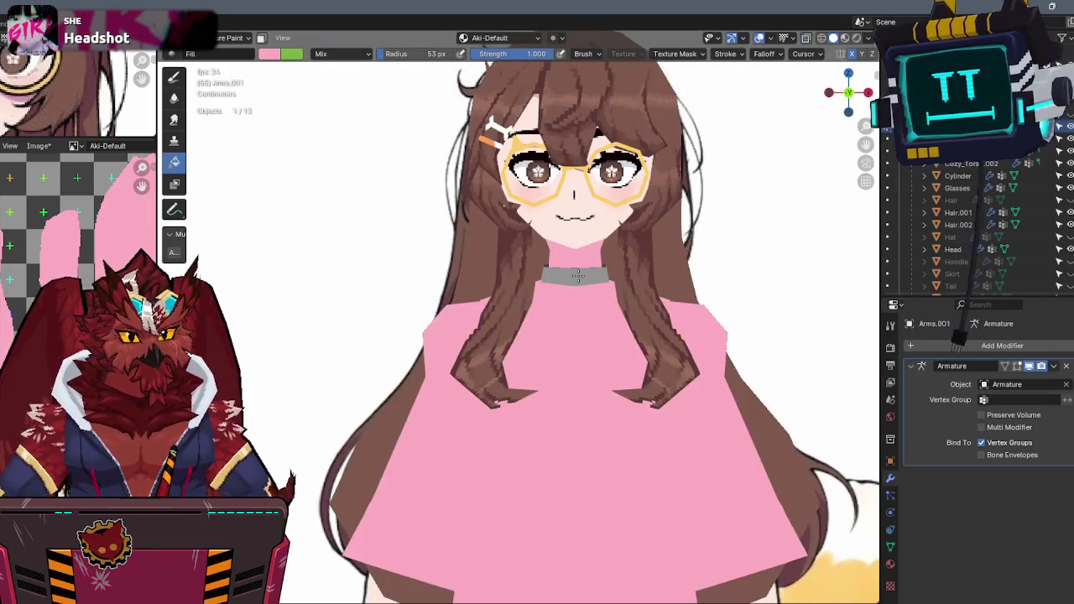
pyautogui.hotkey('alt', 'q')
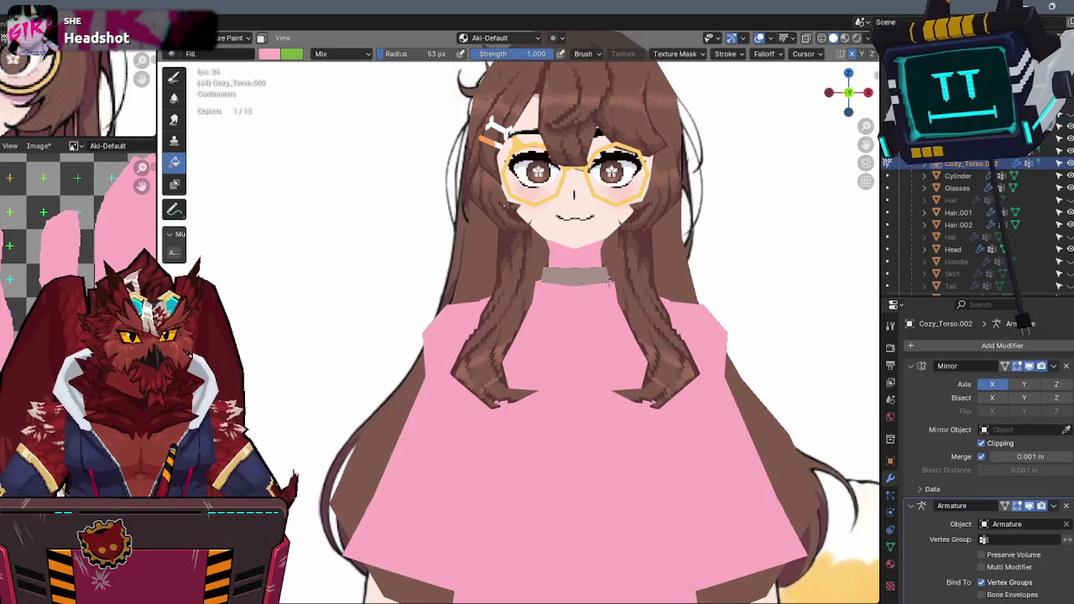
pyautogui.moveTo(578, 277); pyautogui.dragTo(596, 243, button='middle')
pyautogui.hotkey('alt', 'q')
pyautogui.scroll(-2, 594, 245)
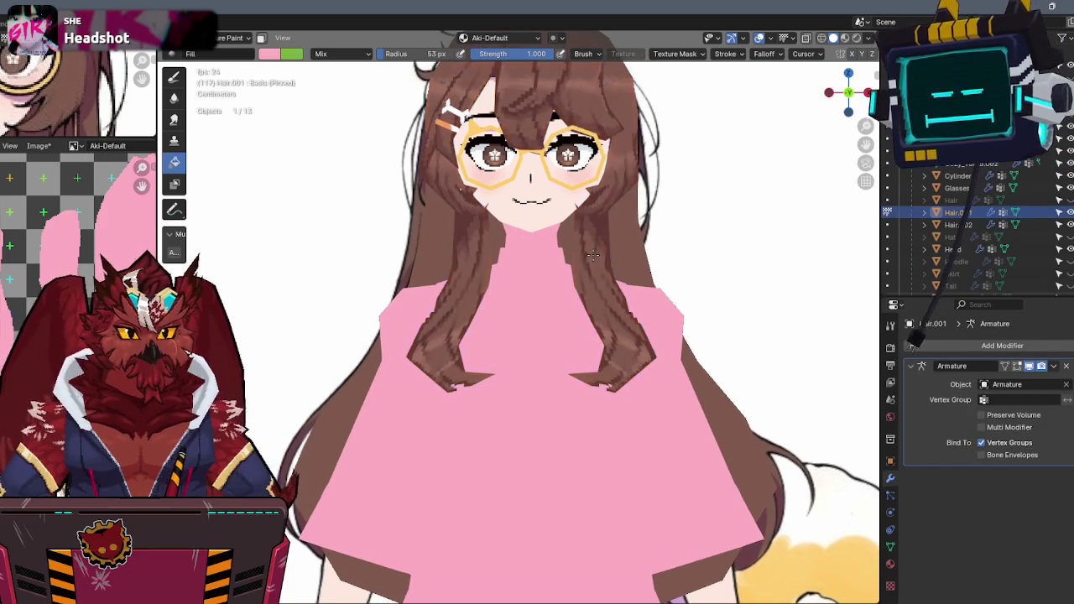
pyautogui.keyDown('shift'); pyautogui.moveTo(587, 378); pyautogui.dragTo(579, 168, button='middle'); pyautogui.keyUp('shift')
pyautogui.scroll(-3, 571, 252)
pyautogui.scroll(3, 561, 250)
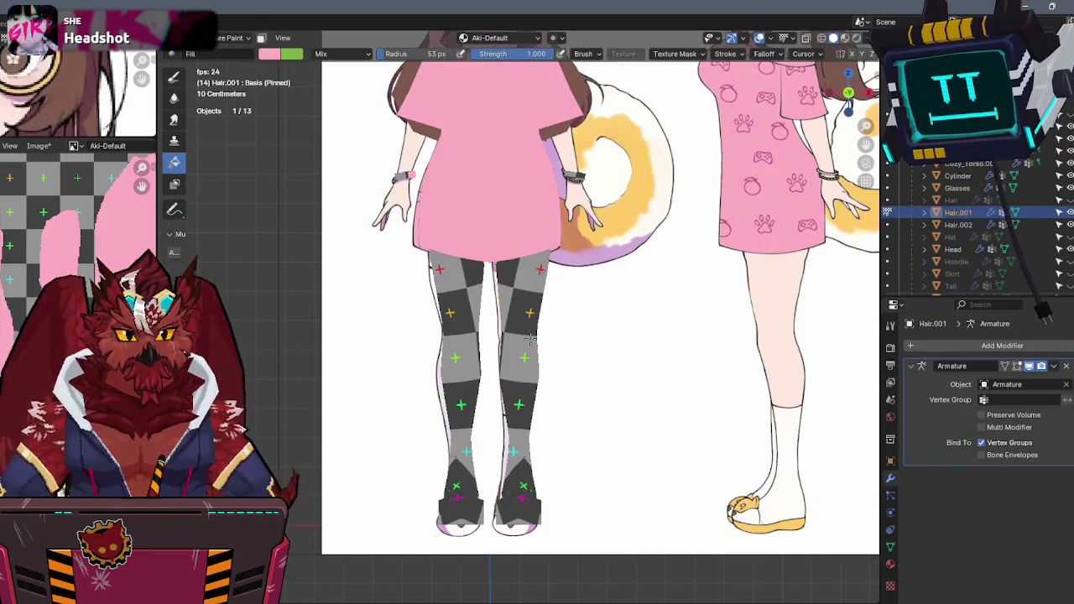
pyautogui.hotkey('alt', 'q')
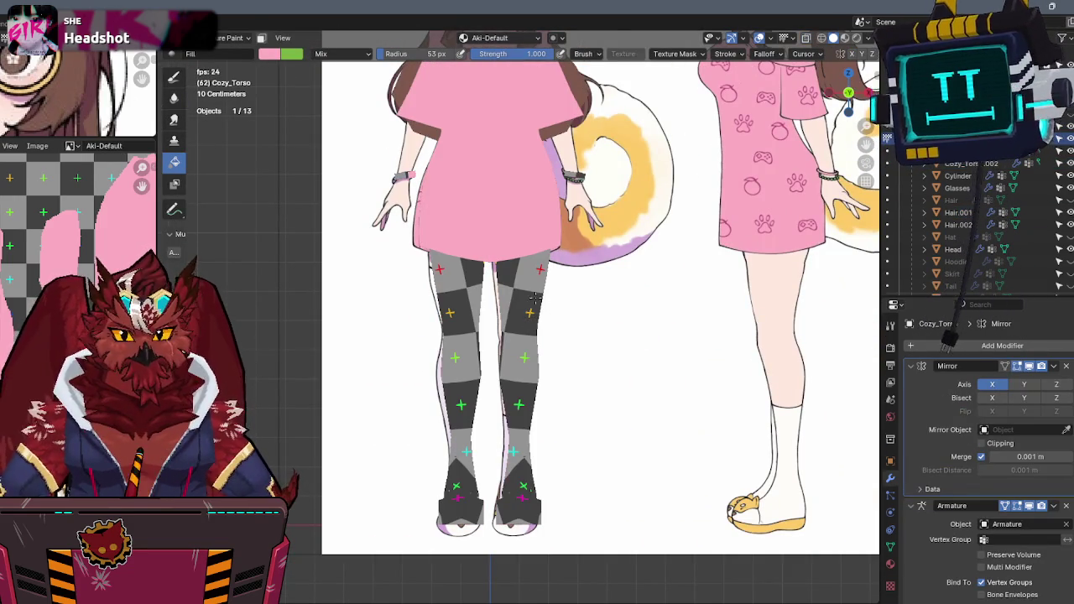
pyautogui.keyDown('shift'); pyautogui.moveTo(547, 297); pyautogui.dragTo(629, 331, button='middle'); pyautogui.keyUp('shift')
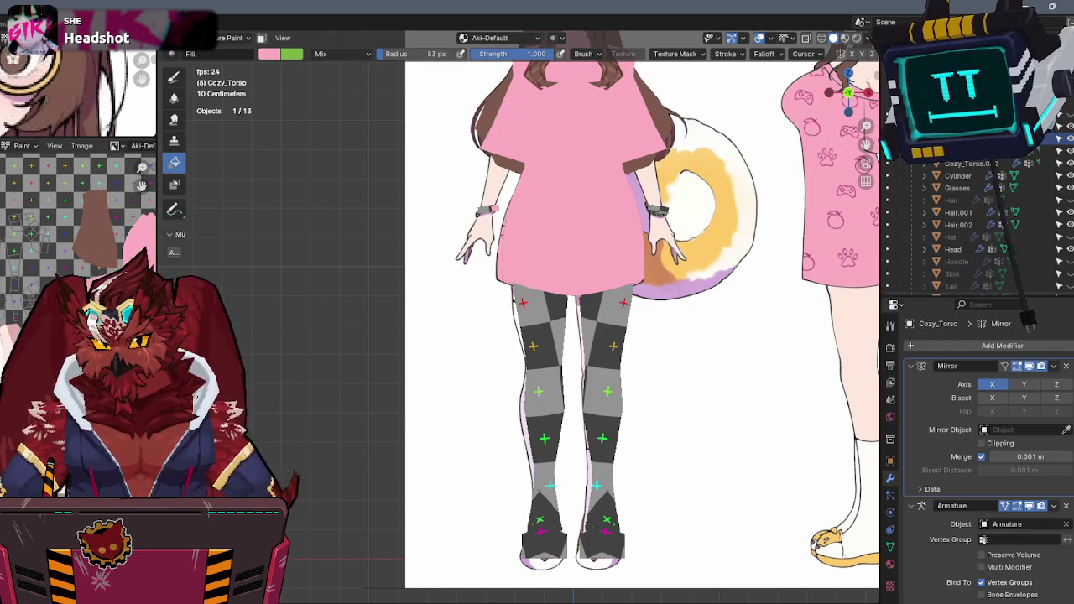
pyautogui.scroll(3, 80, 223)
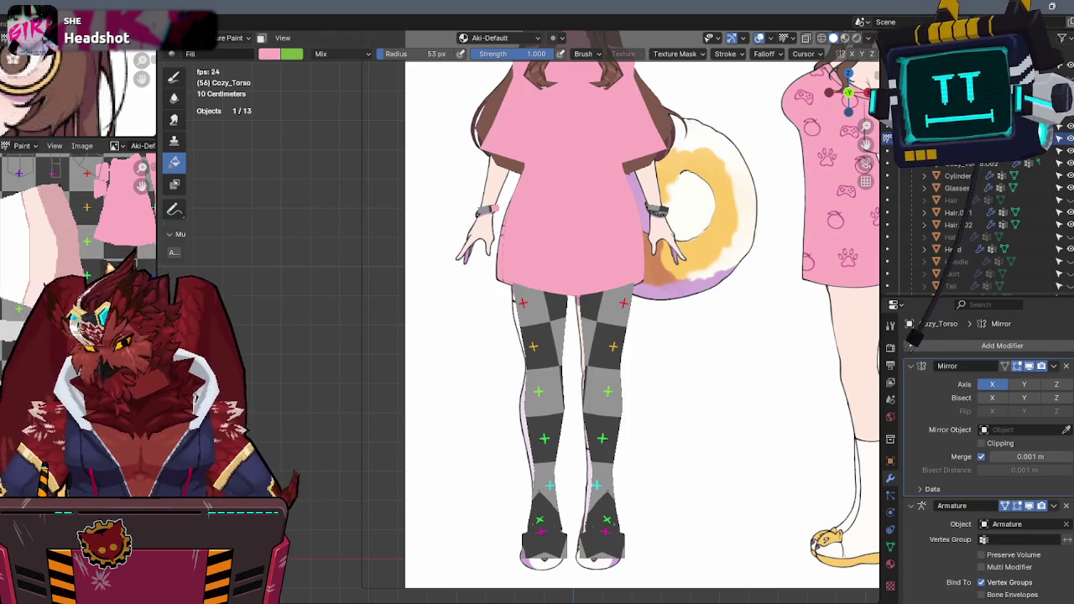
# Fill both legs with a flat pale skin colour and check them from an angle.
pyautogui.click(599, 375)
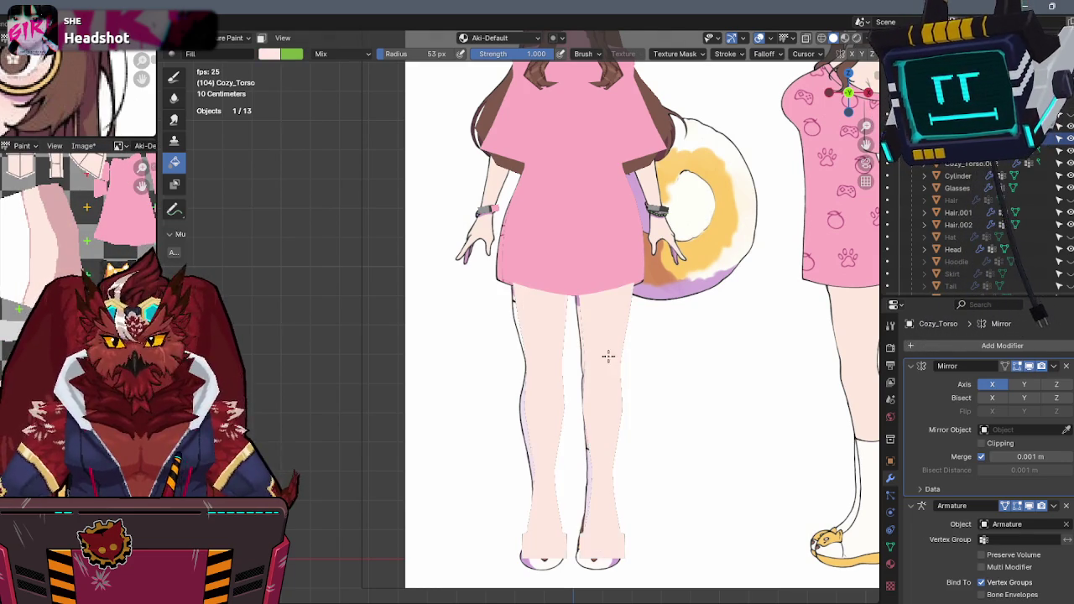
pyautogui.scroll(3, 587, 302)
pyautogui.scroll(2, 577, 269)
pyautogui.moveTo(578, 280)
pyautogui.mouseDown(button='middle')
pyautogui.moveTo(545, 302)
pyautogui.moveTo(448, 291)
pyautogui.moveTo(643, 280)
pyautogui.mouseUp(button='middle')
pyautogui.moveTo(595, 218)
pyautogui.mouseDown(button='middle')
pyautogui.moveTo(679, 299)
pyautogui.moveTo(661, 328)
pyautogui.moveTo(671, 319)
pyautogui.moveTo(629, 308)
pyautogui.mouseUp(button='middle')
pyautogui.click(958, 175)
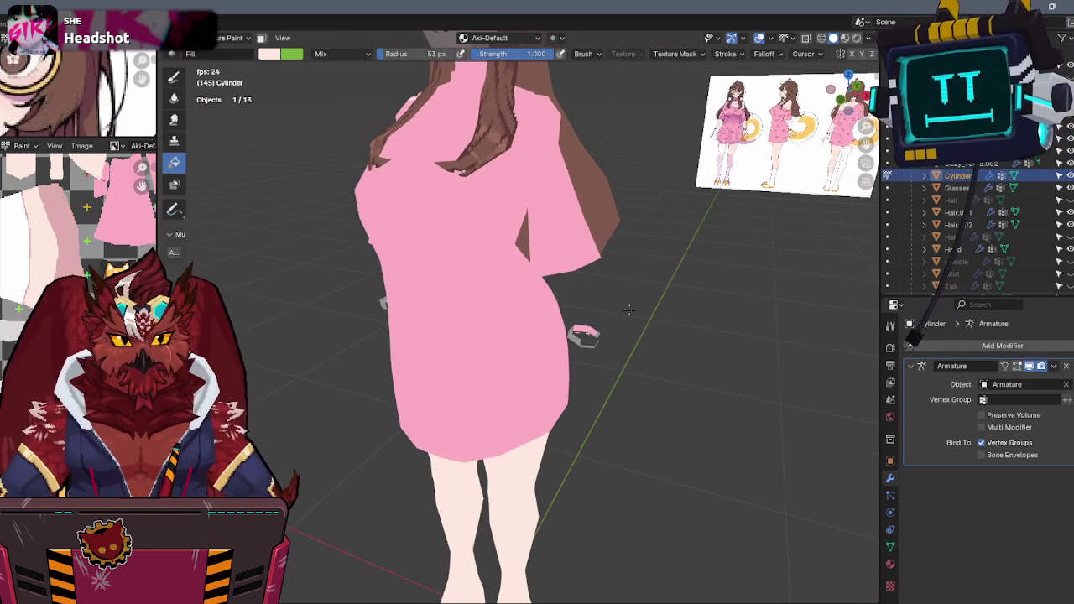
# Widen the texture editor beside the cylinder's mesh, then undo an accidental pale fill.
pyautogui.press('Tab')
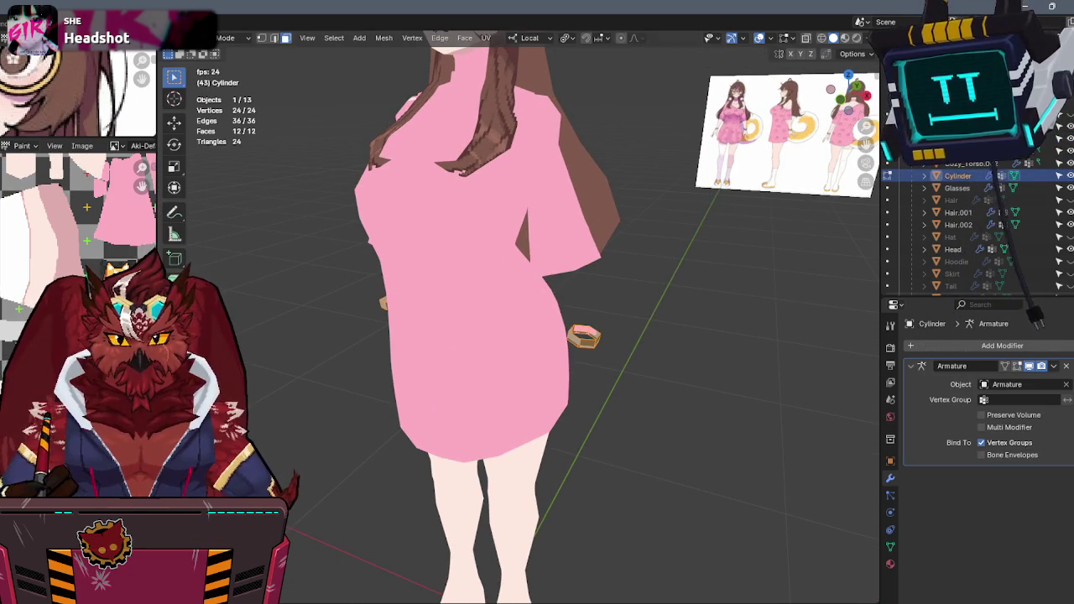
pyautogui.moveTo(160, 263); pyautogui.dragTo(638, 262)
pyautogui.scroll(2, 425, 373)
pyautogui.scroll(1, 426, 373)
pyautogui.scroll(2, 426, 373)
pyautogui.press('Tab')
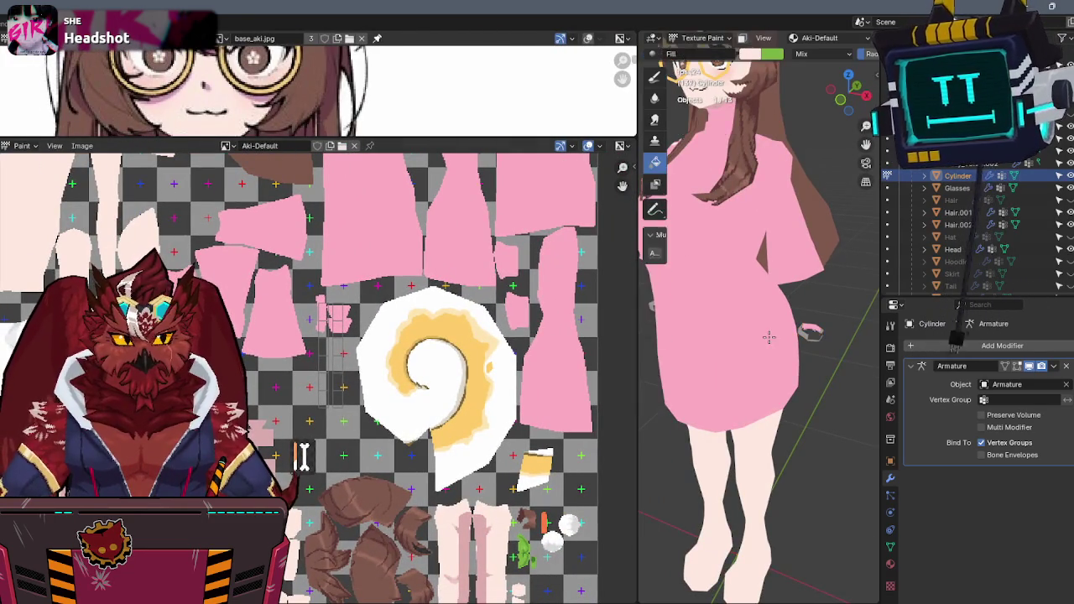
pyautogui.scroll(-5, 793, 300)
pyautogui.click(725, 422)
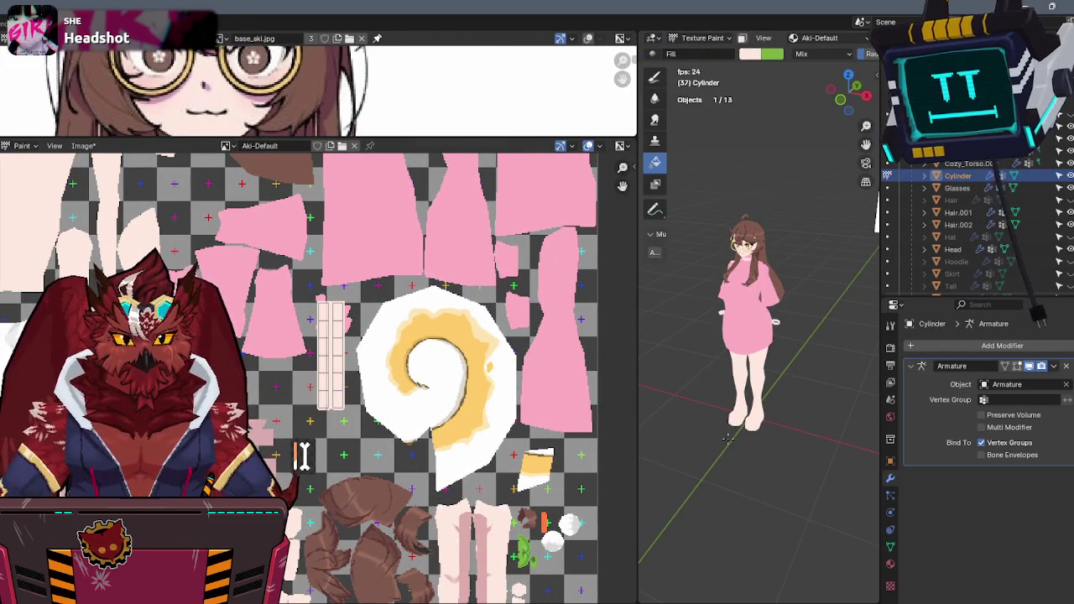
pyautogui.hotkey('ctrl', 'z')
pyautogui.hotkey('ctrl', 'z')
pyautogui.hotkey('ctrl', 'z')
pyautogui.hotkey('ctrl', 'z')
# Select the wrist cylinder's UV strip and move it to a new spot on the texture.
pyautogui.press('Tab')
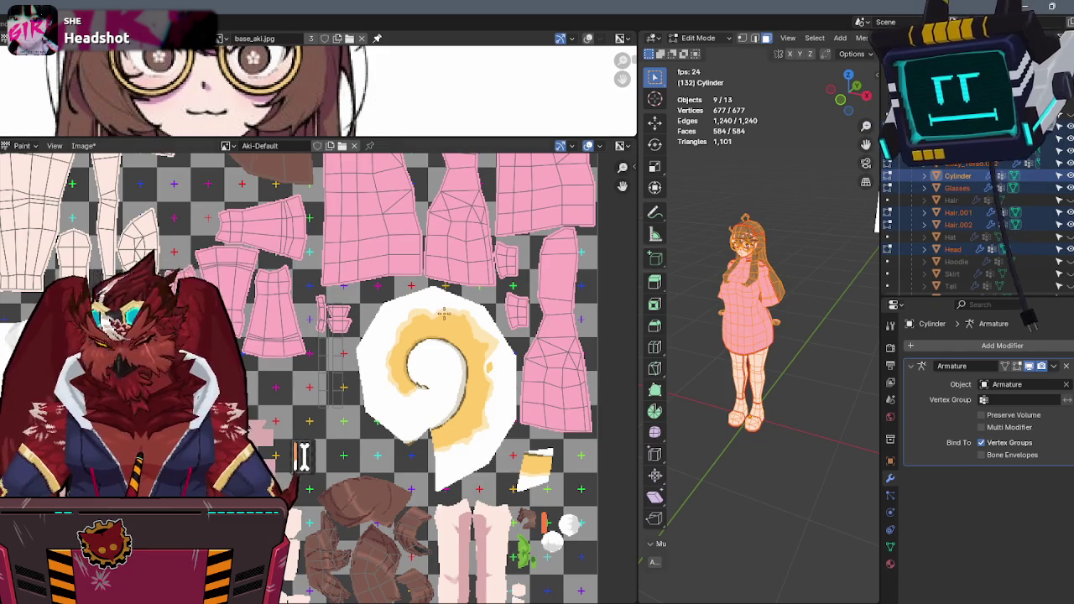
pyautogui.scroll(2, 294, 349)
pyautogui.scroll(2, 295, 349)
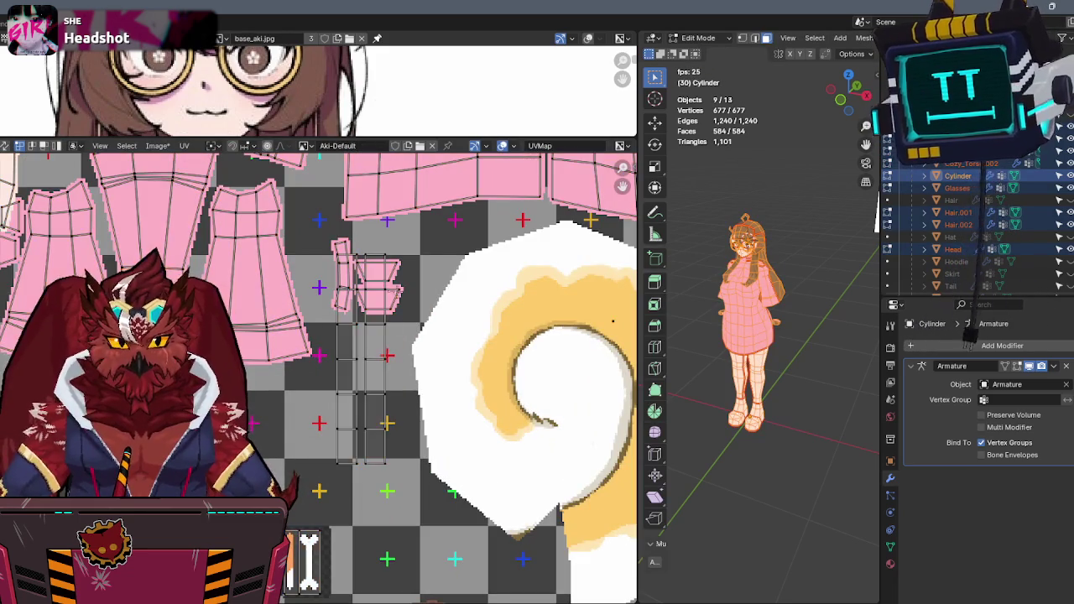
pyautogui.press('l')
pyautogui.scroll(-2, 263, 265)
pyautogui.press('g')
pyautogui.click(351, 329)
# Resize the editors, giving the 3D view more room and enlarging the reference image area.
pyautogui.moveTo(463, 319); pyautogui.dragTo(413, 356, button='middle')
pyautogui.moveTo(638, 333); pyautogui.dragTo(268, 330)
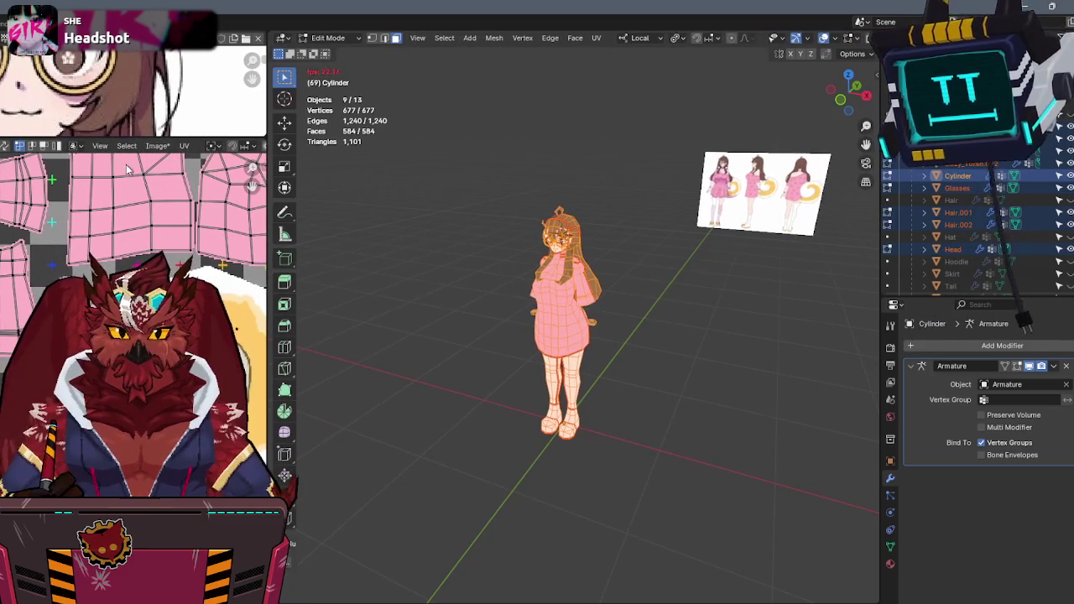
pyautogui.moveTo(134, 136); pyautogui.dragTo(135, 247)
pyautogui.scroll(2, 193, 159)
pyautogui.scroll(-2, 193, 159)
pyautogui.scroll(-2, 193, 159)
pyautogui.scroll(3, 192, 151)
pyautogui.scroll(-3, 188, 126)
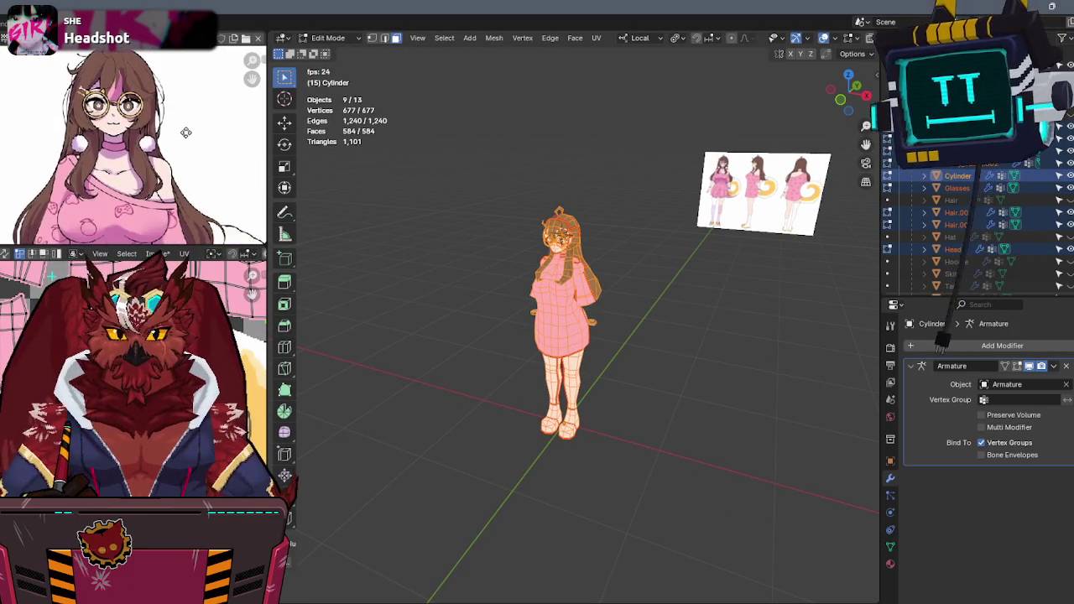
pyautogui.scroll(1, 566, 321)
pyautogui.scroll(5, 588, 321)
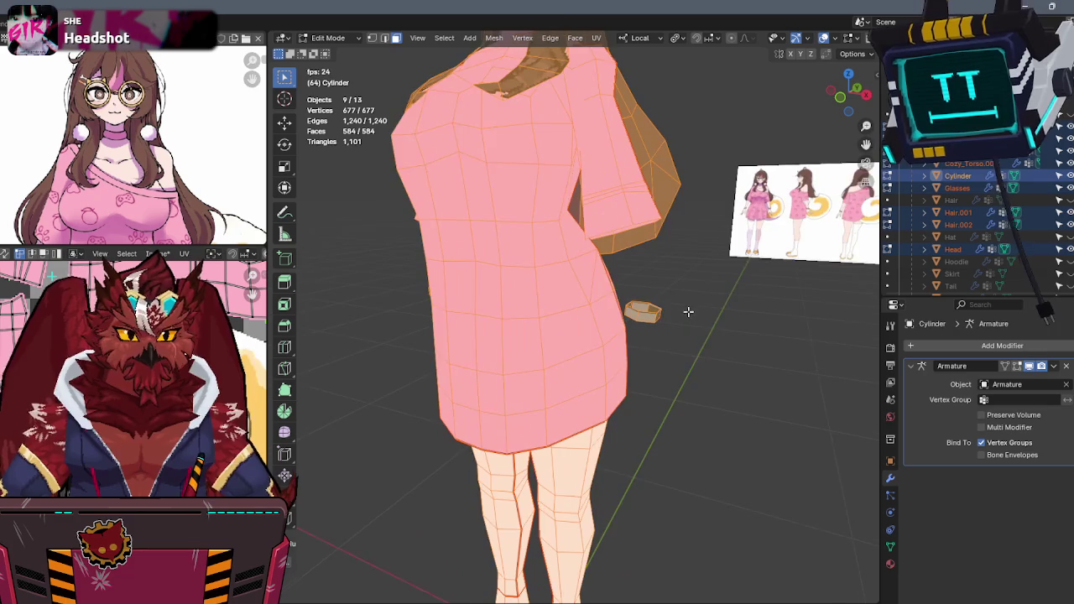
# Return to Texture Paint and shift the reference image to show the dress and hands.
pyautogui.press('Tab')
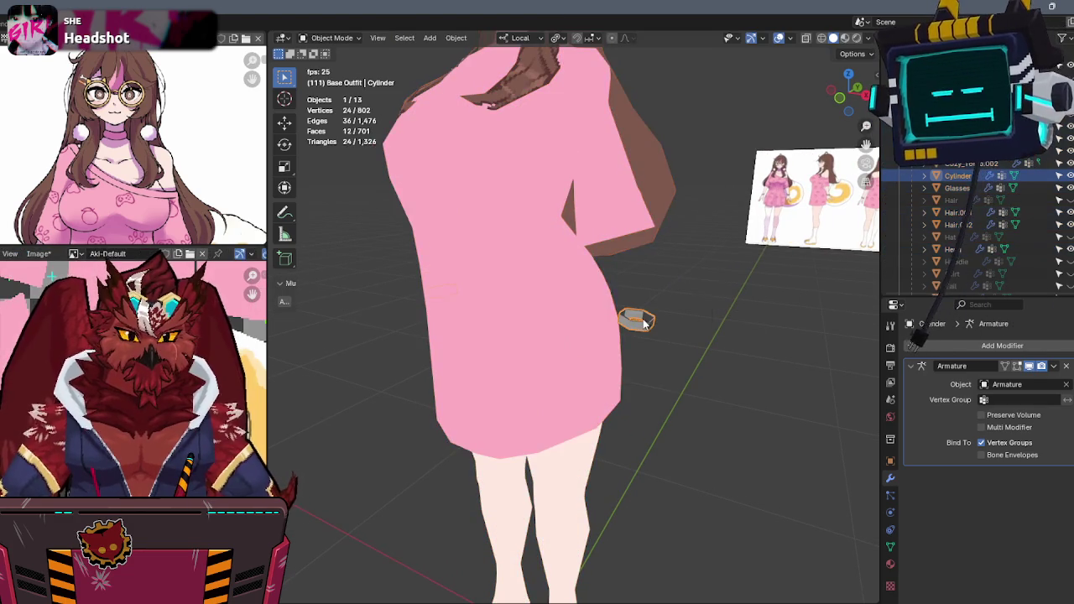
pyautogui.hotkey('ctrl', 'Tab')
pyautogui.click(705, 276)
pyautogui.moveTo(238, 189); pyautogui.dragTo(159, 62, button='middle')
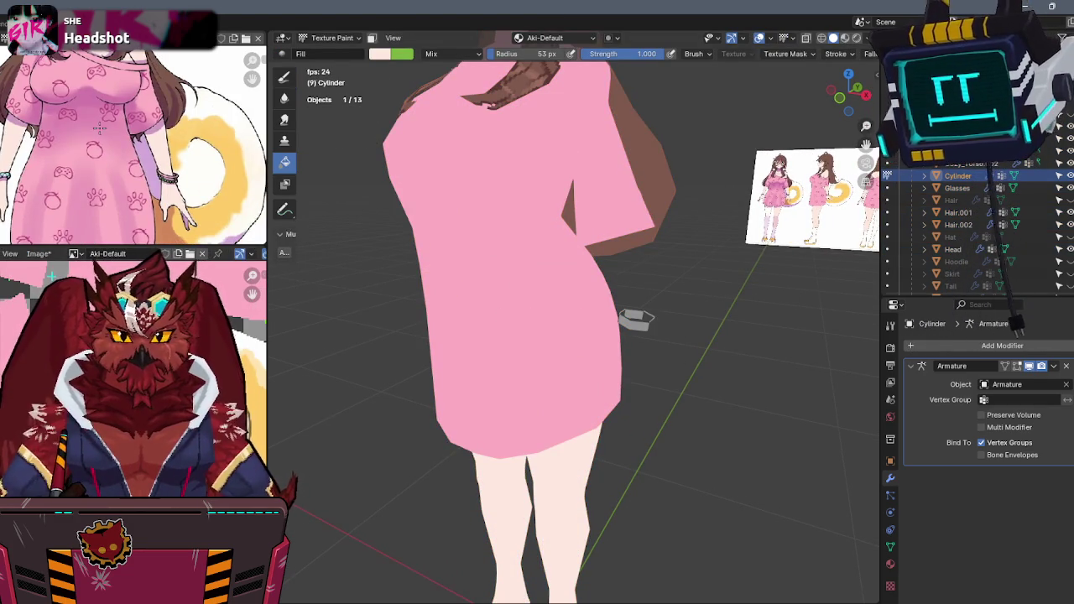
# Fill the bracelet's wristband pieces with cyan, then return to Object Mode.
pyautogui.scroll(3, 99, 128)
pyautogui.scroll(2, 110, 102)
pyautogui.moveTo(168, 151); pyautogui.dragTo(101, 151, button='middle')
pyautogui.press('s')
pyautogui.click(548, 231)
pyautogui.moveTo(549, 233)
pyautogui.mouseDown(button='middle')
pyautogui.moveTo(628, 237)
pyautogui.moveTo(585, 256)
pyautogui.moveTo(561, 238)
pyautogui.moveTo(621, 251)
pyautogui.mouseUp(button='middle')
pyautogui.hotkey('ctrl', 'Tab')
# Select the Cozy_Torso body mesh and orbit around the legs from side, back and front.
pyautogui.scroll(-5, 642, 250)
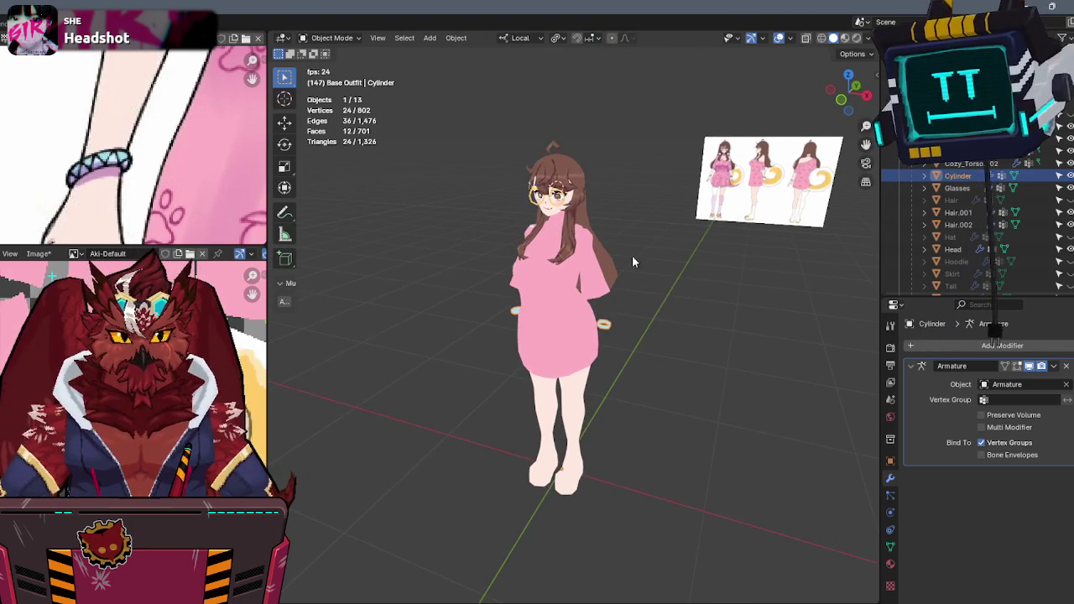
pyautogui.scroll(4, 638, 269)
pyautogui.scroll(1, 659, 296)
pyautogui.moveTo(649, 284)
pyautogui.mouseDown(button='middle')
pyautogui.moveTo(652, 321)
pyautogui.moveTo(605, 256)
pyautogui.moveTo(571, 258)
pyautogui.moveTo(647, 206)
pyautogui.mouseUp(button='middle')
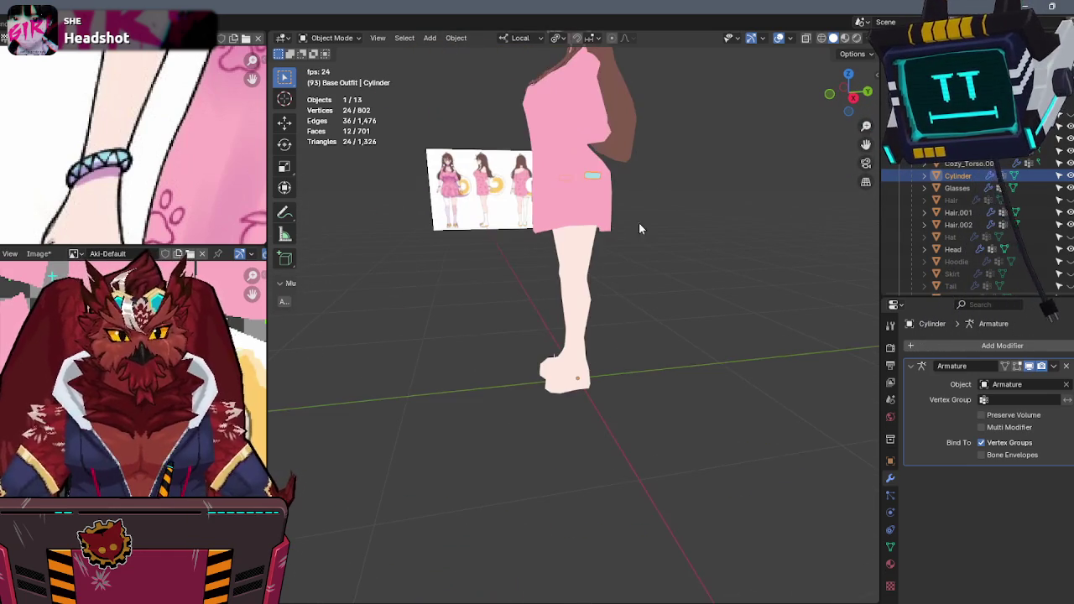
pyautogui.click(565, 372)
pyautogui.click(855, 98)
pyautogui.scroll(3, 625, 271)
pyautogui.scroll(1, 590, 294)
pyautogui.moveTo(590, 295); pyautogui.dragTo(588, 319, button='middle')
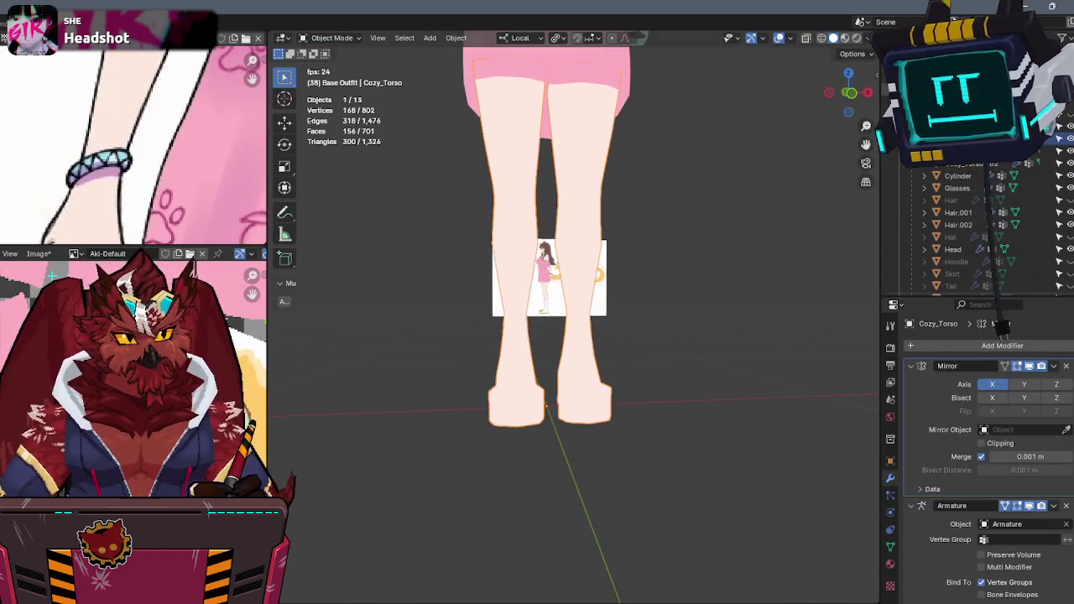
pyautogui.click(851, 94)
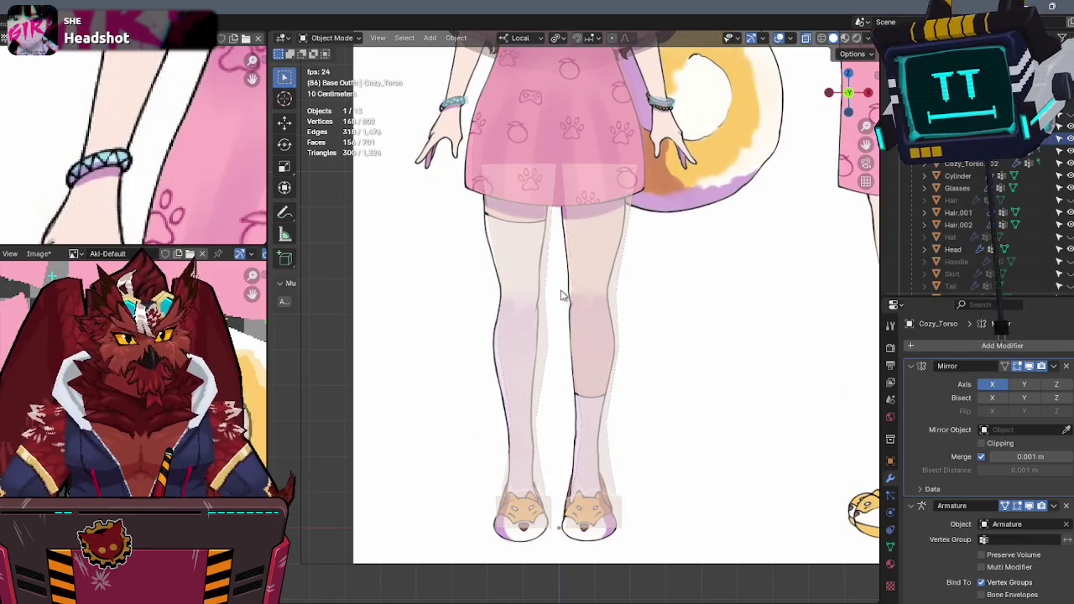
pyautogui.moveTo(561, 288); pyautogui.dragTo(647, 290, button='middle')
# In Edit Mode, select the seam-bounded strip on the right leg.
pyautogui.press('Tab')
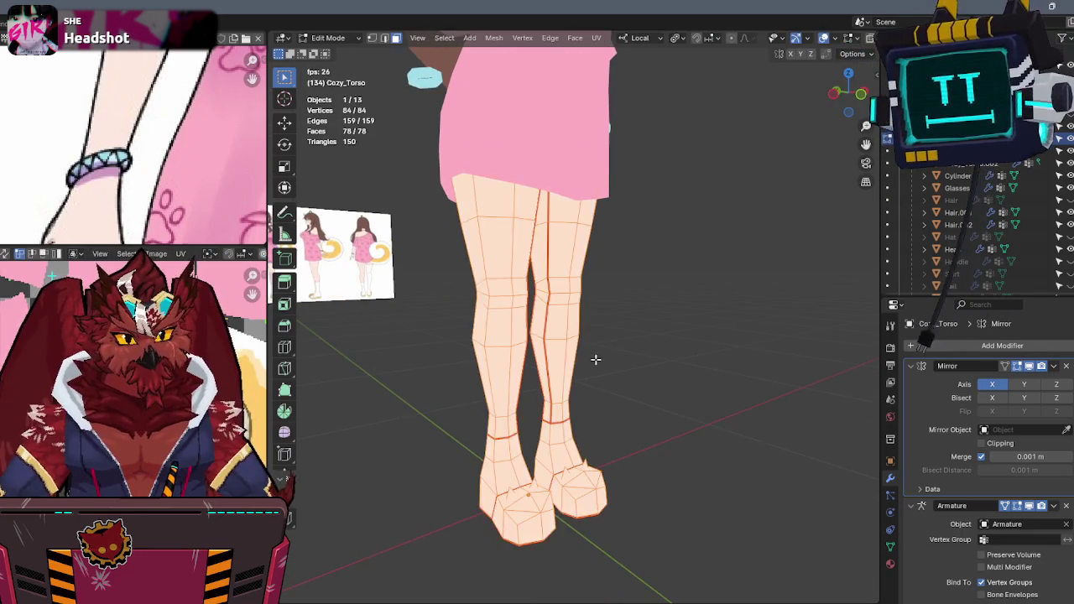
pyautogui.click(594, 359)
pyautogui.scroll(1, 595, 359)
pyautogui.scroll(2, 596, 327)
pyautogui.moveTo(595, 327)
pyautogui.mouseDown(button='middle')
pyautogui.moveTo(760, 312)
pyautogui.moveTo(592, 317)
pyautogui.mouseUp(button='middle')
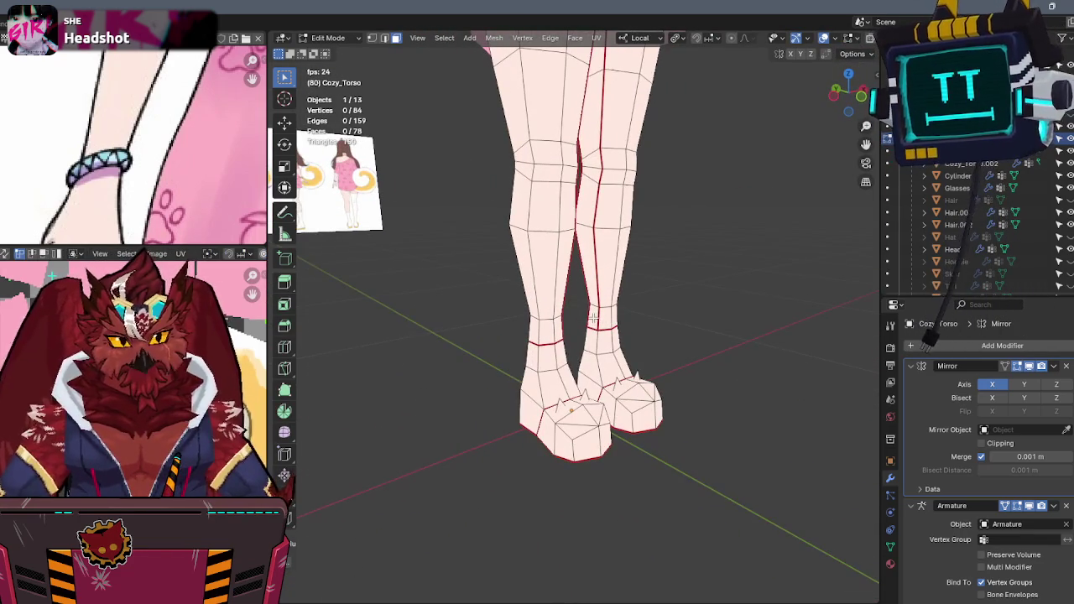
pyautogui.press('l')
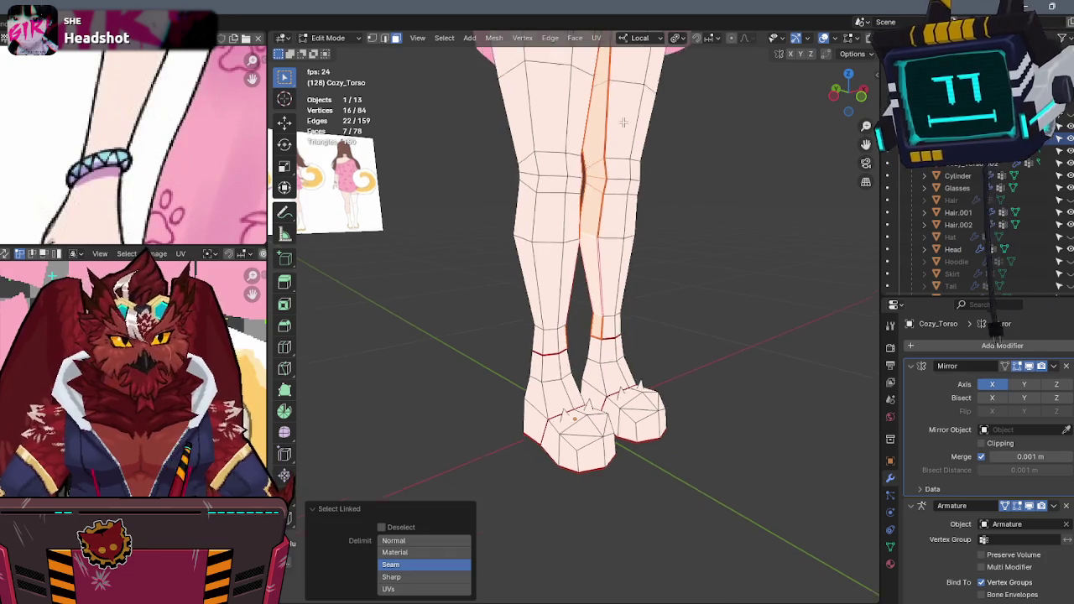
pyautogui.press('KP_Divide')
# Fill the darker shadow strip on the inner leg in Texture Paint, then reselect Cozy_Torso in Object Mode.
pyautogui.hotkey('ctrl', 'Tab')
pyautogui.click(731, 237)
pyautogui.scroll(2, 731, 238)
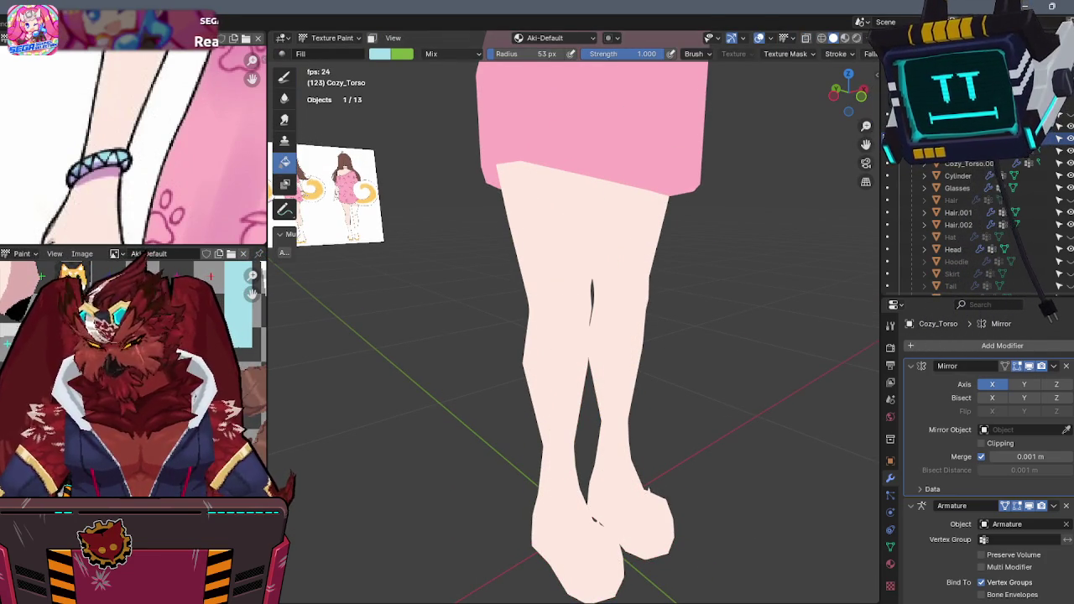
pyautogui.click(625, 371)
pyautogui.press('KP_1')
pyautogui.hotkey('ctrl', 'Tab')
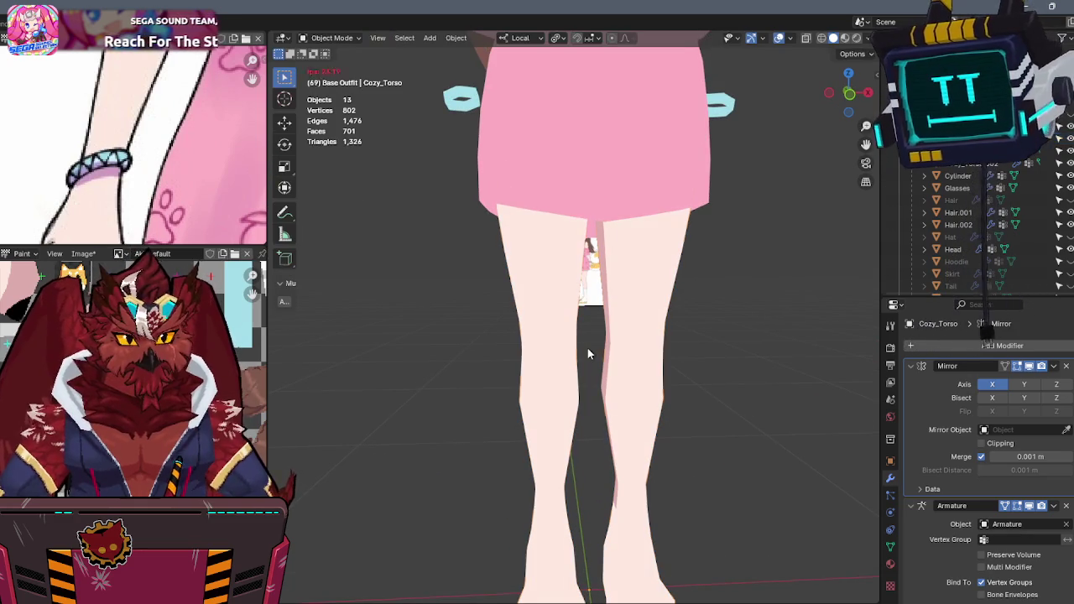
pyautogui.click(649, 329)
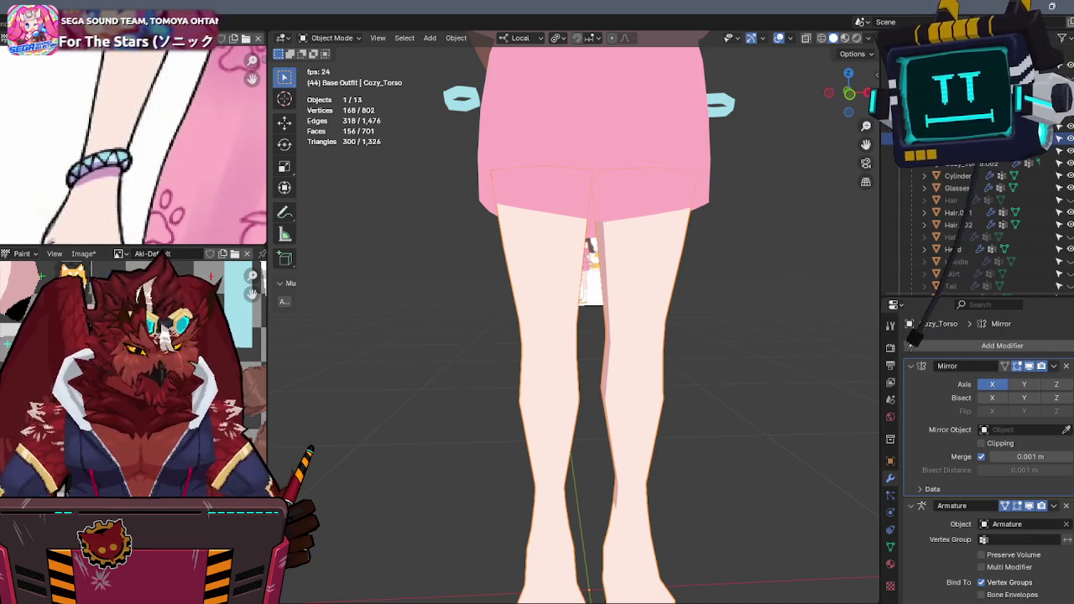
# Orbit Cozy_Torso to an angled view and switch it back into Texture Paint mode.
pyautogui.rightClick(622, 285)
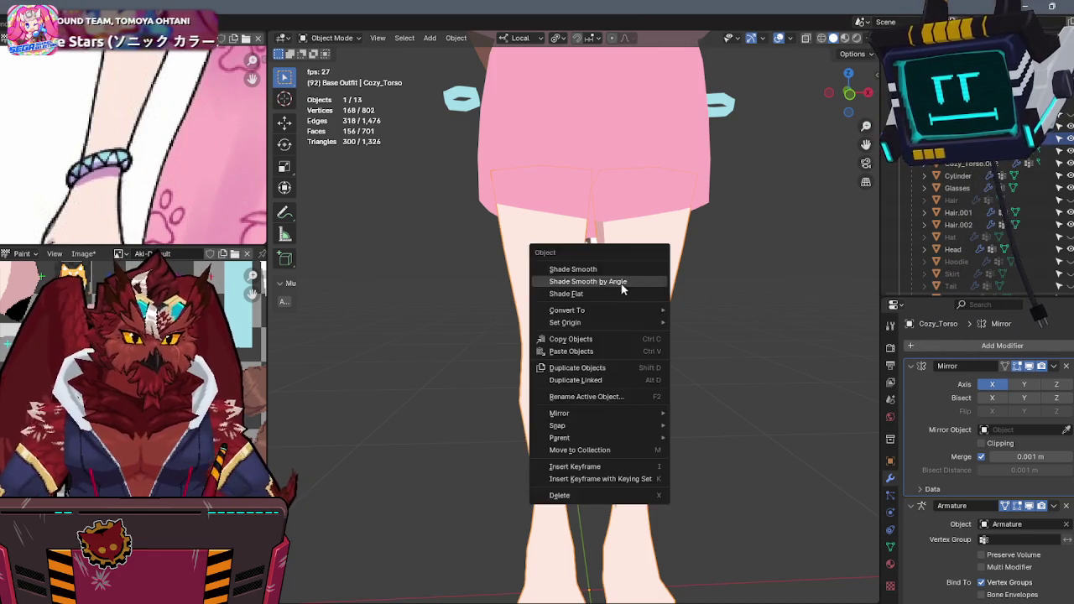
pyautogui.click(621, 283)
pyautogui.moveTo(751, 290); pyautogui.dragTo(702, 297, button='middle')
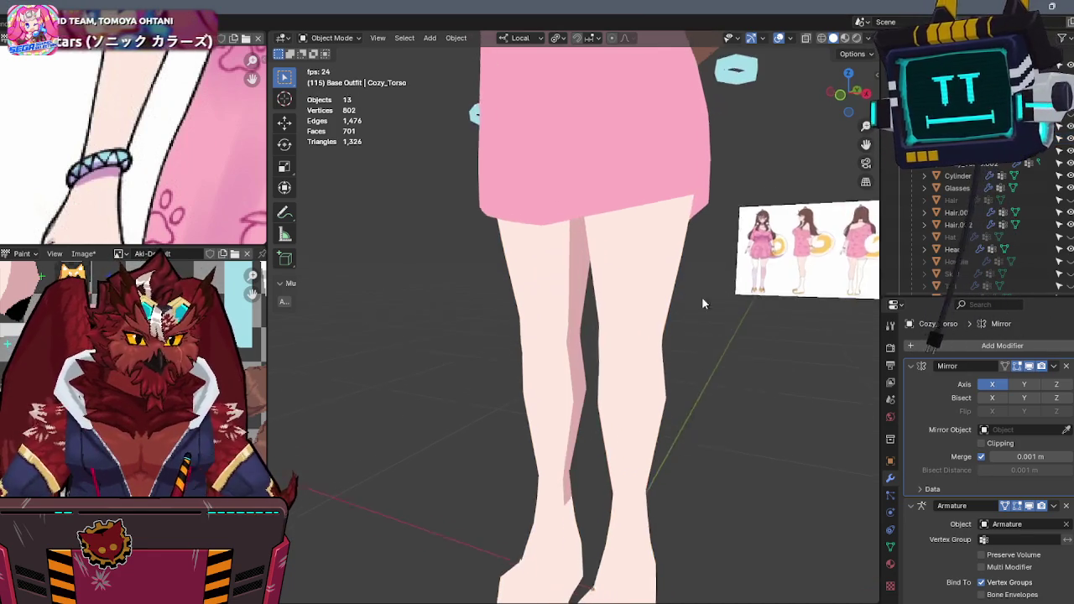
pyautogui.click(851, 116)
pyautogui.hotkey('ctrl', 'Tab')
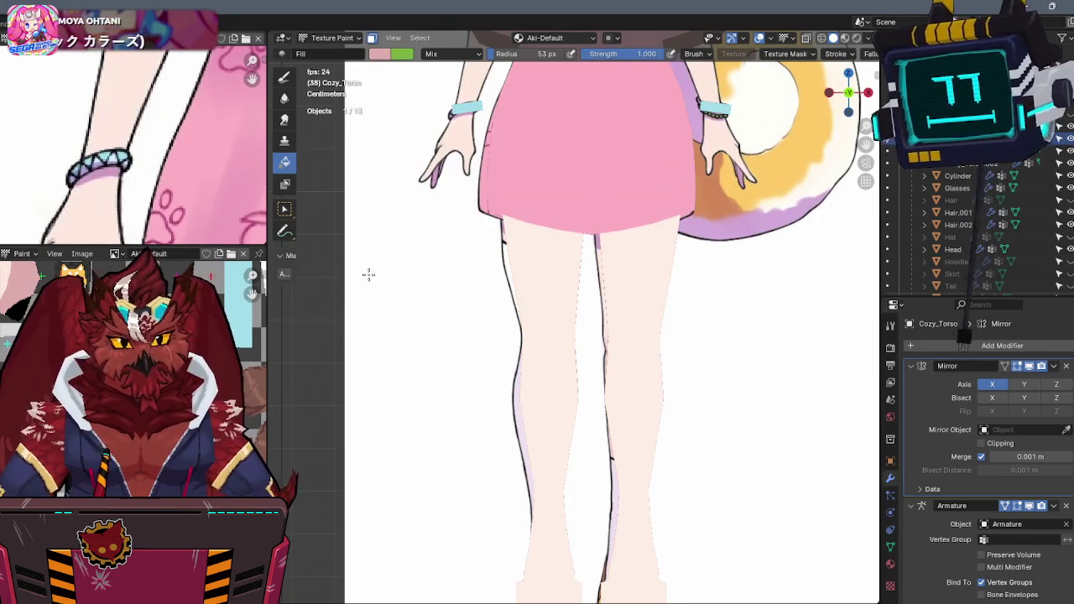
# Switch to the Draw brush at 5 px, disable the face mask, and stroke along the hem.
pyautogui.click(285, 77)
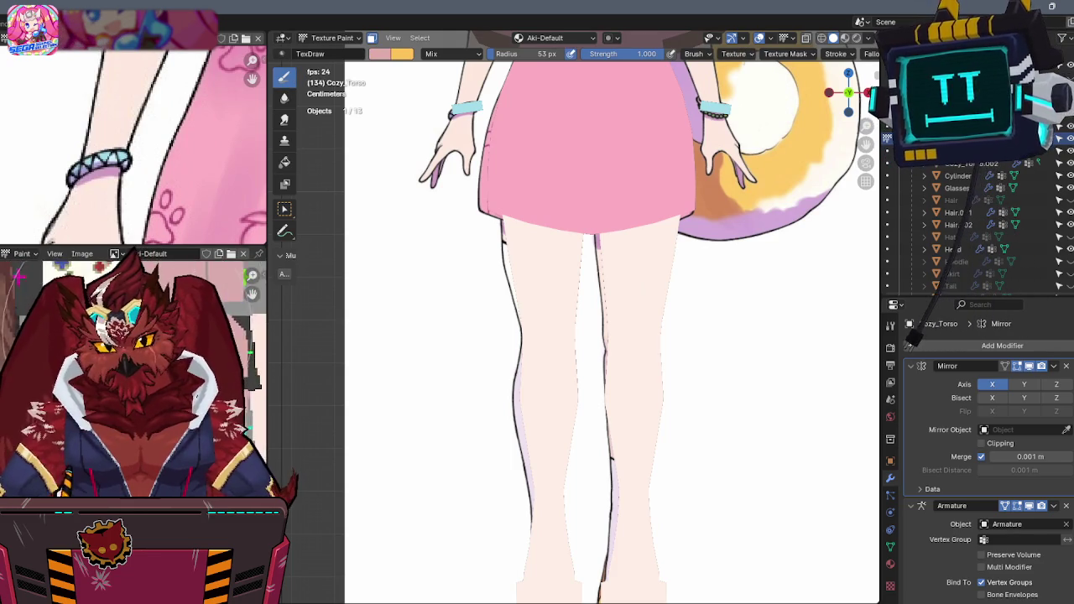
pyautogui.press('[')
pyautogui.press('[')
pyautogui.press('[')
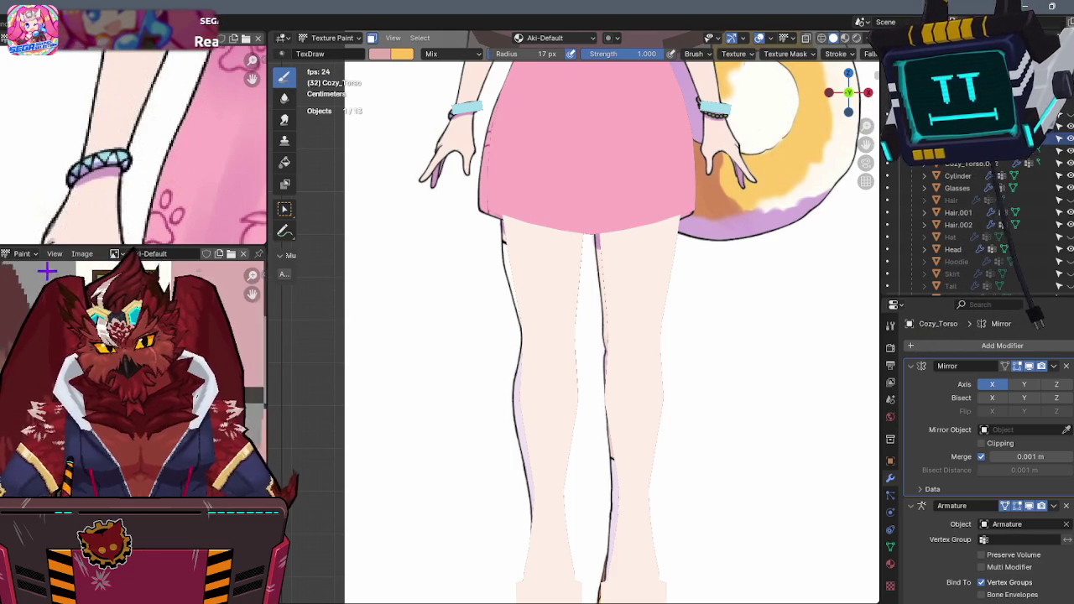
pyautogui.press('[')
pyautogui.press('[')
pyautogui.press('[')
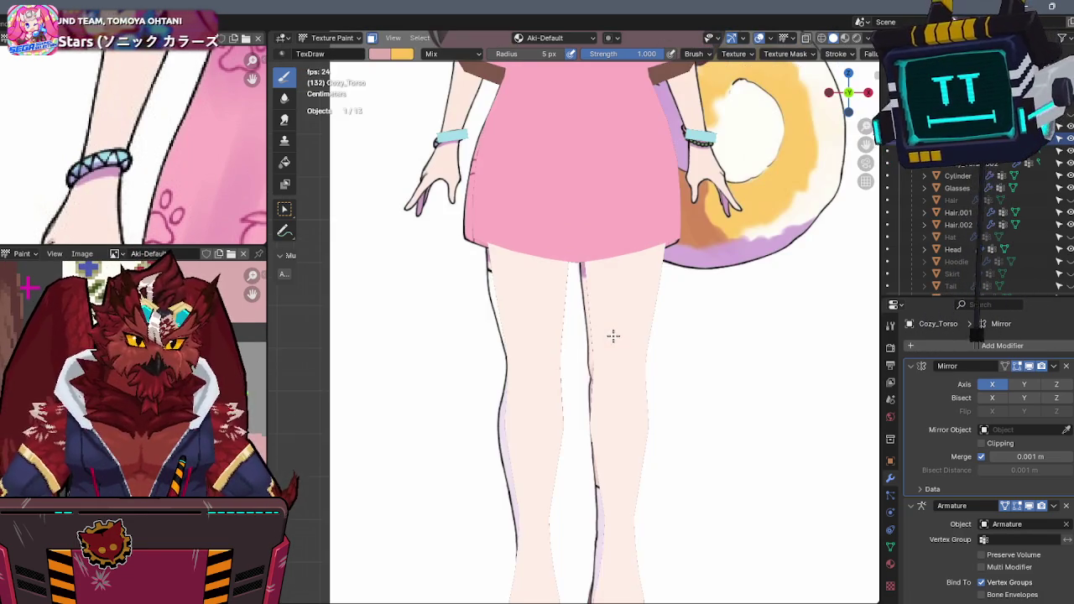
pyautogui.hotkey('ctrl', 'Tab')
pyautogui.click(647, 307)
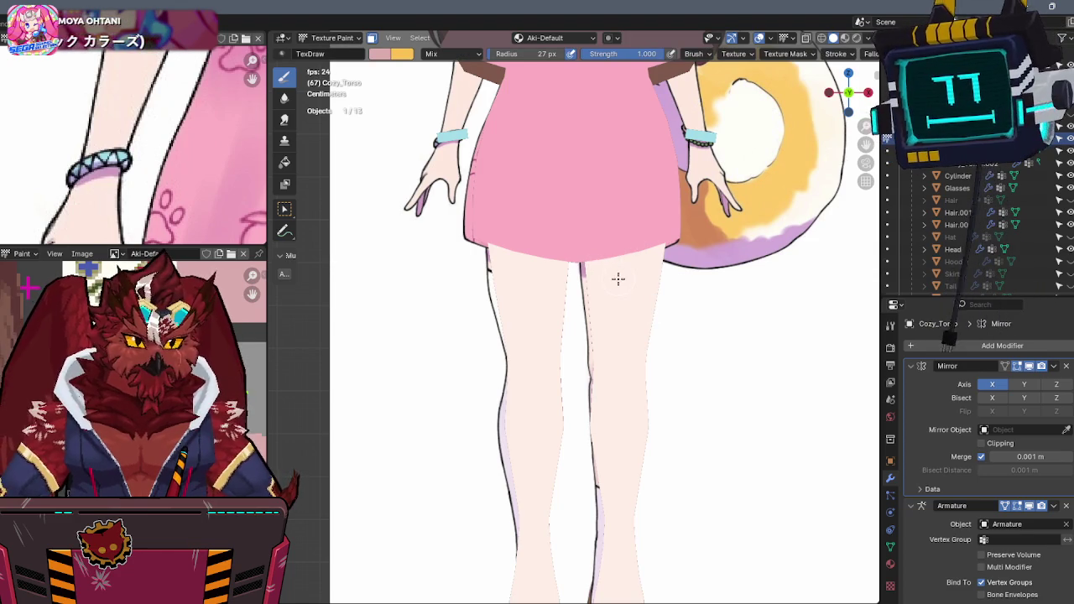
pyautogui.press('m')
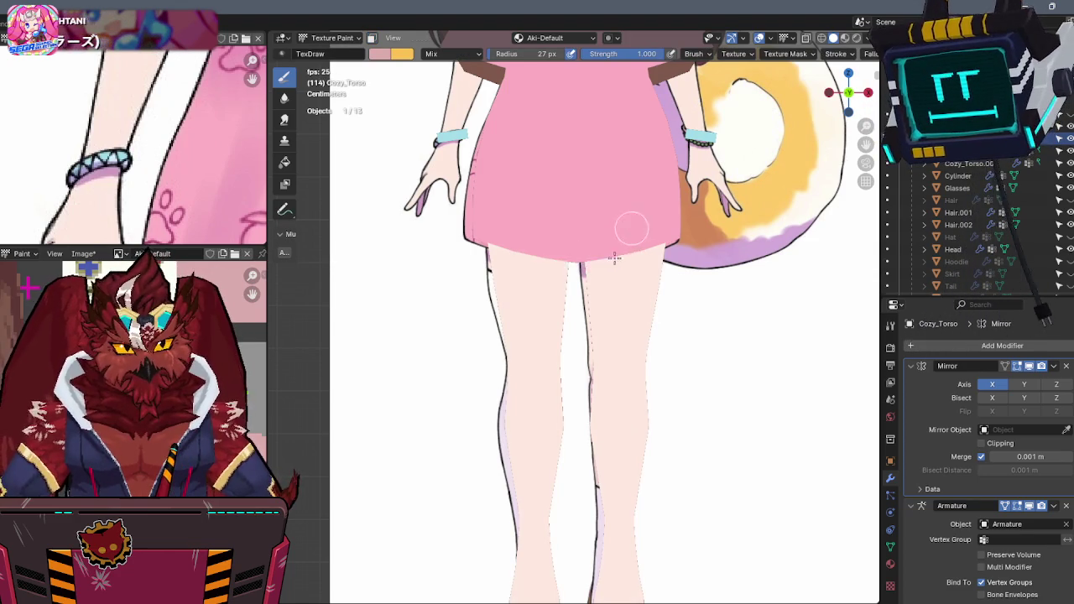
pyautogui.moveTo(600, 261); pyautogui.dragTo(658, 246)
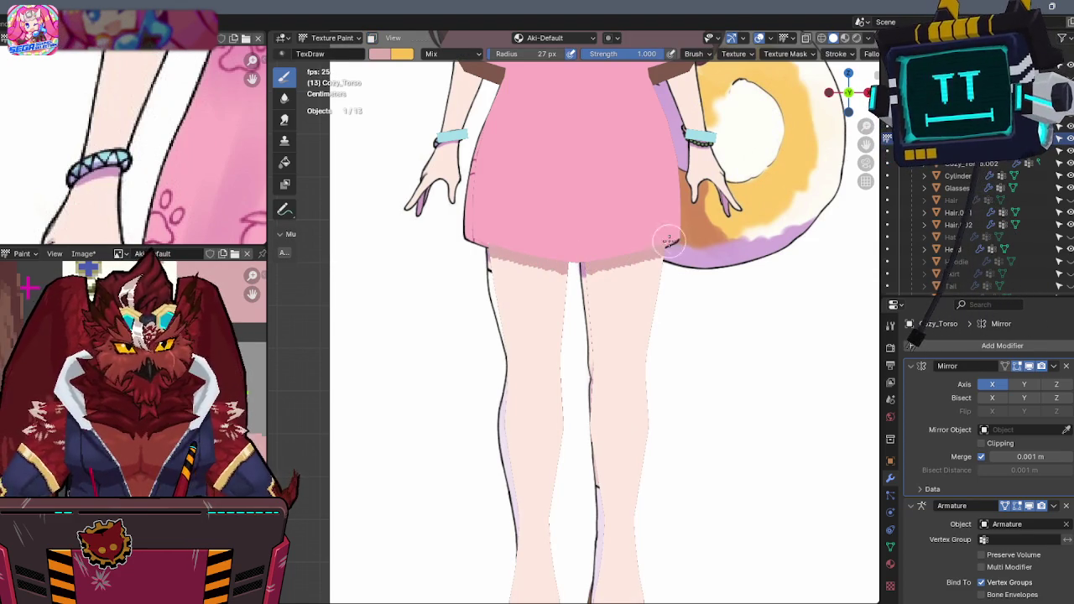
# Apply a falloff preset with a 39 px radius and paint a darker band beneath the skirt hem.
pyautogui.scroll(3, 659, 251)
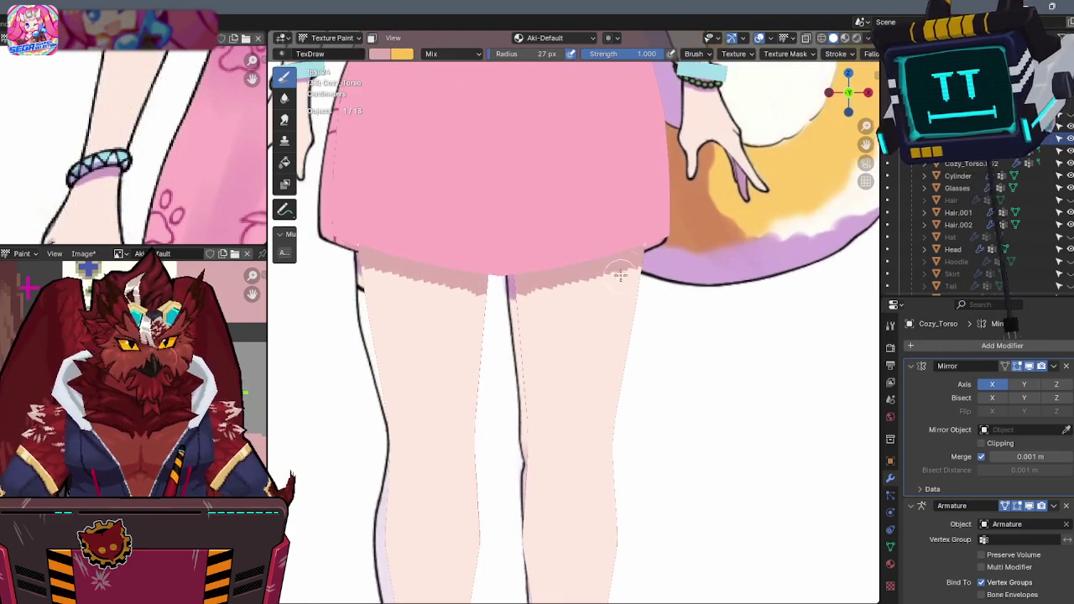
pyautogui.scroll(-3, 841, 55)
pyautogui.click(793, 54)
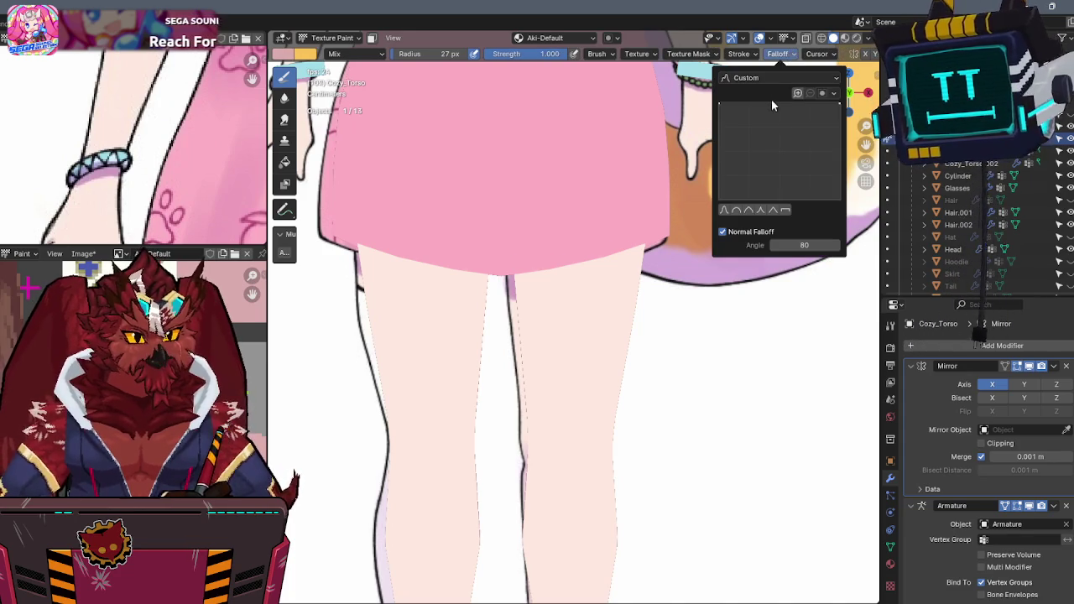
pyautogui.click(738, 210)
pyautogui.press('f')
pyautogui.click(527, 276)
pyautogui.hotkey('ctrl', 'z')
pyautogui.hotkey('ctrl', 'shift', 'z')
pyautogui.moveTo(512, 275); pyautogui.dragTo(648, 252)
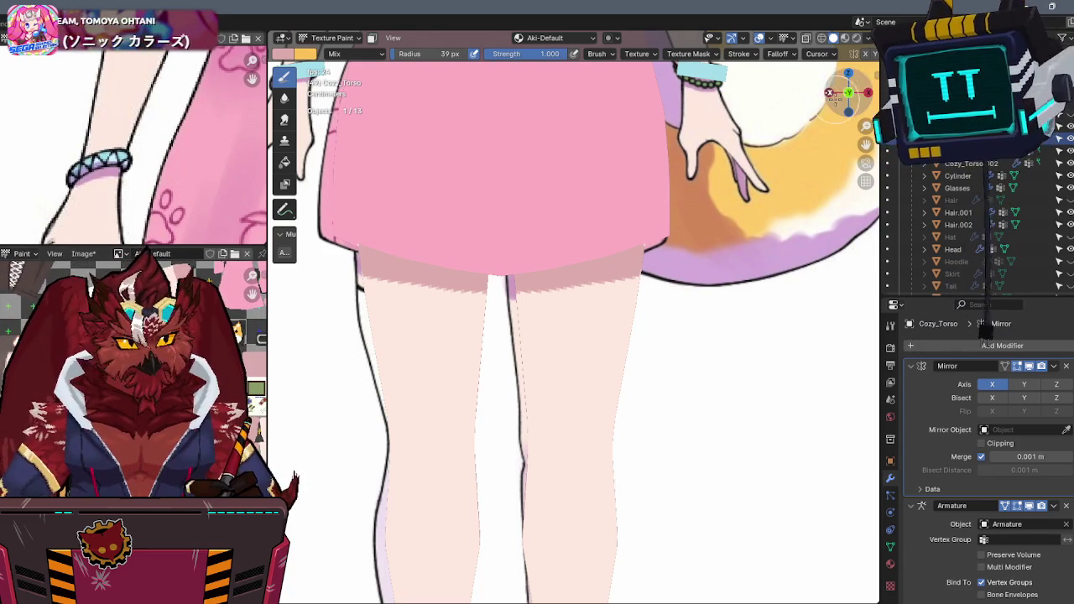
pyautogui.moveTo(799, 124); pyautogui.dragTo(736, 158, button='middle')
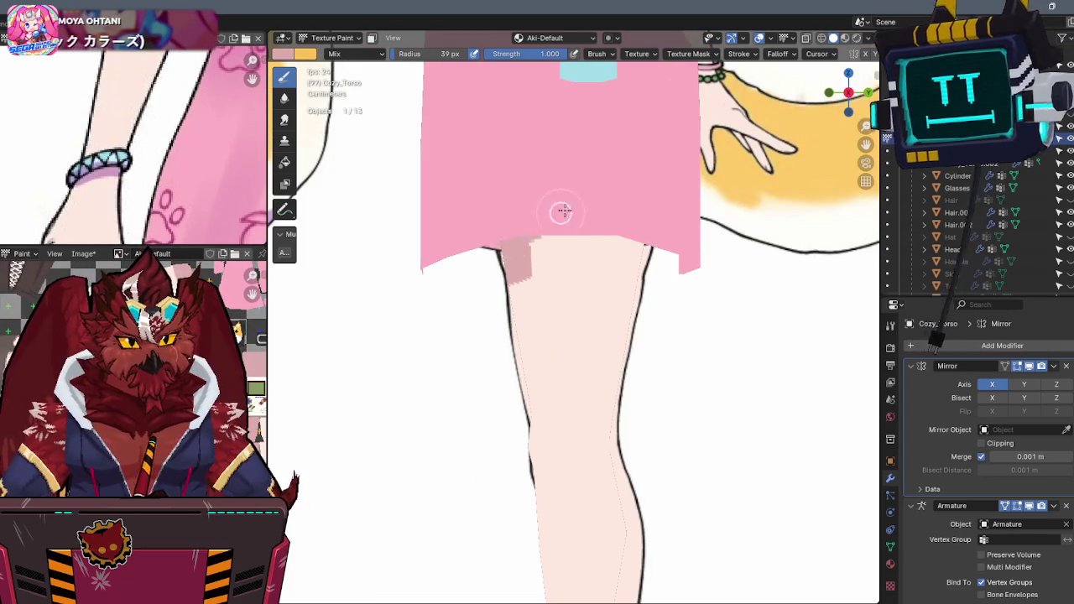
# In local front view, paint dark pink over the white notches and across the leg tops.
pyautogui.press('KP_Divide')
pyautogui.press('KP_1')
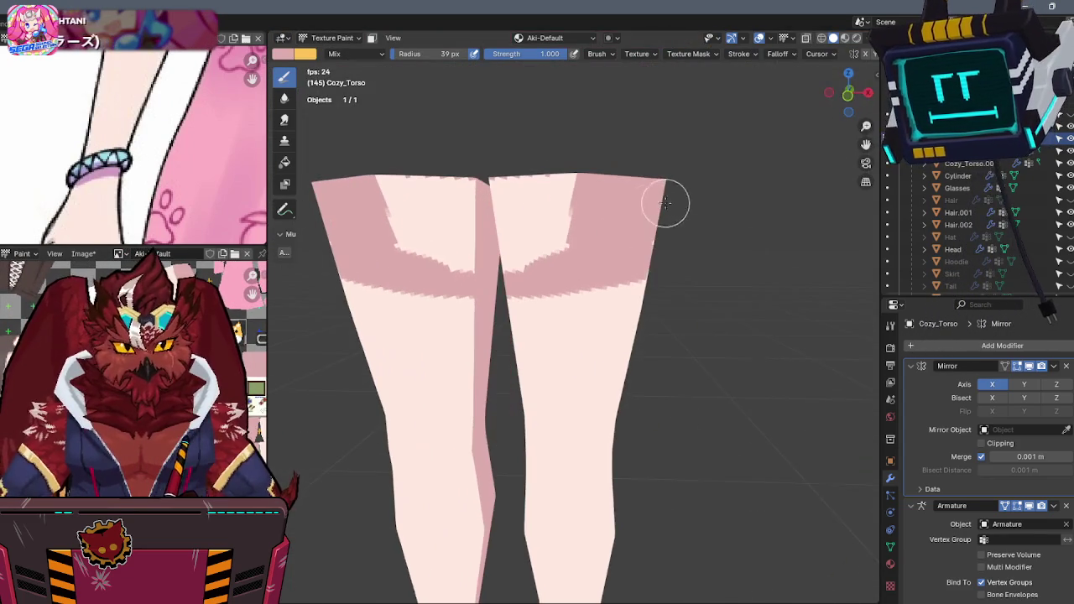
pyautogui.moveTo(511, 216)
pyautogui.mouseDown()
pyautogui.moveTo(551, 180)
pyautogui.moveTo(537, 252)
pyautogui.moveTo(623, 185)
pyautogui.mouseUp()
pyautogui.moveTo(623, 184)
pyautogui.mouseDown(button='middle')
pyautogui.moveTo(570, 196)
pyautogui.moveTo(647, 176)
pyautogui.mouseUp(button='middle')
pyautogui.click(856, 96)
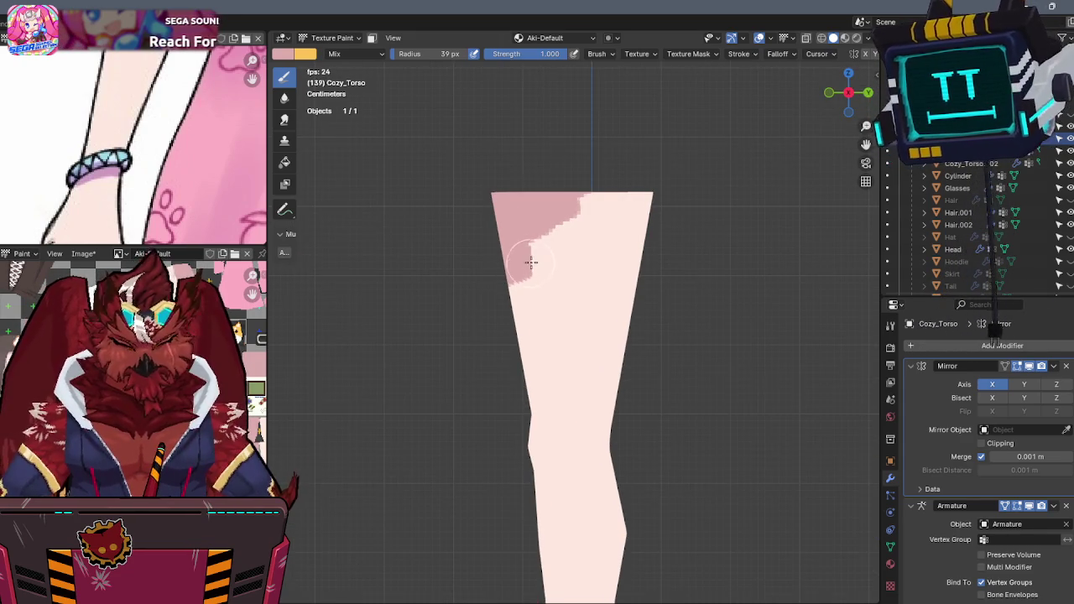
pyautogui.press('KP_Divide')
pyautogui.moveTo(526, 268)
pyautogui.mouseDown()
pyautogui.moveTo(637, 271)
pyautogui.moveTo(573, 252)
pyautogui.moveTo(583, 221)
pyautogui.moveTo(619, 207)
pyautogui.mouseUp()
# Check the legs from the back, undo a stray hem stroke, and fill the darker band across the leg tops.
pyautogui.press('KP_Divide')
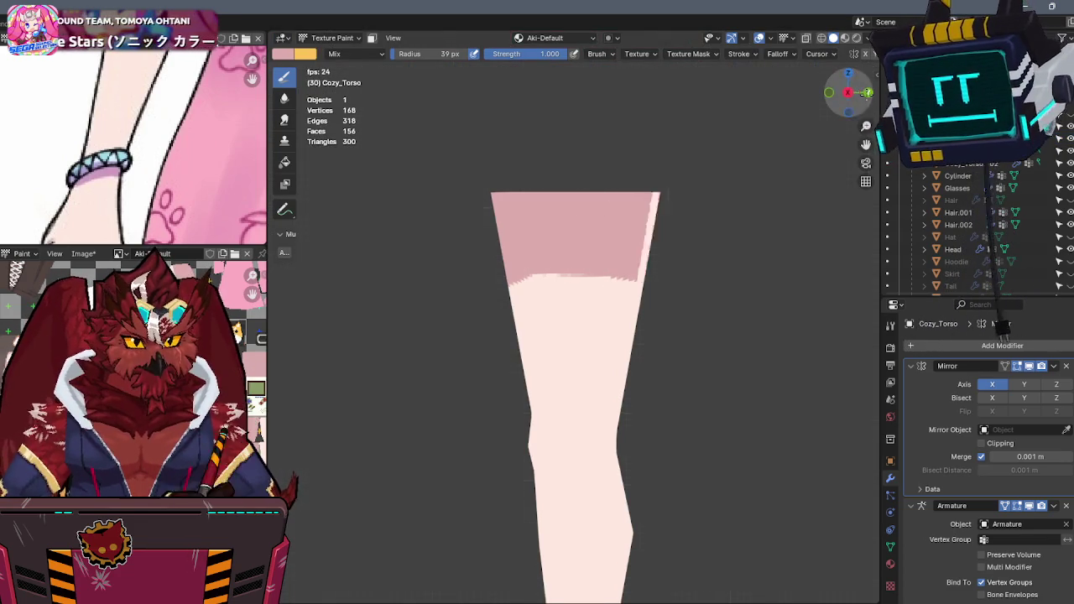
pyautogui.click(829, 92)
pyautogui.press('KP_Divide')
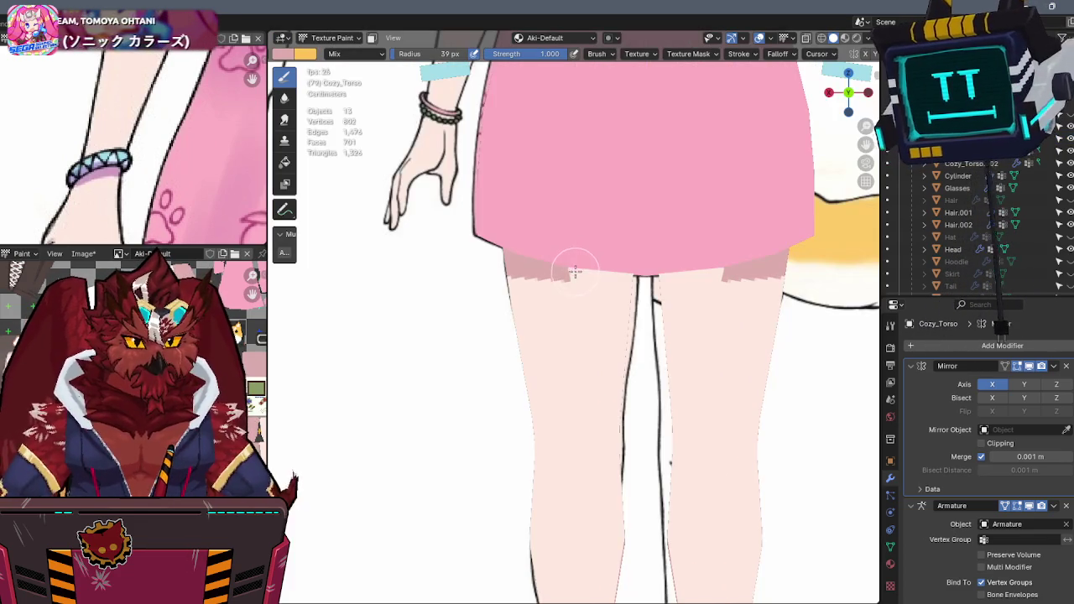
pyautogui.moveTo(567, 274)
pyautogui.mouseDown()
pyautogui.moveTo(638, 281)
pyautogui.moveTo(570, 271)
pyautogui.mouseUp()
pyautogui.hotkey('ctrl', 'z')
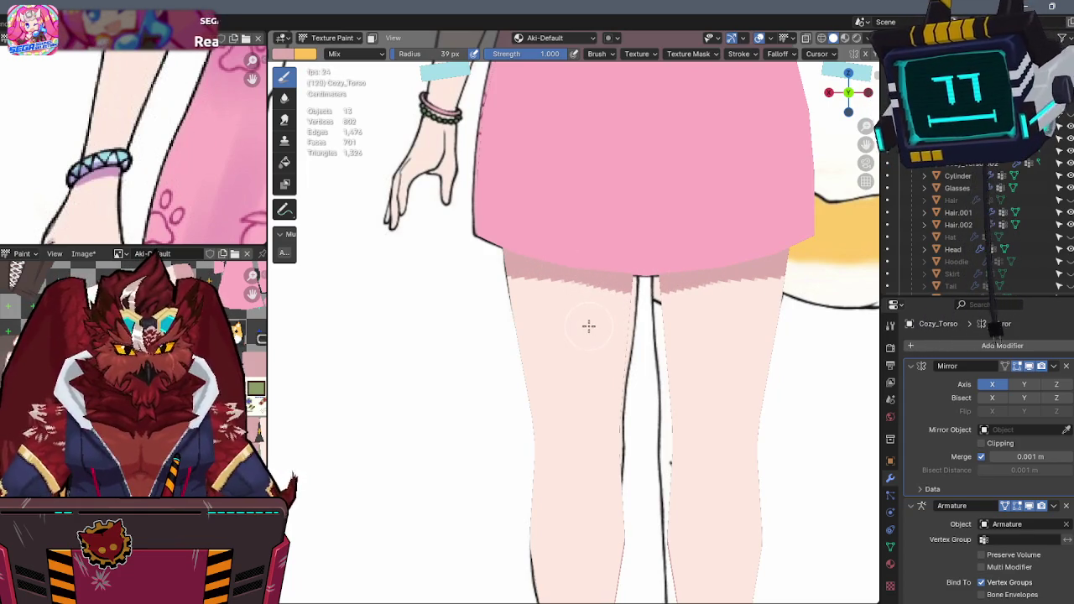
pyautogui.press('Tab')
pyautogui.press('Tab')
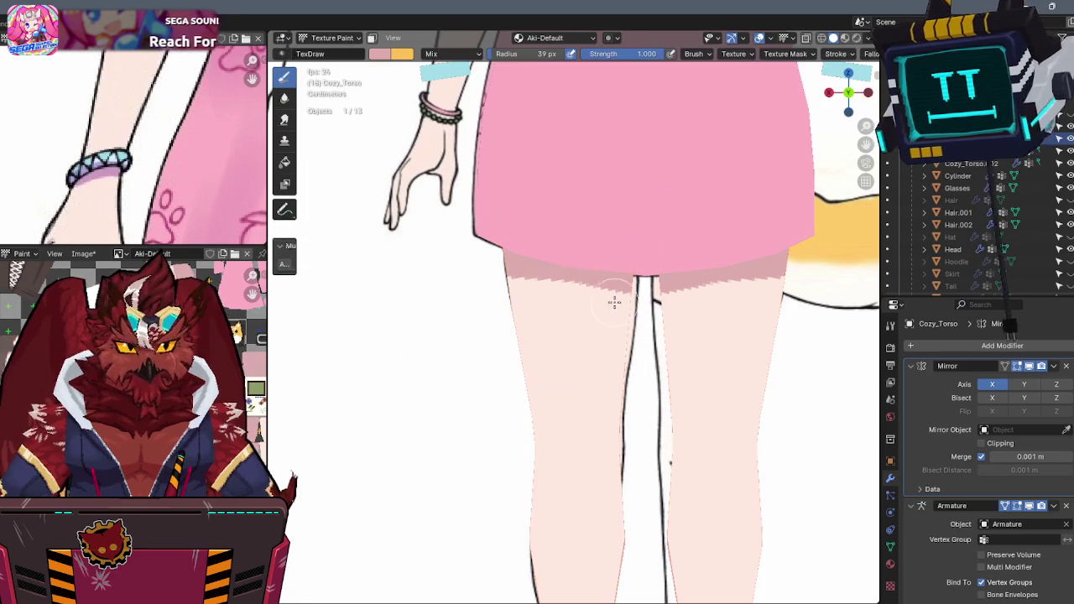
pyautogui.press('KP_Divide')
pyautogui.moveTo(643, 251)
pyautogui.mouseDown()
pyautogui.moveTo(573, 243)
pyautogui.moveTo(616, 209)
pyautogui.mouseUp()
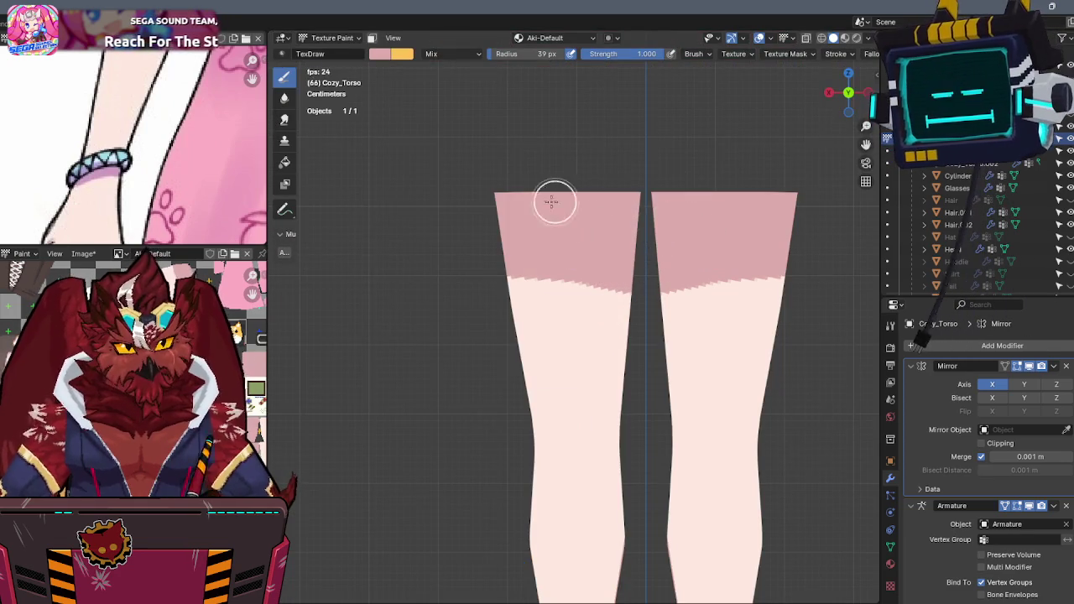
# Swap to the light skin colour to straighten the pink-to-skin boundary, then swap back to darker pink.
pyautogui.moveTo(616, 209); pyautogui.dragTo(693, 222, button='middle')
pyautogui.scroll(-3, 693, 222)
pyautogui.moveTo(693, 274); pyautogui.dragTo(633, 192, button='middle')
pyautogui.scroll(3, 633, 192)
pyautogui.scroll(2, 562, 268)
pyautogui.press('x')
pyautogui.press('s')
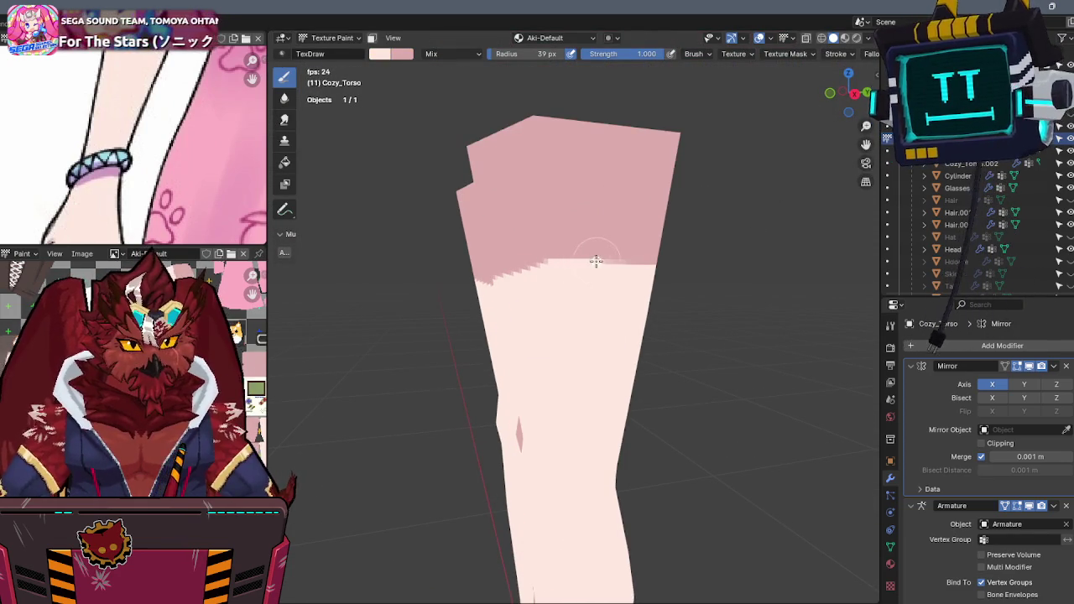
pyautogui.moveTo(566, 256); pyautogui.dragTo(632, 262)
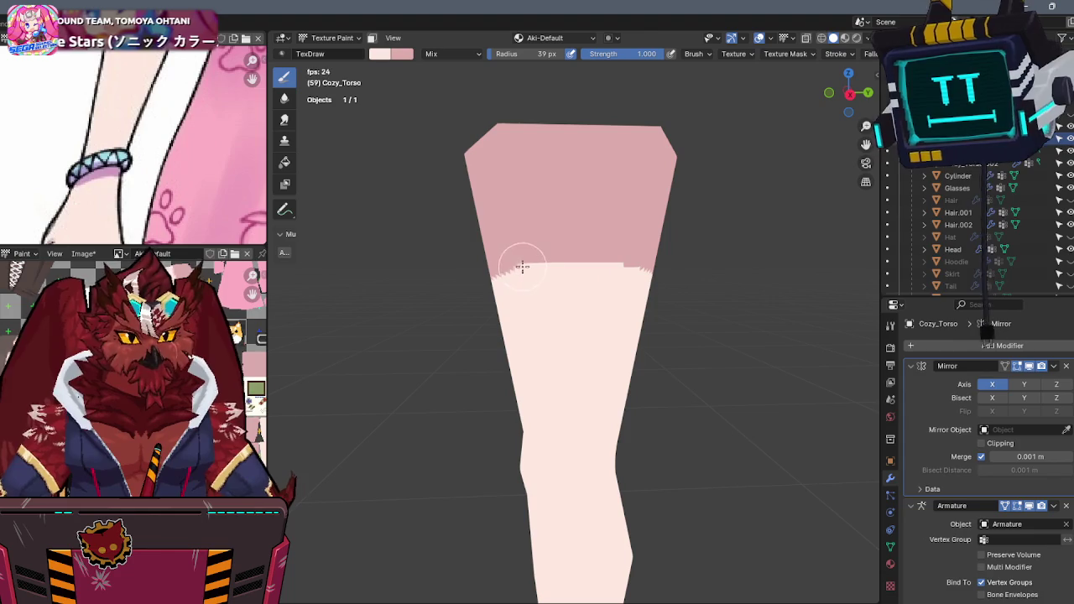
pyautogui.press('x')
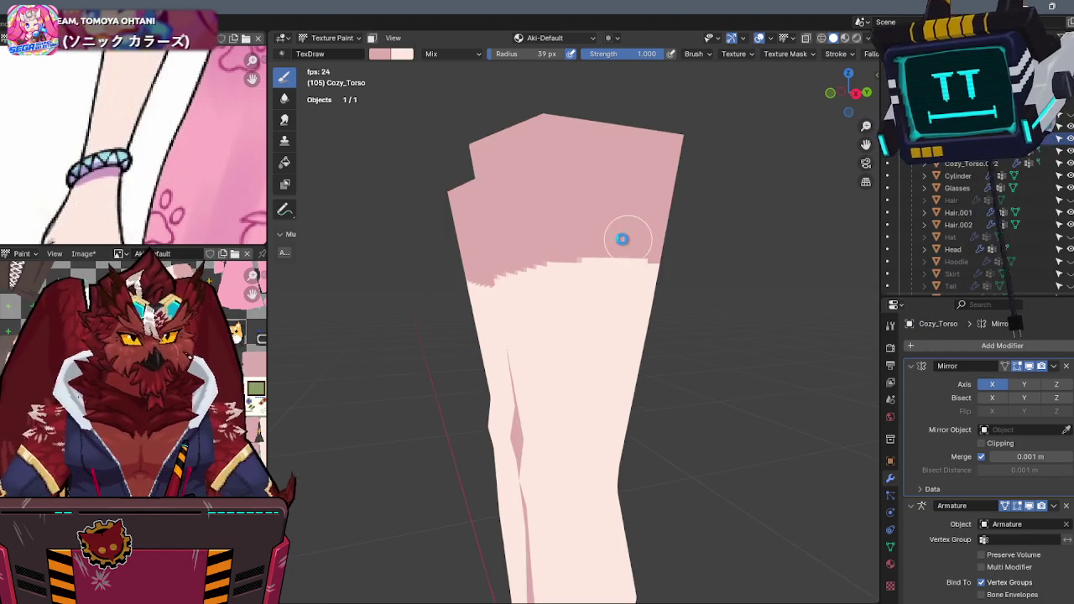
# Switch to Object Mode and orbit to inspect the painted legs.
pyautogui.hotkey('ctrl', 'Tab')
pyautogui.click(585, 284)
pyautogui.moveTo(589, 285)
pyautogui.mouseDown(button='middle')
pyautogui.moveTo(657, 217)
pyautogui.moveTo(626, 269)
pyautogui.moveTo(634, 237)
pyautogui.mouseUp(button='middle')
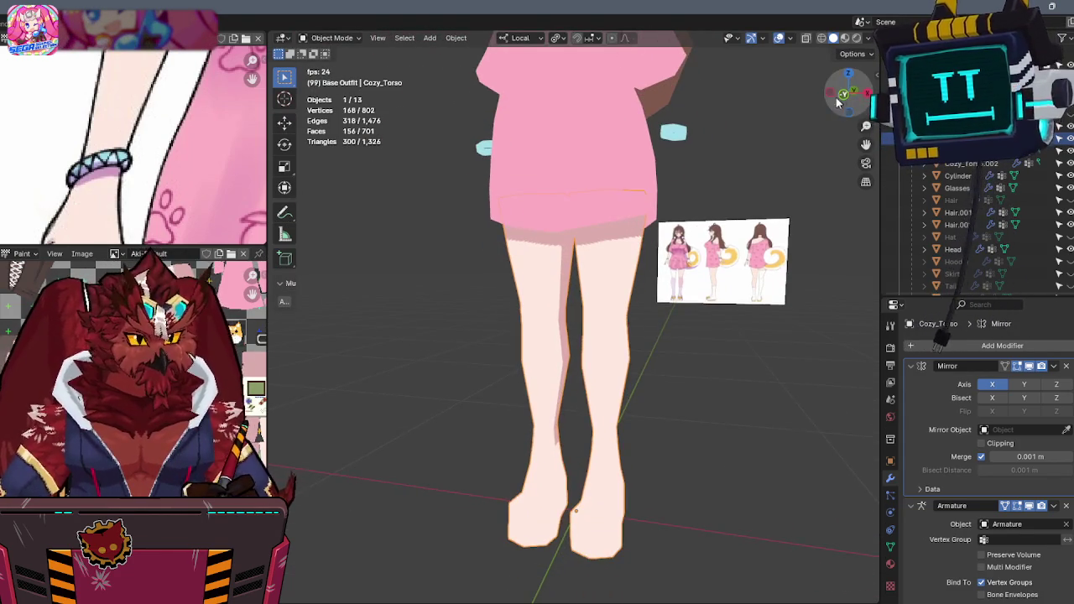
# Return to Texture Paint in front orthographic view and pan over the skirt and legs.
pyautogui.click(849, 92)
pyautogui.hotkey('ctrl', 'Tab')
pyautogui.scroll(1, 662, 263)
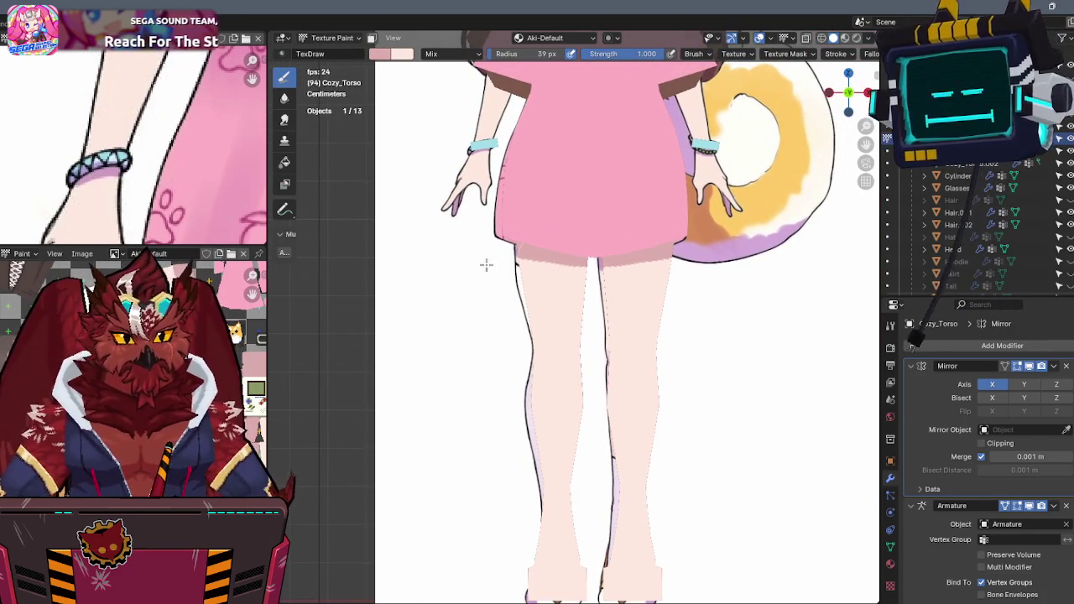
pyautogui.scroll(2, 470, 252)
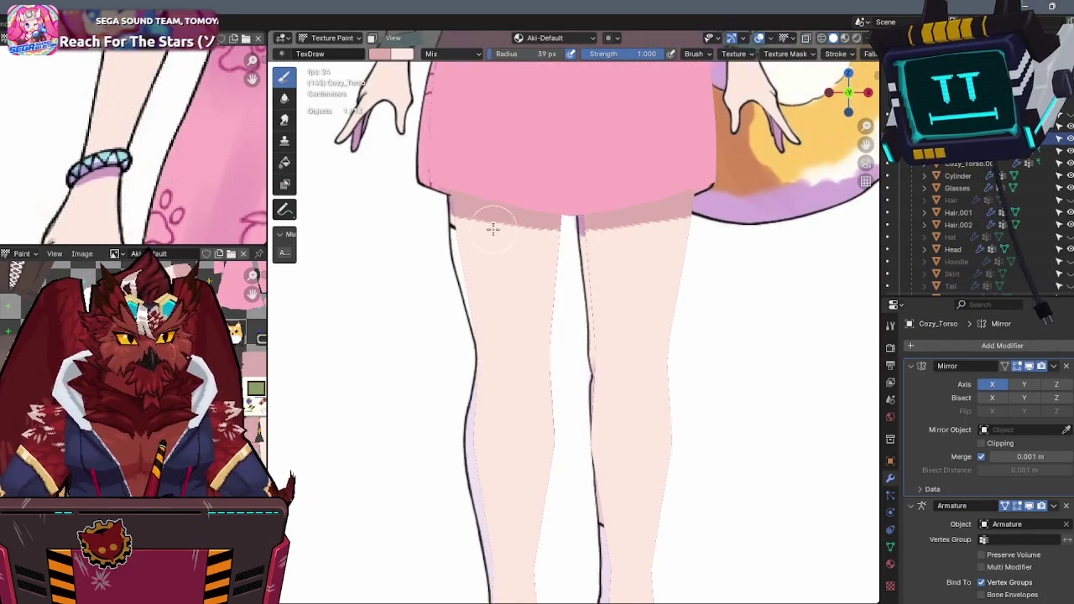
pyautogui.keyDown('shift'); pyautogui.moveTo(490, 231); pyautogui.dragTo(537, 257, button='middle'); pyautogui.keyUp('shift')
# In Object Mode, delete Cozy_Torso's Mirror modifier with Ctrl+X and widen the paint and UV editors.
pyautogui.hotkey('ctrl', 'Tab')
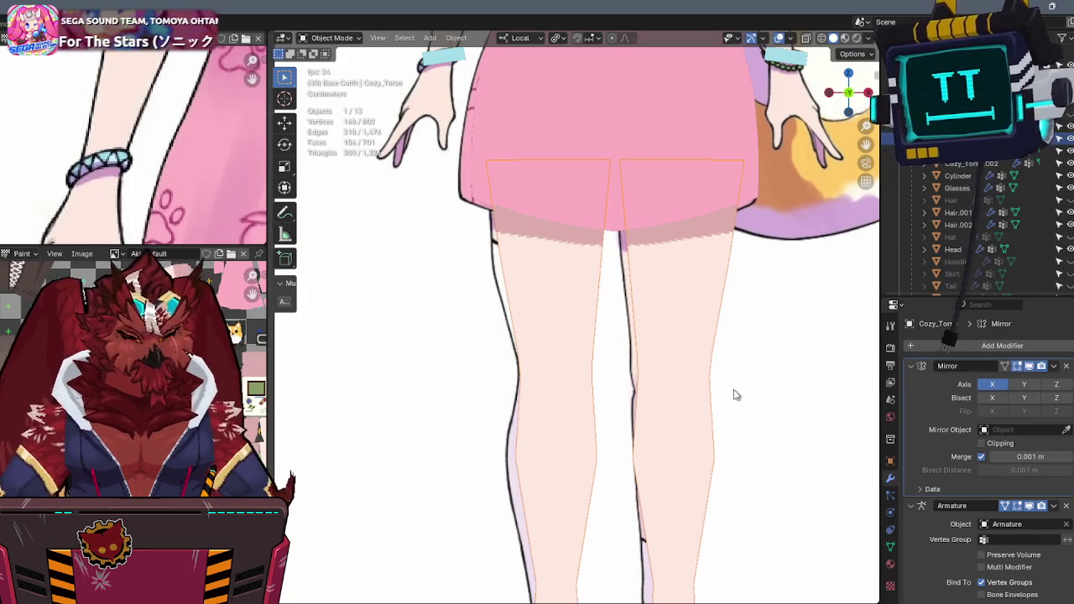
pyautogui.click(911, 367)
pyautogui.click(912, 368)
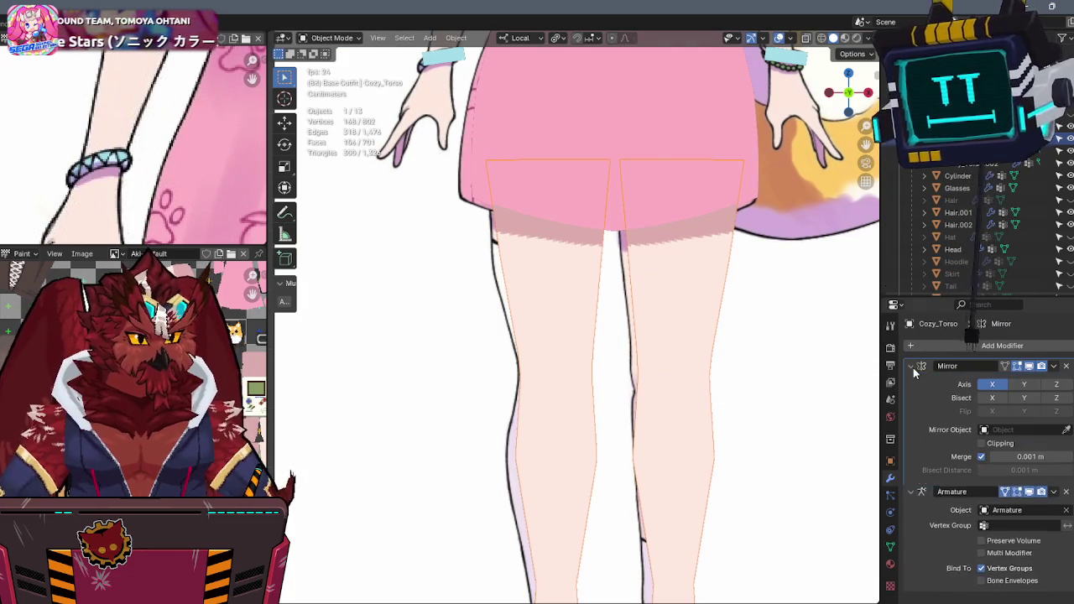
pyautogui.hotkey('ctrl', 'x')
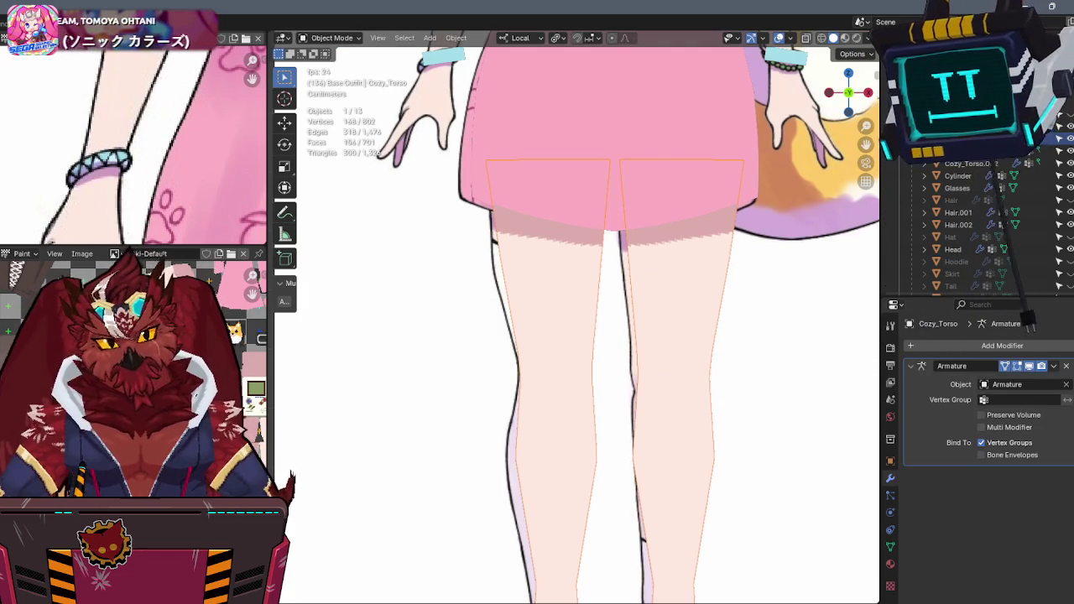
pyautogui.moveTo(267, 388); pyautogui.dragTo(400, 388)
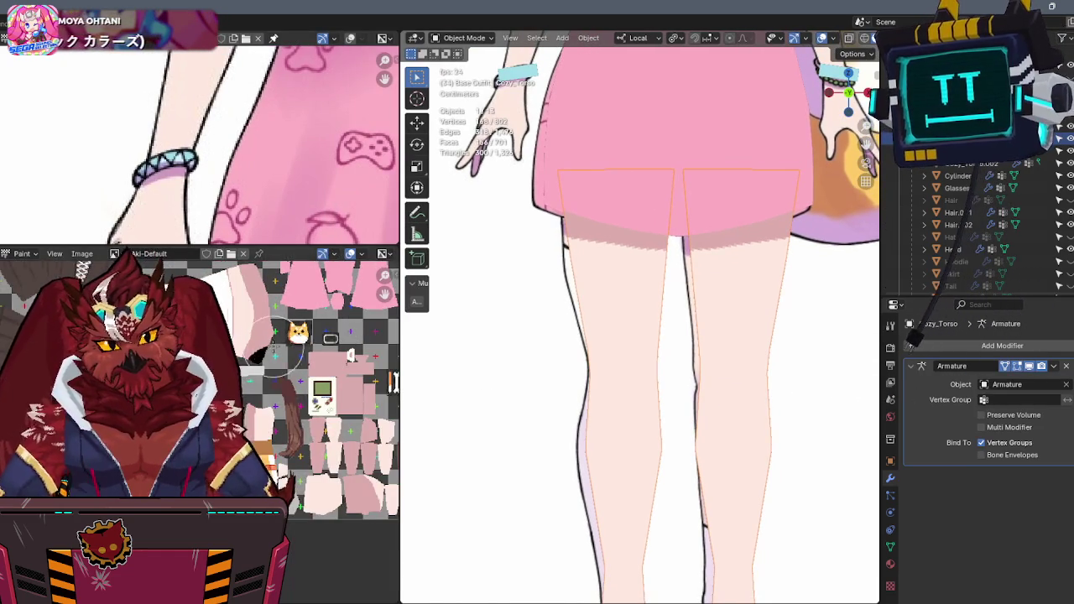
# Put Cozy_Torso into Edit Mode and turn on X-ray to see the leg edges.
pyautogui.hotkey('ctrl', 'Tab')
pyautogui.click(652, 408)
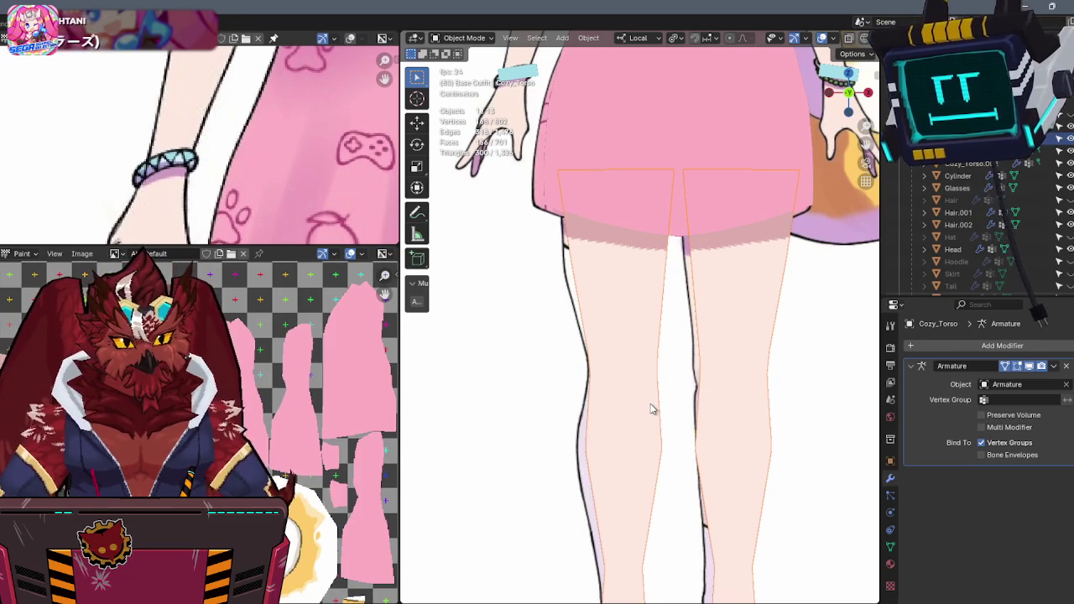
pyautogui.scroll(-3, 648, 404)
pyautogui.hotkey('alt', 'z')
pyautogui.scroll(1, 648, 404)
pyautogui.scroll(2, 654, 369)
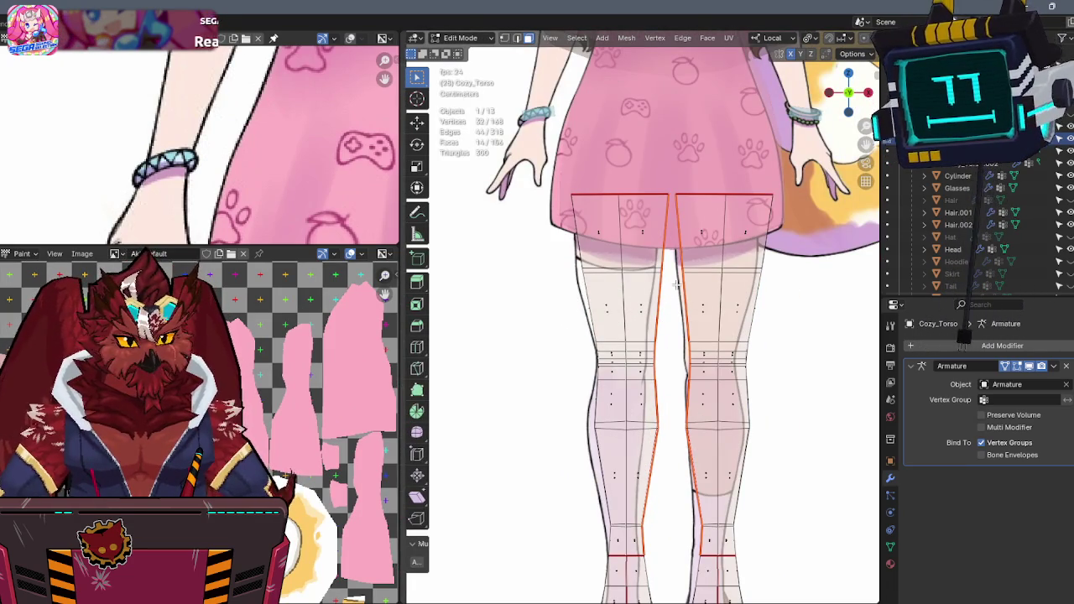
pyautogui.scroll(-4, 677, 286)
pyautogui.scroll(2, 667, 310)
pyautogui.scroll(2, 657, 327)
pyautogui.scroll(-1, 657, 328)
pyautogui.scroll(1, 637, 361)
# Select the left leg's seam-bounded part with L, then turn X-ray back off.
pyautogui.hotkey('alt', 'a')
pyautogui.click(631, 365)
pyautogui.hotkey('ctrl', 'l')
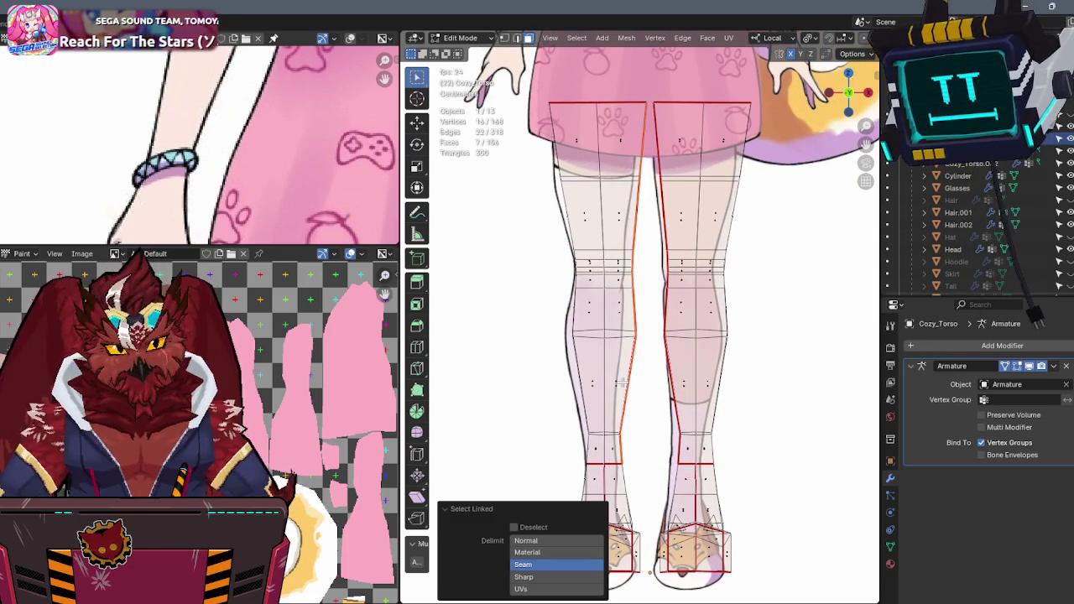
pyautogui.moveTo(635, 354); pyautogui.dragTo(660, 326, button='middle')
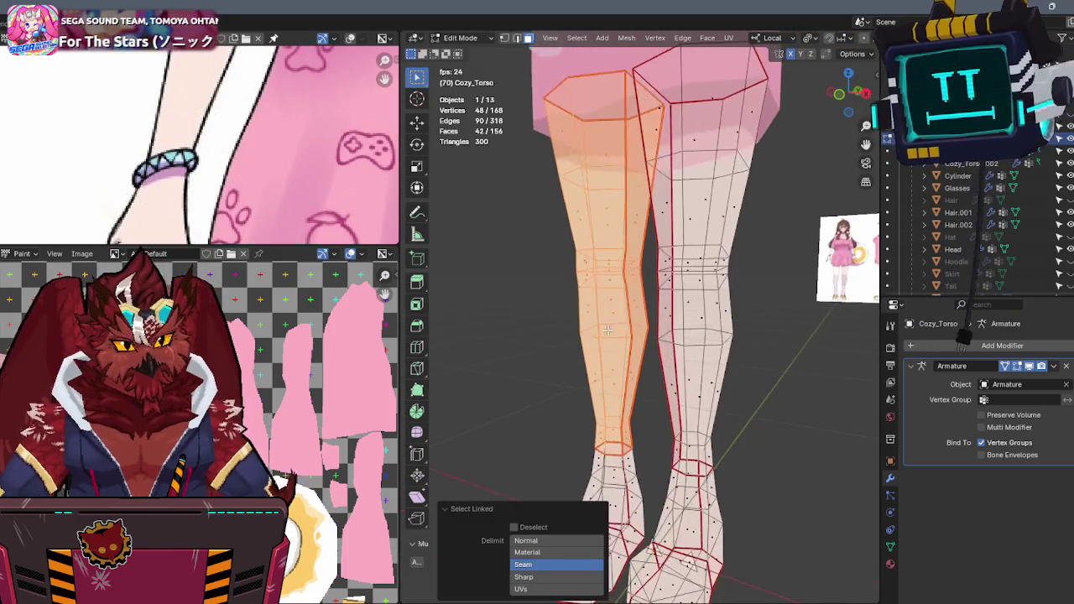
pyautogui.hotkey('alt', 'z')
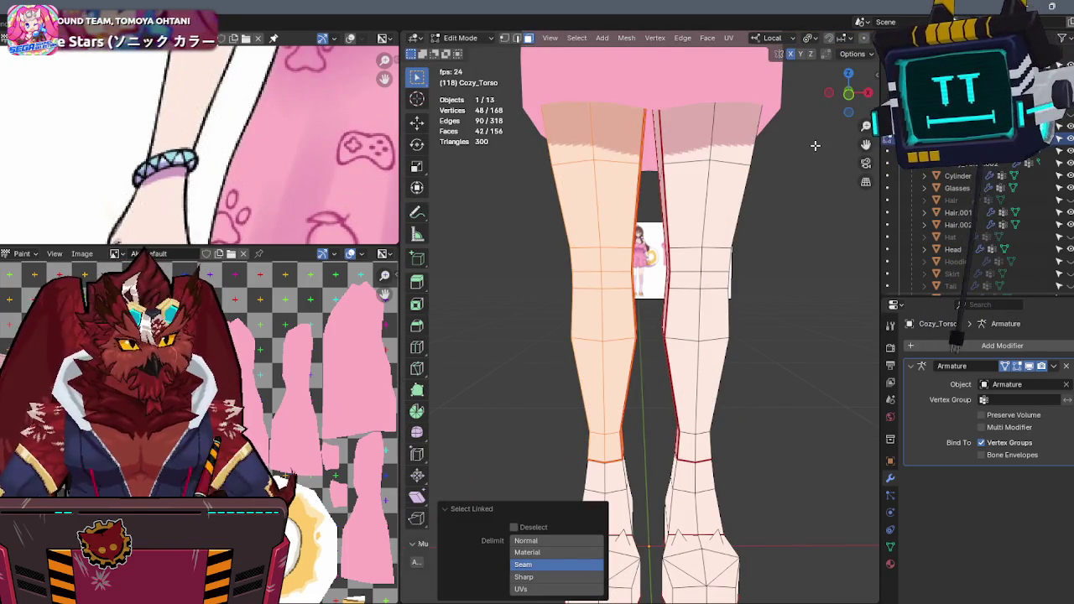
# Switch the lower-left editor to the UV Editor and bring the UV islands into view.
pyautogui.moveTo(276, 360); pyautogui.dragTo(329, 428, button='middle')
pyautogui.scroll(-3, 311, 424)
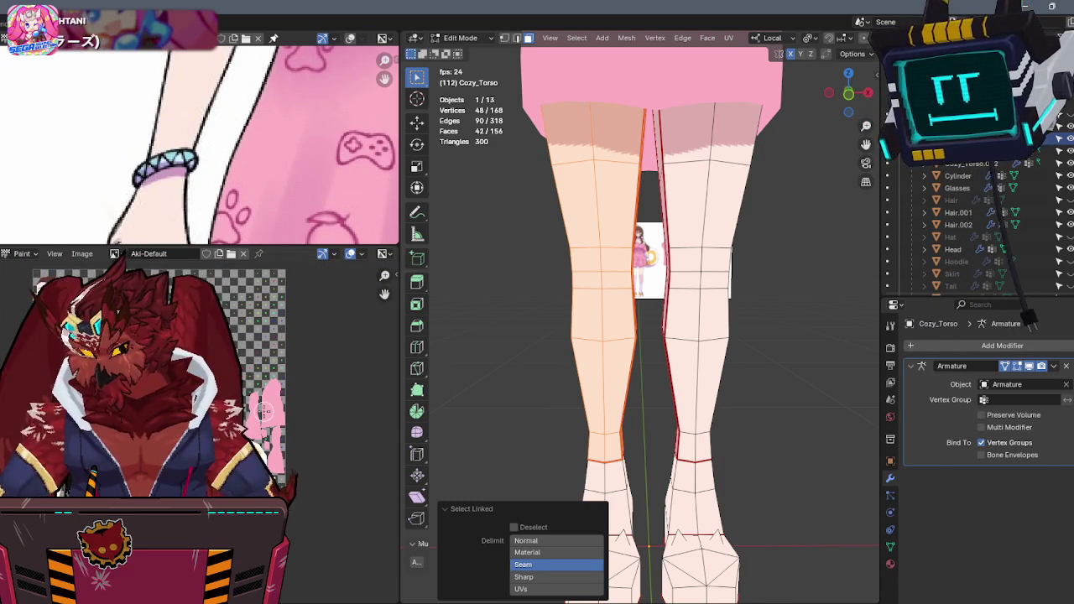
pyautogui.hotkey('shift', 'F10')
pyautogui.scroll(3, 251, 409)
pyautogui.moveTo(265, 411); pyautogui.dragTo(306, 418, button='middle')
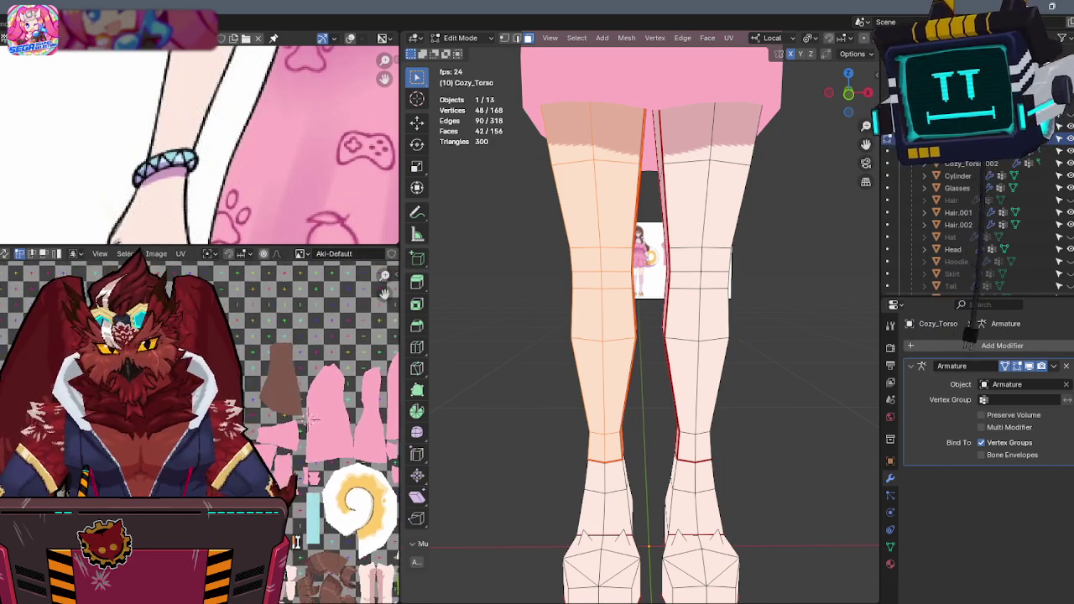
# Move the left leg's UV island onto the blank checker area of the texture.
pyautogui.press('g')
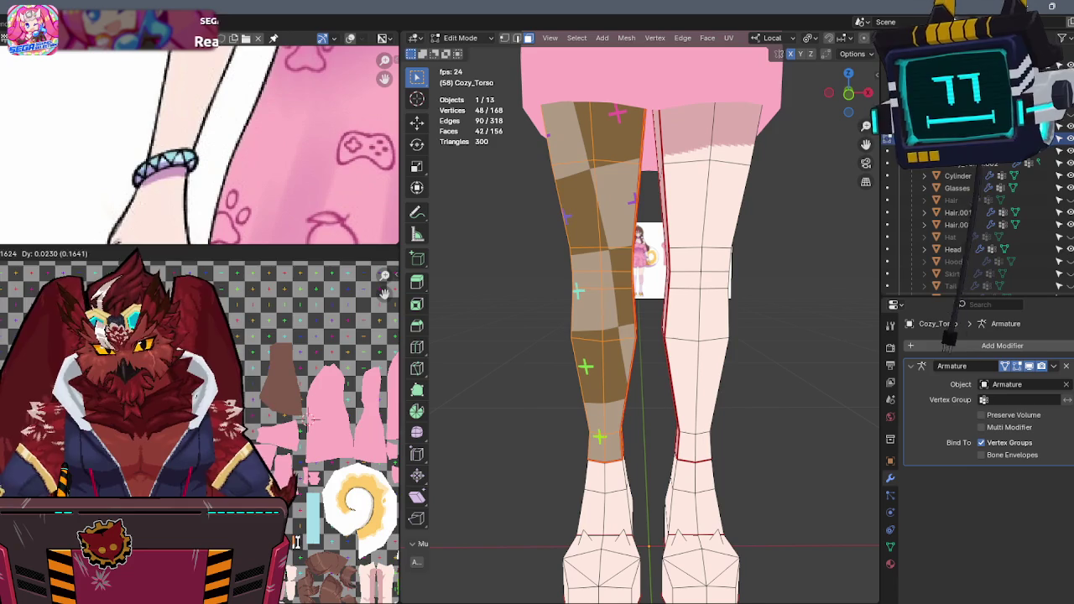
pyautogui.click(344, 416)
pyautogui.scroll(3, 290, 452)
pyautogui.press('g')
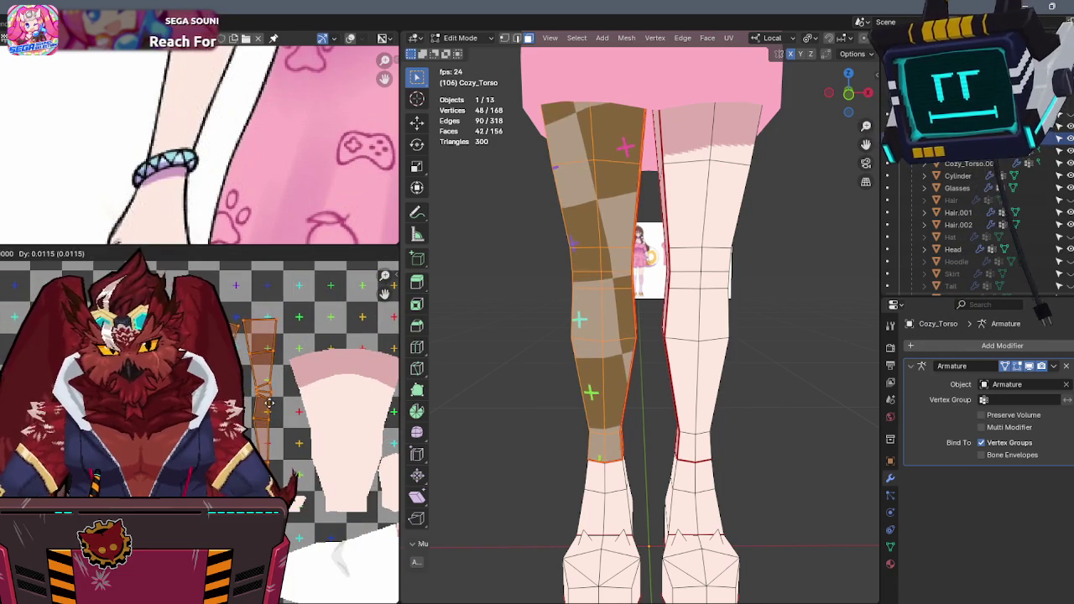
pyautogui.press('Escape')
pyautogui.hotkey('ctrl', 'z')
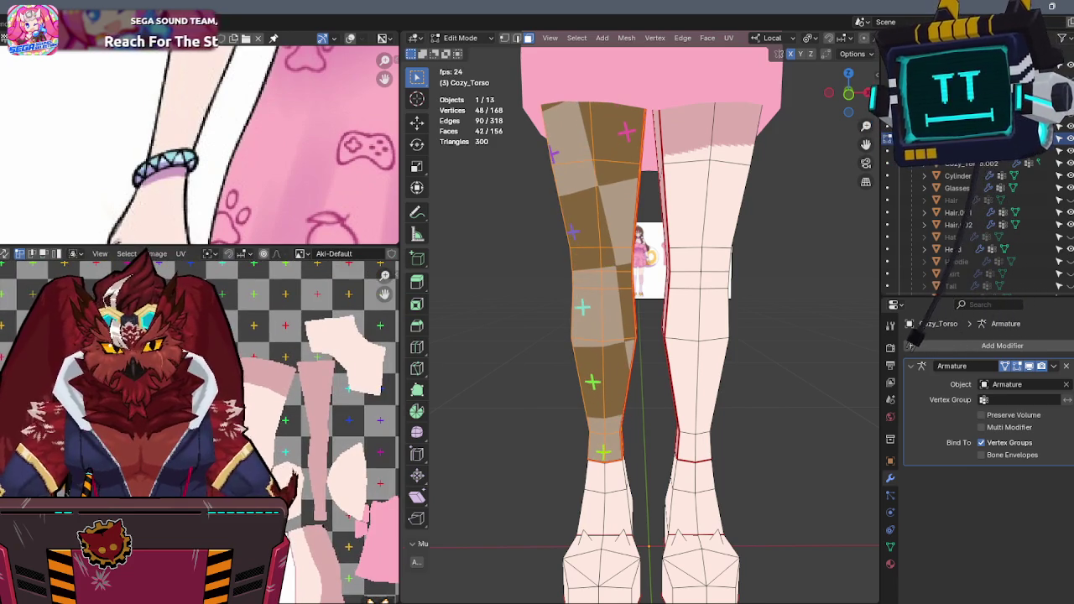
pyautogui.press('g')
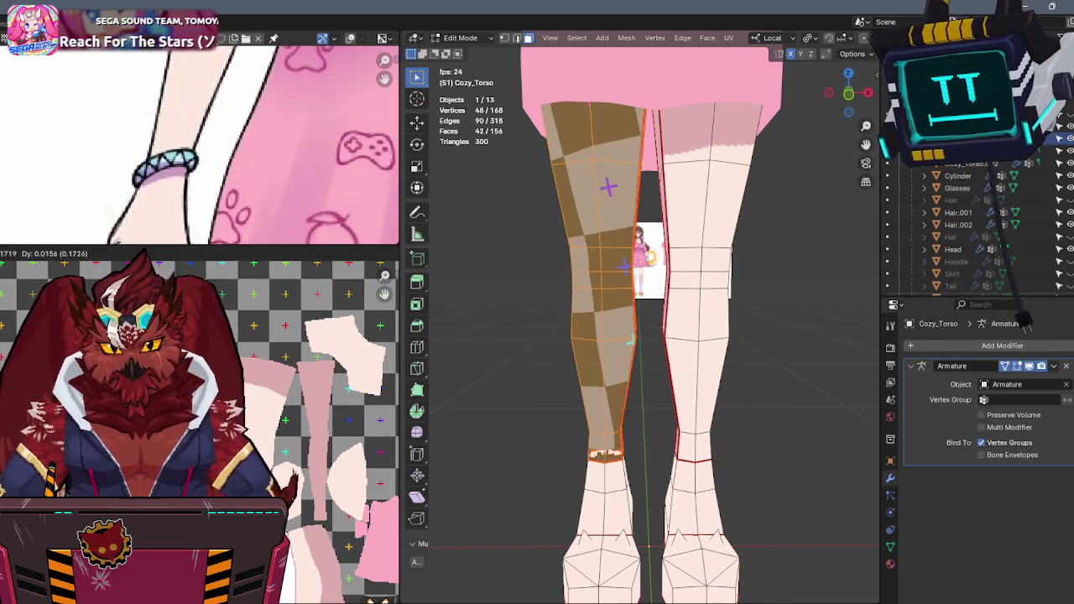
pyautogui.press('Return')
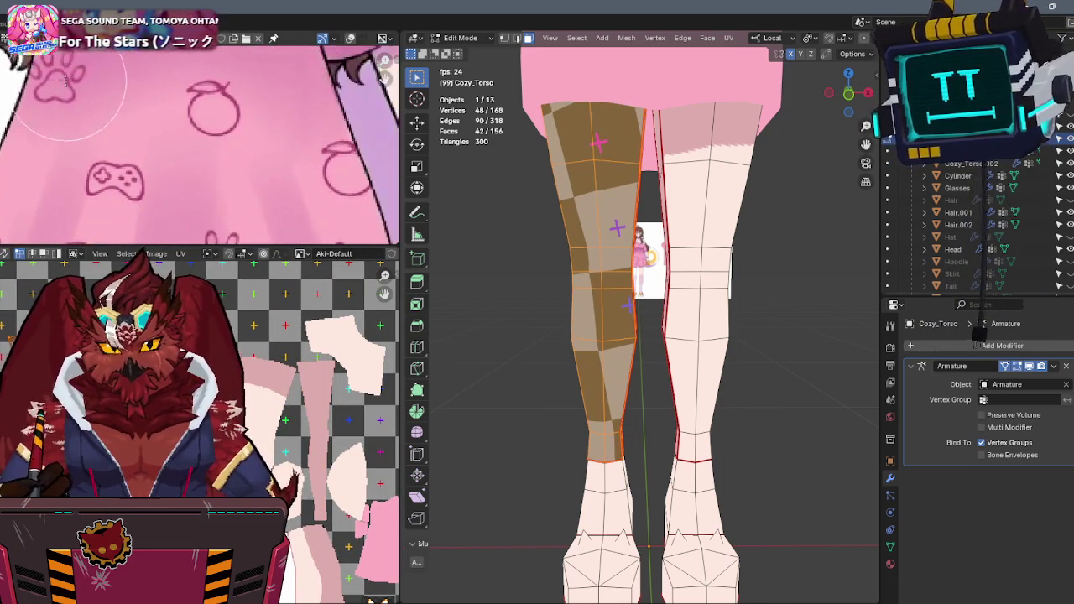
# Check the UV grid overlay, nudge the leg UVs into place, and return to Texture Paint mode.
pyautogui.scroll(-5, 209, 253)
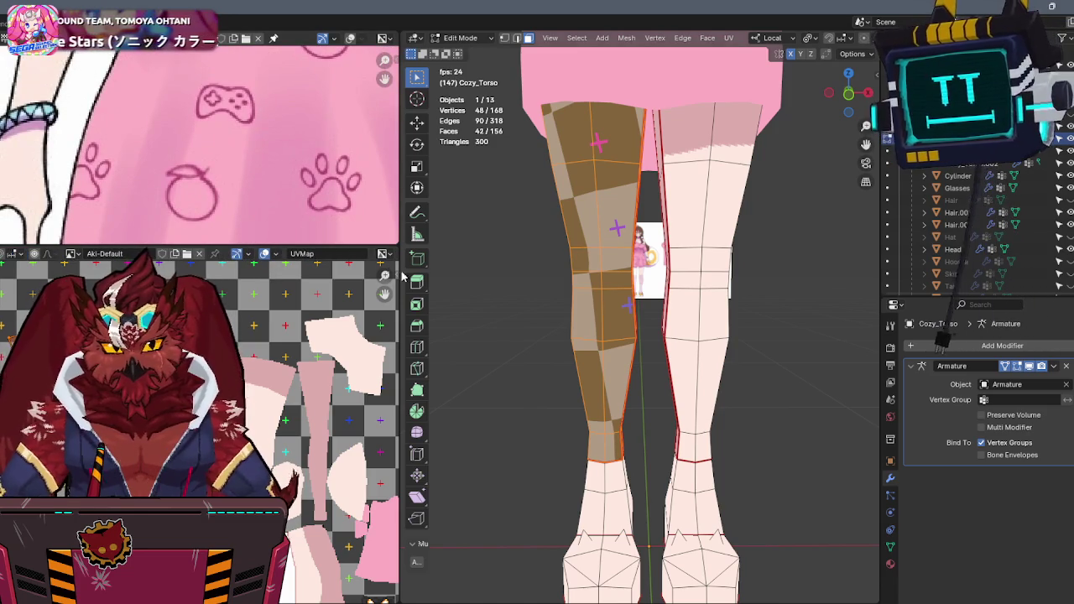
pyautogui.click(273, 254)
pyautogui.click(326, 307)
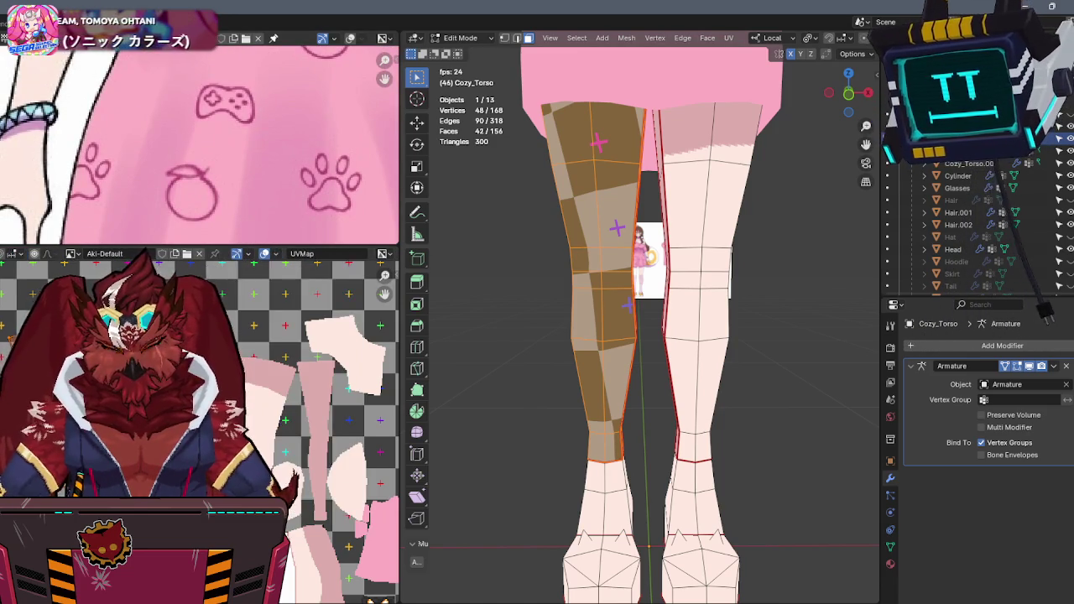
pyautogui.scroll(2, 294, 403)
pyautogui.press('g')
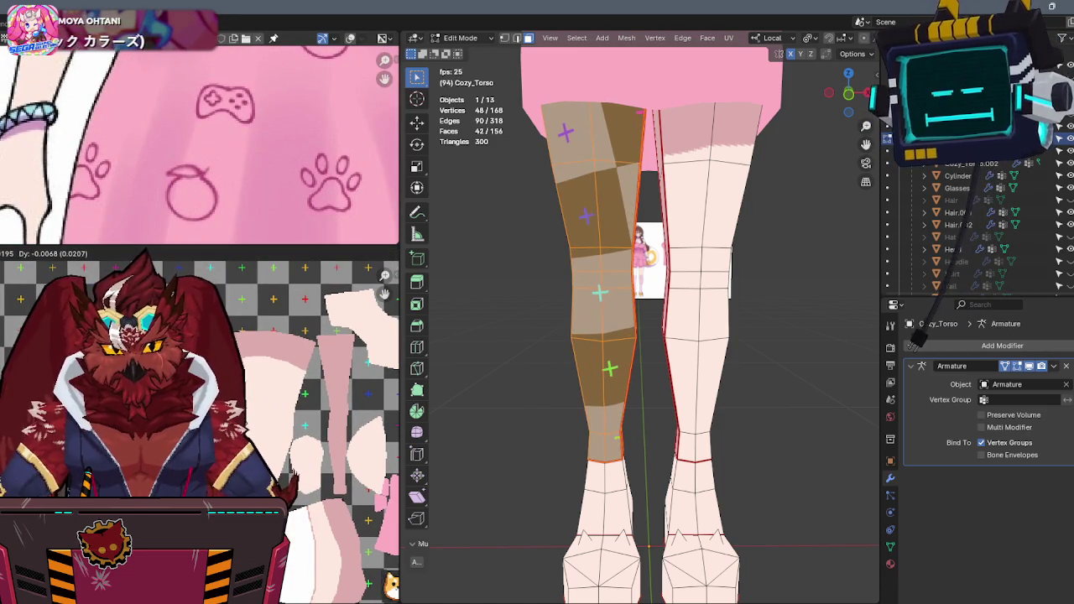
pyautogui.click(245, 424)
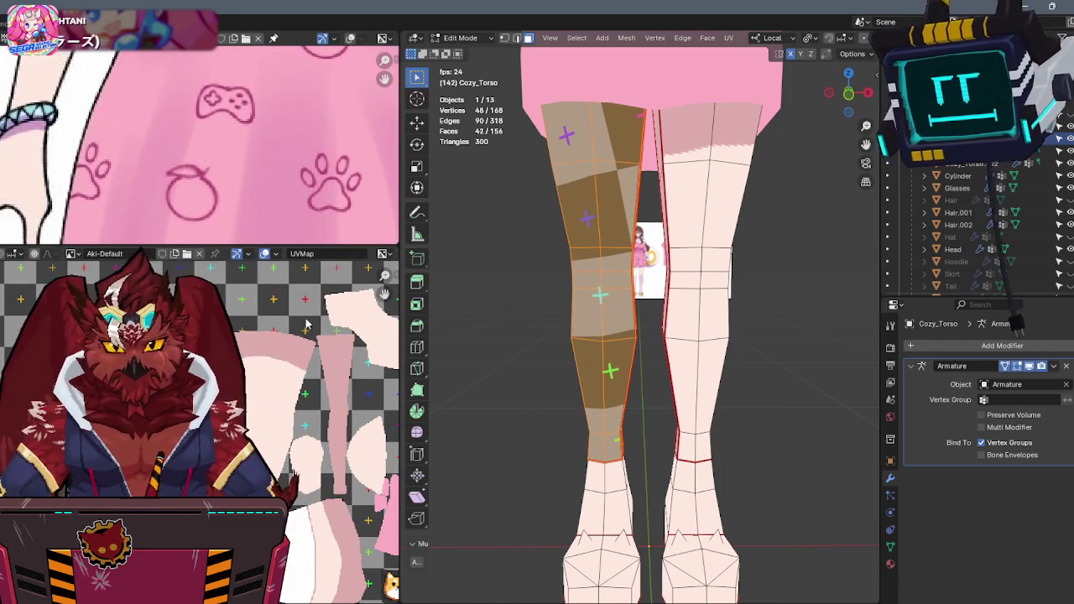
pyautogui.hotkey('ctrl', 'Tab')
pyautogui.click(716, 296)
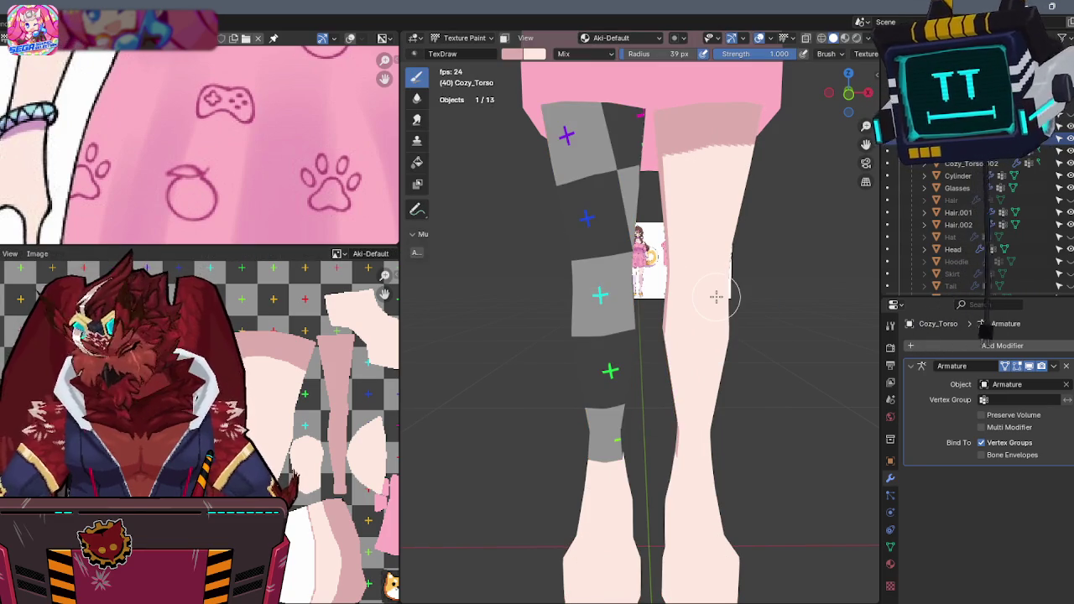